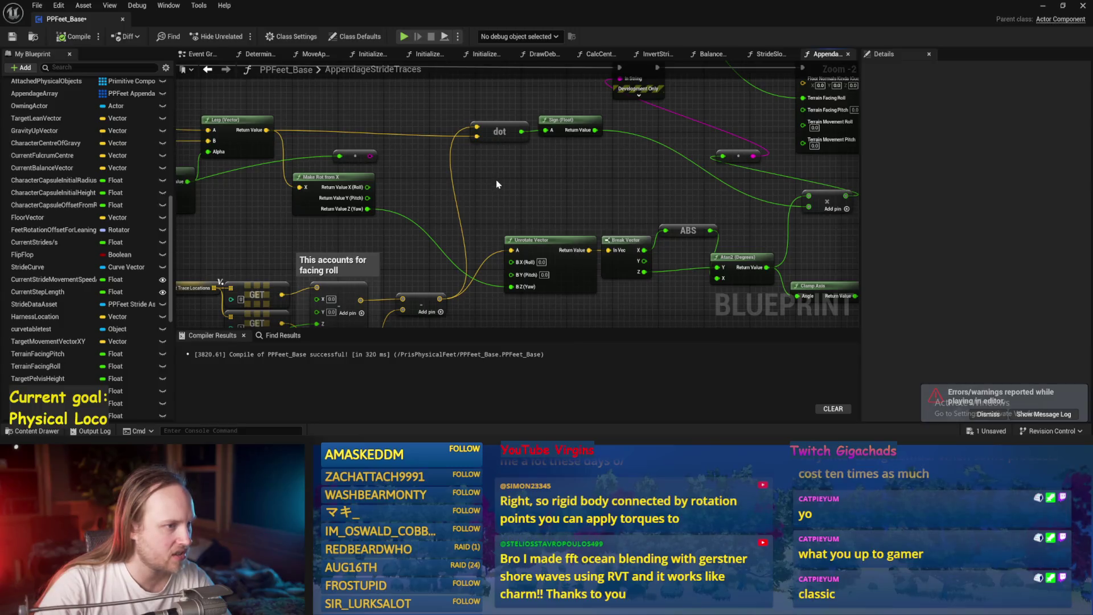
# - Add a Rotate Vector node on the summed vector and split its B rotation pin
pyautogui.moveTo(526, 251)
pyautogui.mouseDown()
pyautogui.moveTo(500, 142)
pyautogui.moveTo(498, 243)
pyautogui.mouseUp()
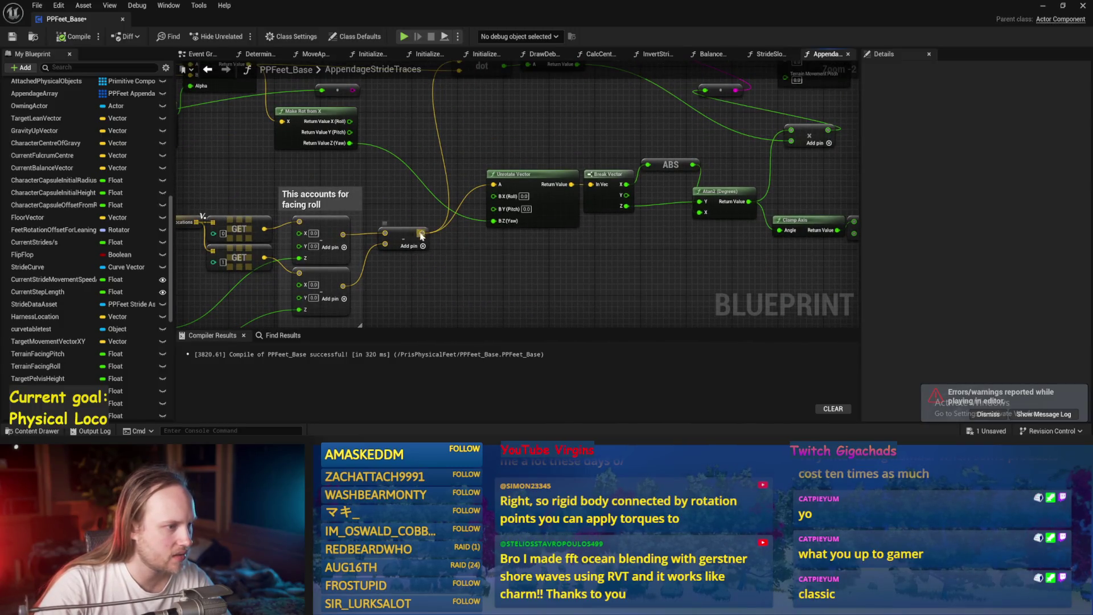
pyautogui.moveTo(421, 235); pyautogui.dragTo(509, 145)
pyautogui.write('rotate')
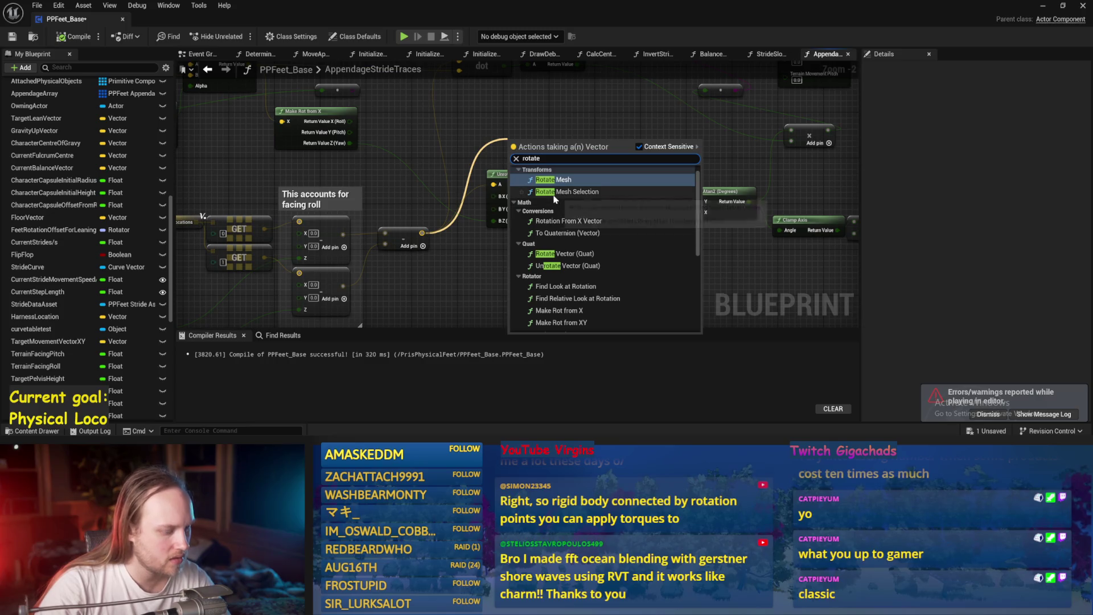
pyautogui.write(' vec')
pyautogui.click(550, 248)
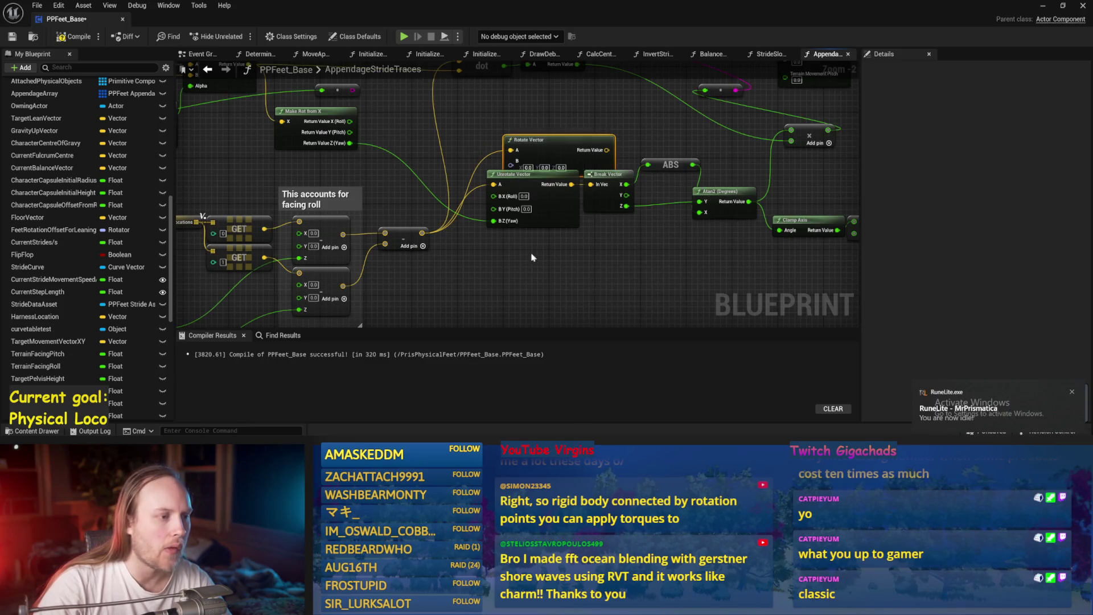
pyautogui.moveTo(523, 140); pyautogui.dragTo(523, 243)
pyautogui.rightClick(511, 266)
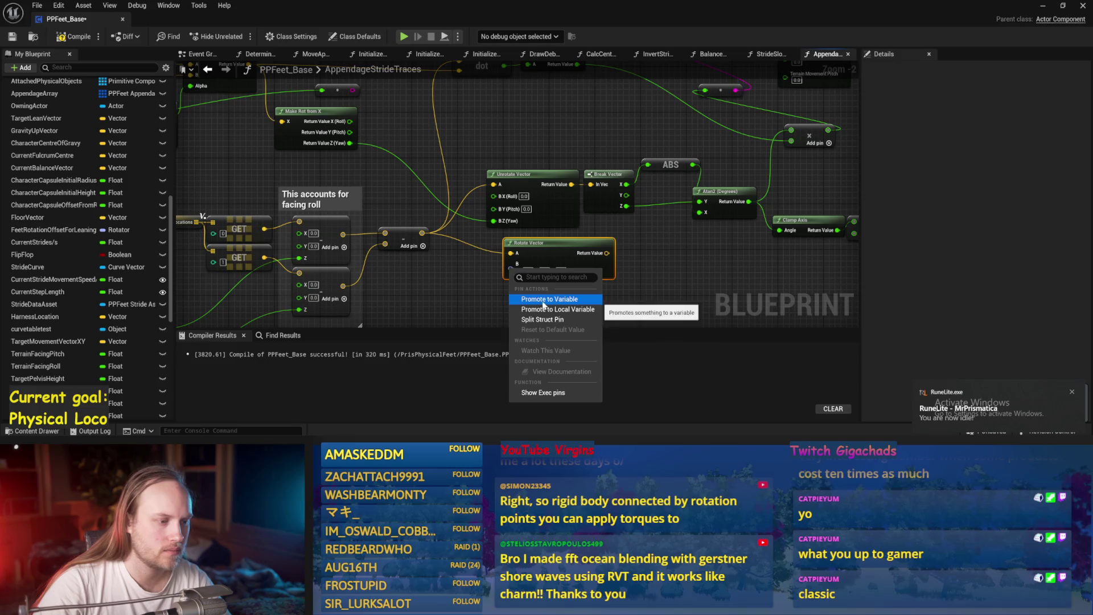
pyautogui.click(541, 319)
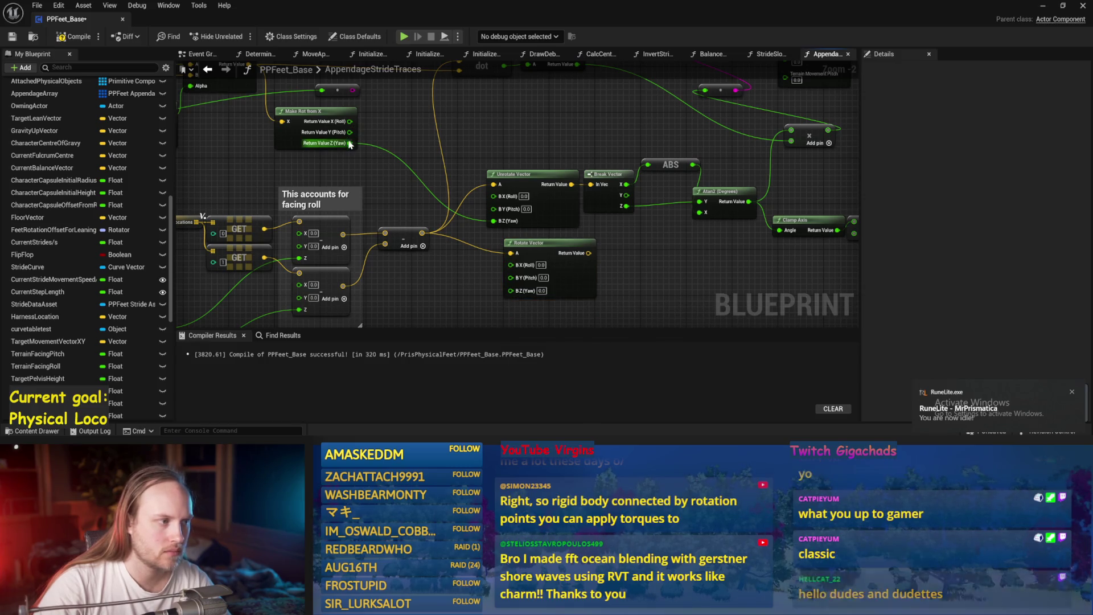
# - Wire Make Rot Yaw into B Z and the rotated vector into Break Vector, then save
pyautogui.moveTo(350, 142); pyautogui.dragTo(510, 290)
pyautogui.moveTo(588, 253); pyautogui.dragTo(592, 241)
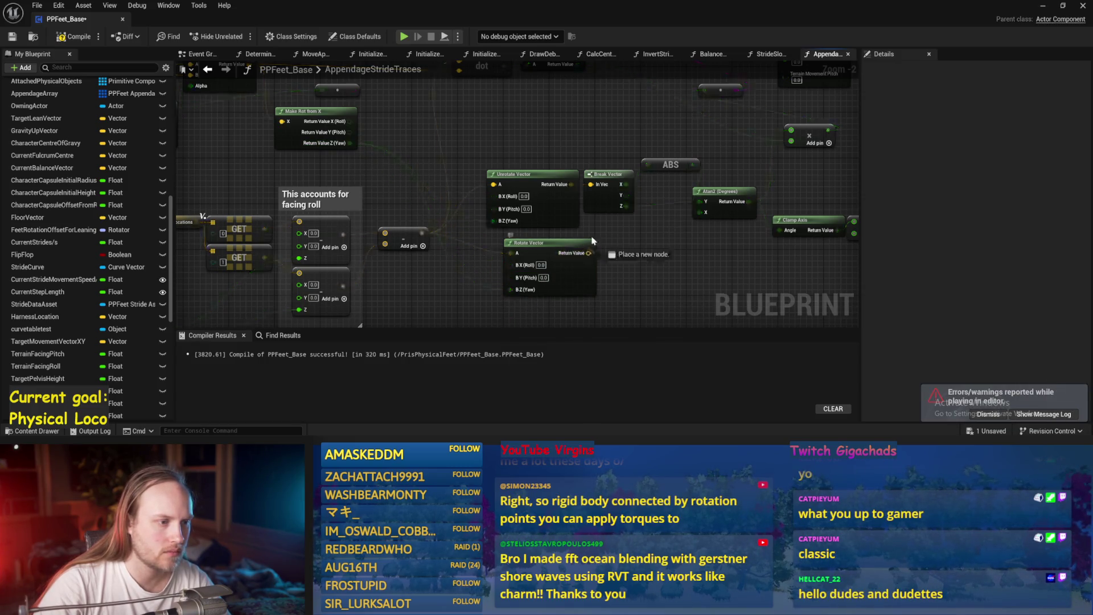
pyautogui.moveTo(589, 189); pyautogui.dragTo(591, 185)
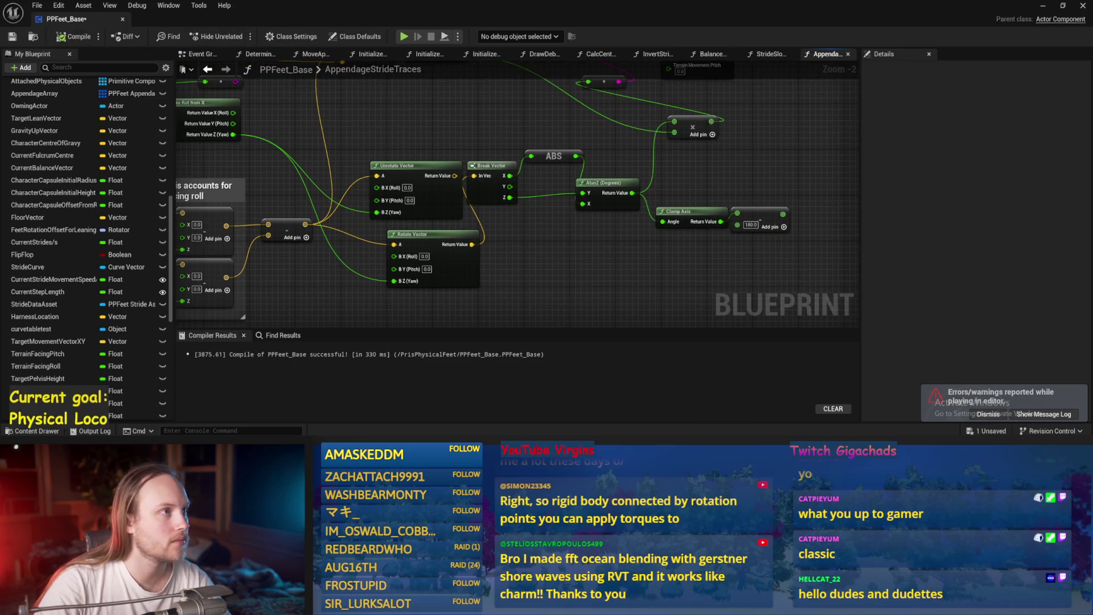
pyautogui.hotkey('ctrl', 's')
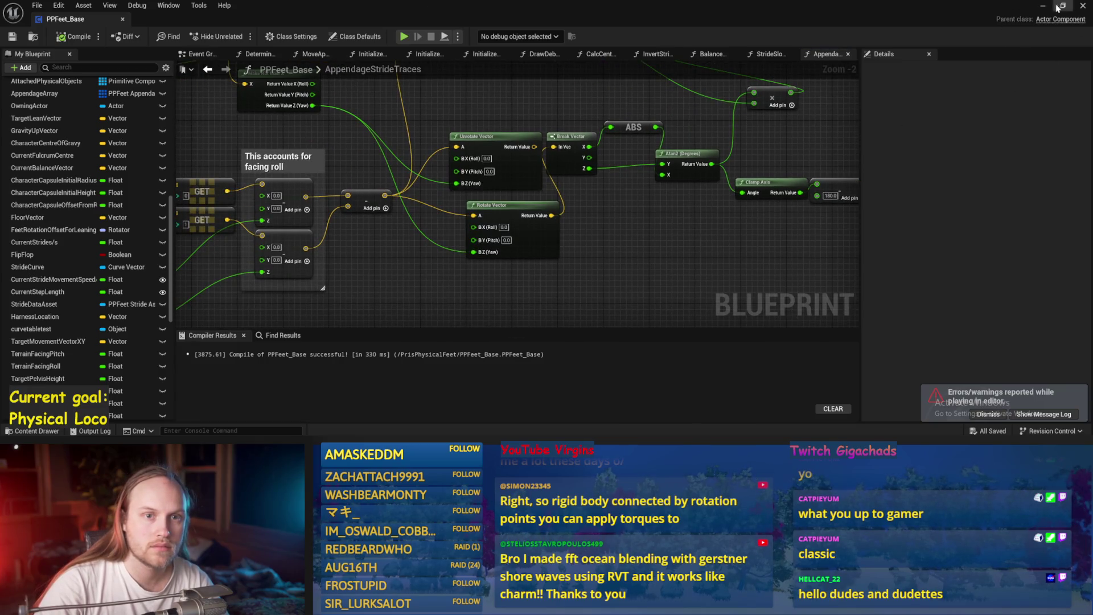
pyautogui.click(1057, 8)
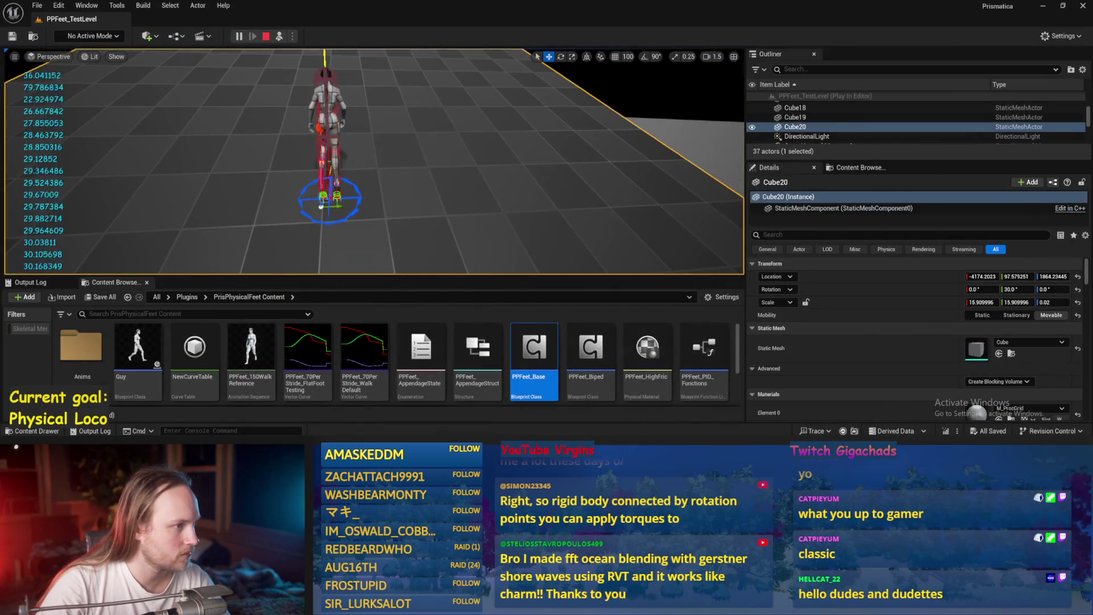
# - Finish the turning test, then delete the Rotate Vector node and save the Blueprint
pyautogui.click(320, 206)
pyautogui.press('e')
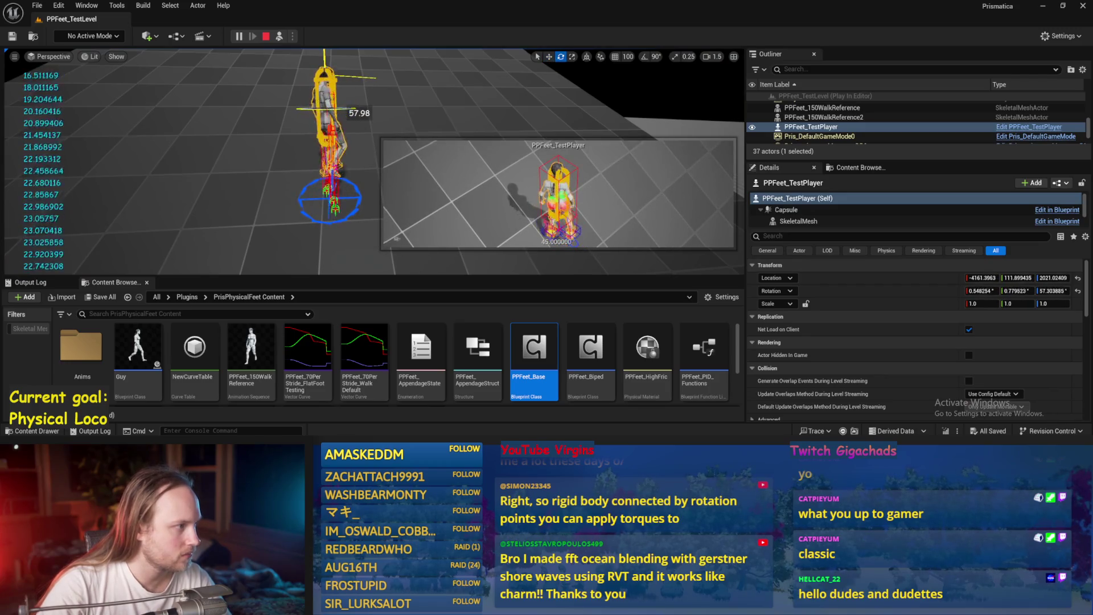
pyautogui.press('Escape')
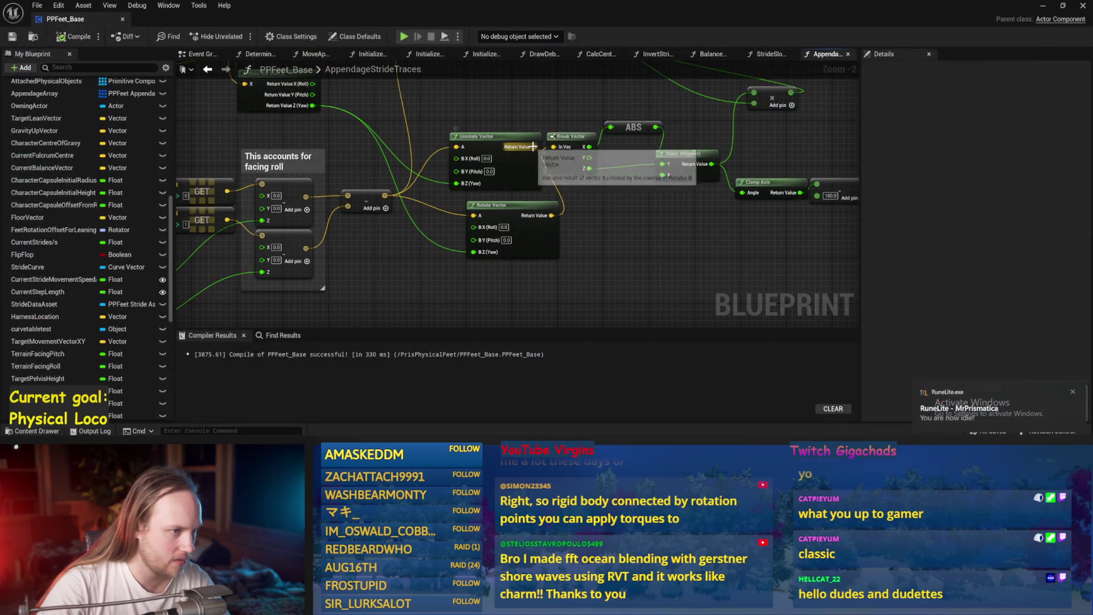
pyautogui.press('Delete')
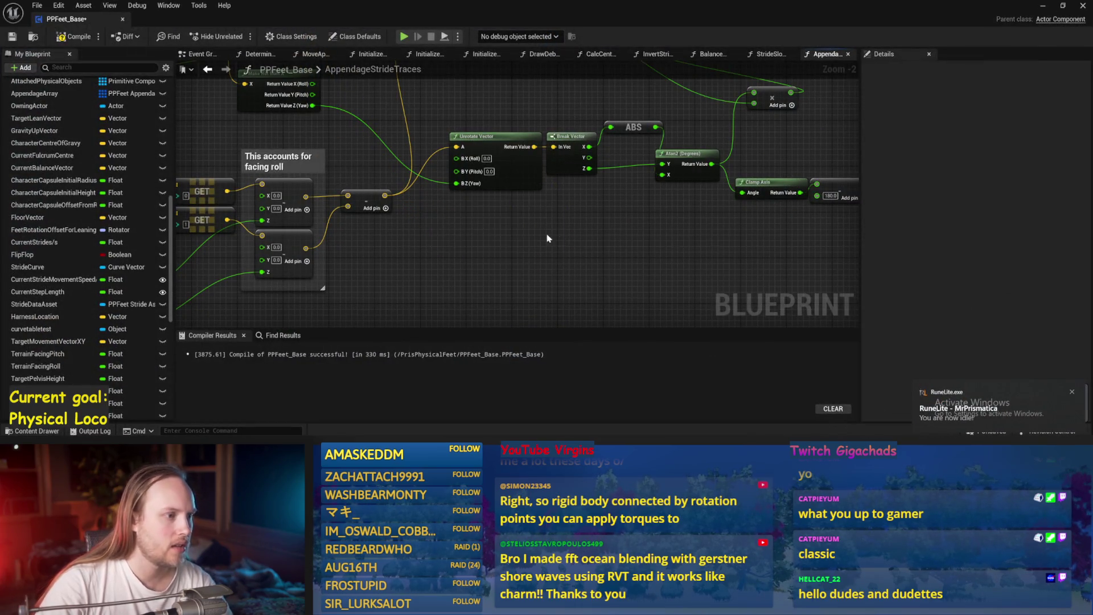
pyautogui.hotkey('ctrl', 's')
# - Run a new play test rotating the character, then reopen the PPFeet_Base graph
pyautogui.scroll(-1, 370, 171)
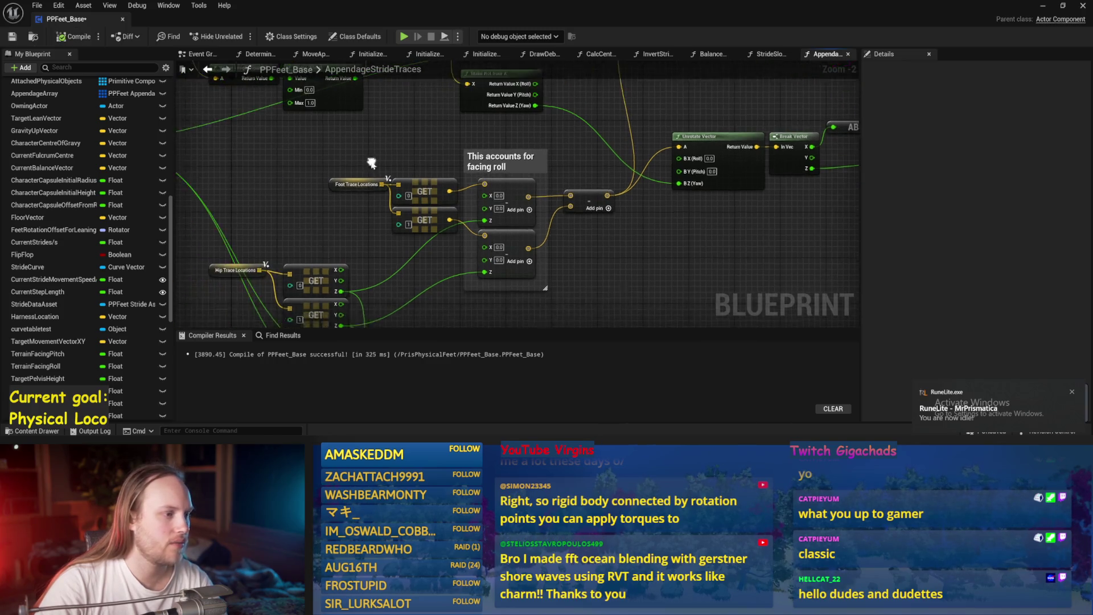
pyautogui.hotkey('alt', 'Tab')
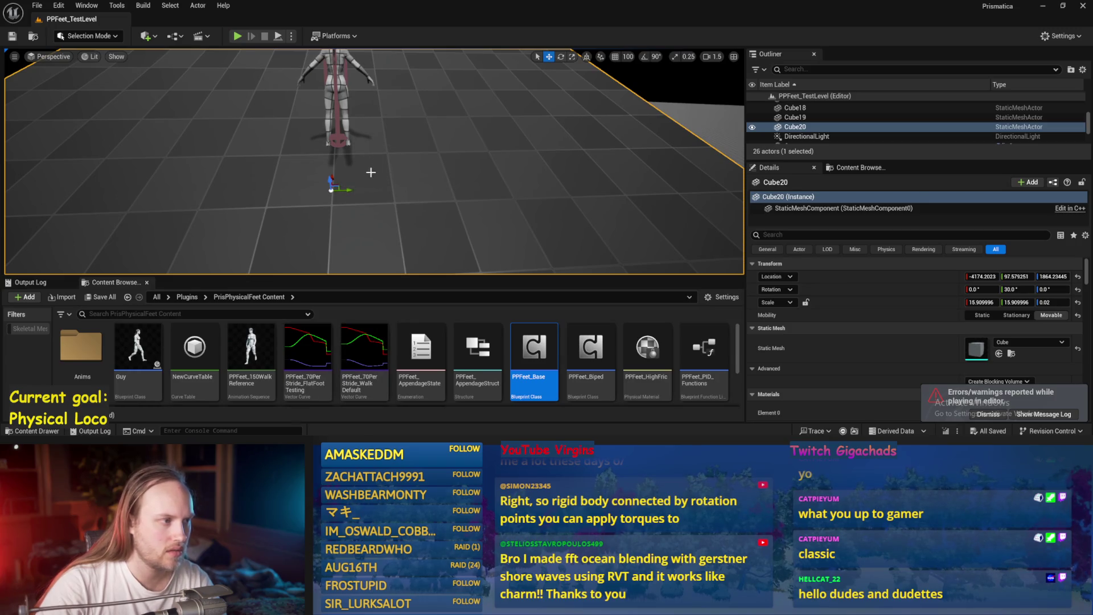
pyautogui.hotkey('alt', 'p')
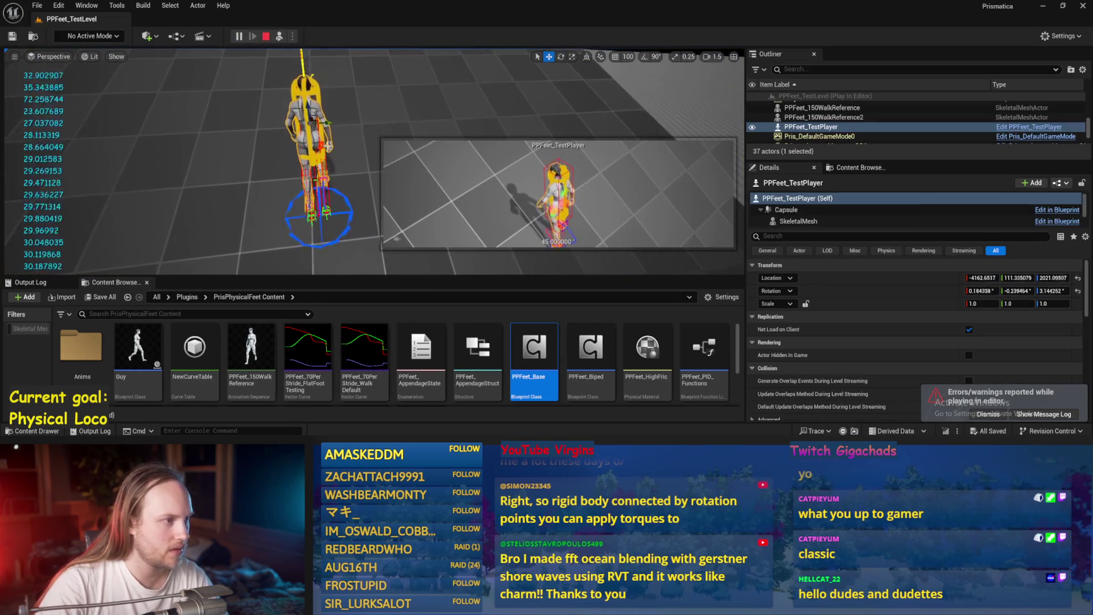
pyautogui.press('e')
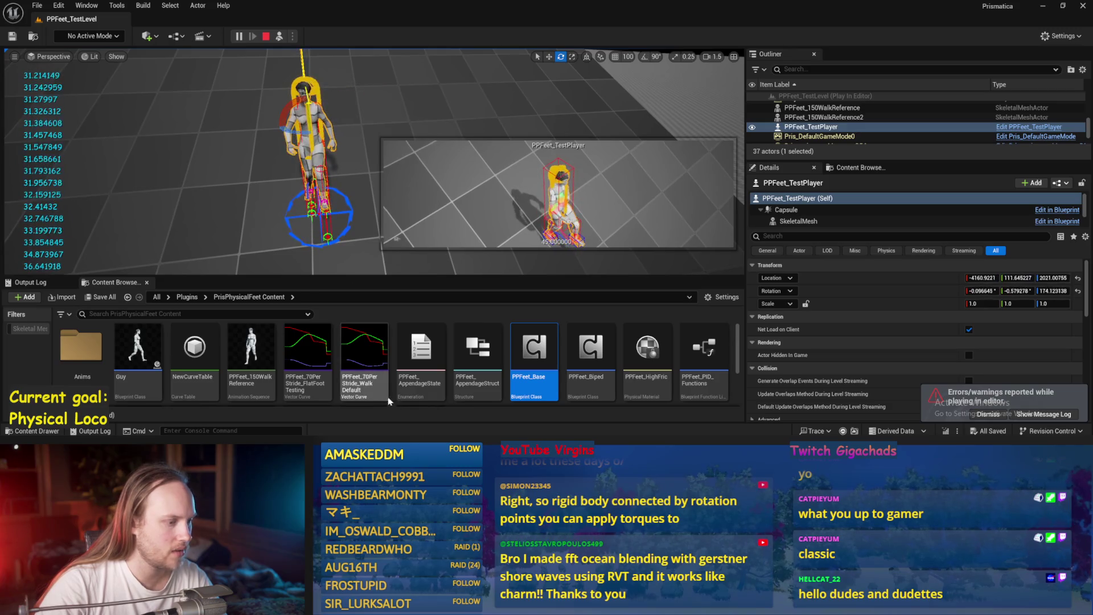
pyautogui.doubleClick(515, 333)
pyautogui.moveTo(576, 283)
pyautogui.mouseDown()
pyautogui.moveTo(612, 210)
pyautogui.moveTo(540, 295)
pyautogui.mouseUp()
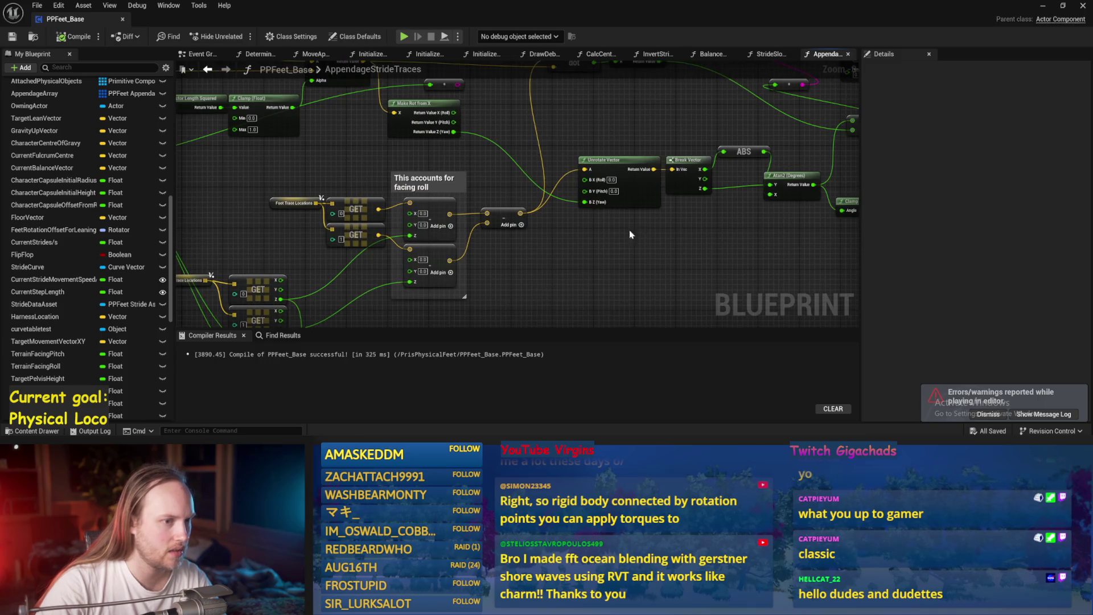
# - Rewire the subtract node's input to the upper facing-roll vector output and save
pyautogui.moveTo(629, 234); pyautogui.dragTo(547, 212)
pyautogui.click(547, 212)
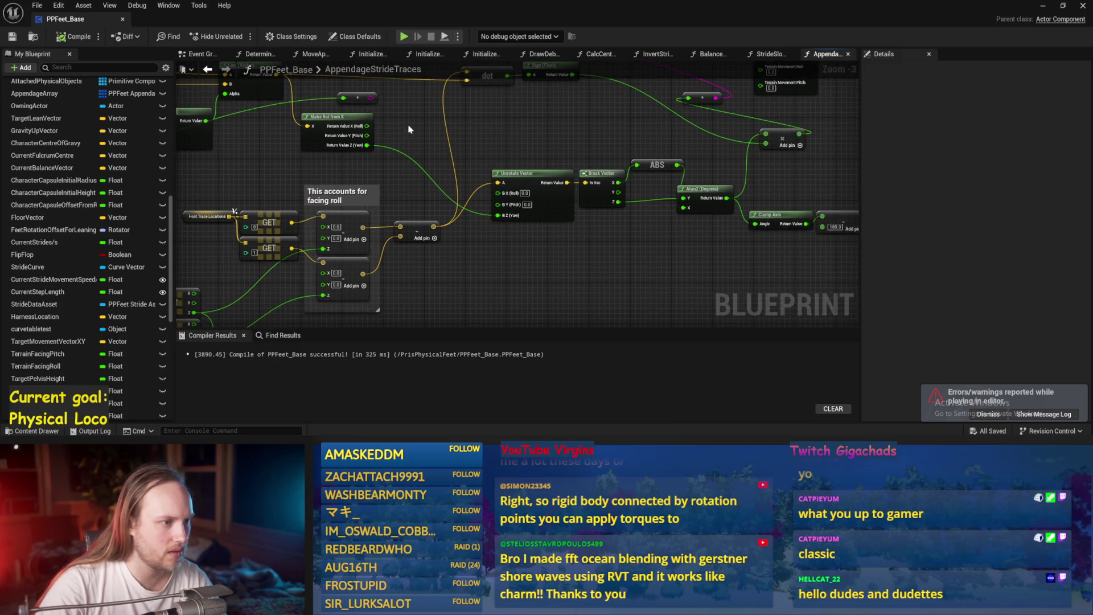
pyautogui.moveTo(561, 152)
pyautogui.mouseDown()
pyautogui.moveTo(559, 173)
pyautogui.moveTo(575, 190)
pyautogui.moveTo(647, 189)
pyautogui.moveTo(659, 183)
pyautogui.moveTo(636, 178)
pyautogui.moveTo(708, 104)
pyautogui.mouseUp()
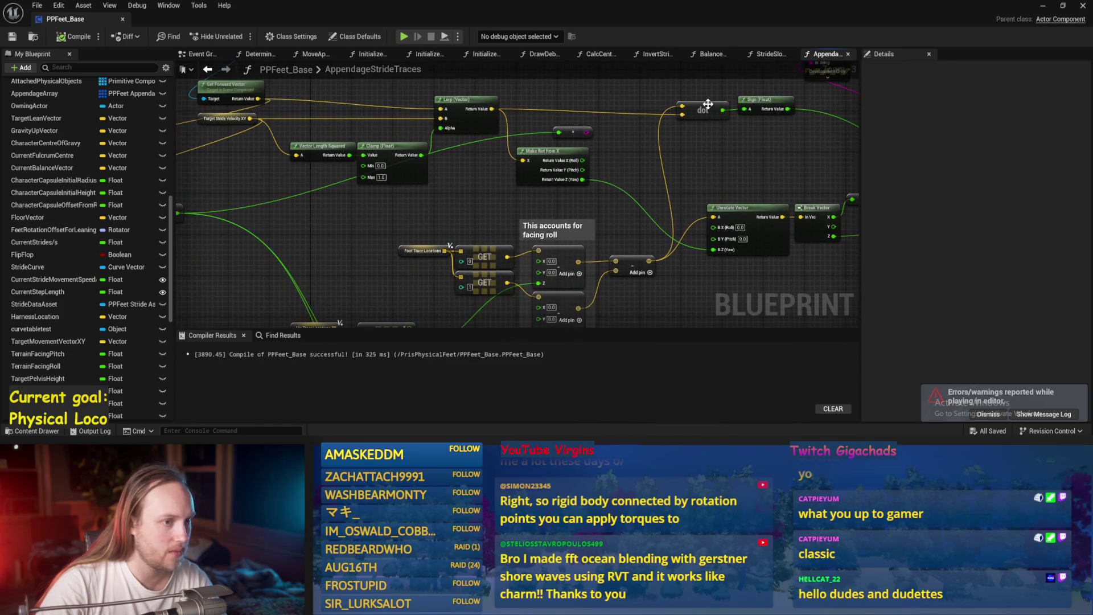
pyautogui.moveTo(769, 161); pyautogui.dragTo(773, 125)
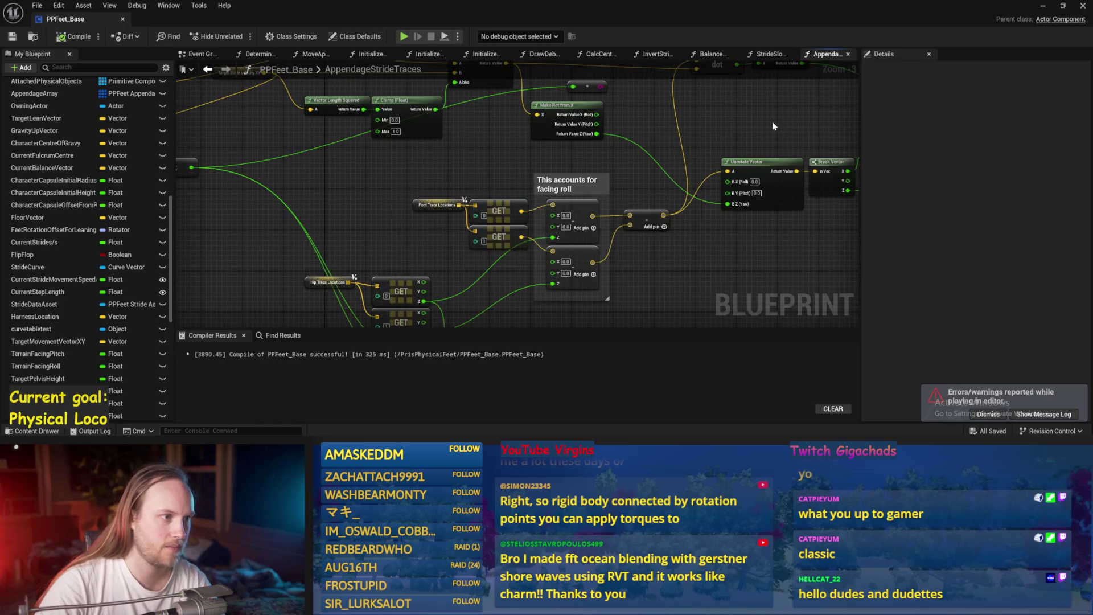
pyautogui.moveTo(636, 252)
pyautogui.mouseDown()
pyautogui.moveTo(669, 203)
pyautogui.moveTo(614, 222)
pyautogui.moveTo(632, 212)
pyautogui.moveTo(637, 240)
pyautogui.mouseUp()
pyautogui.scroll(1, 627, 225)
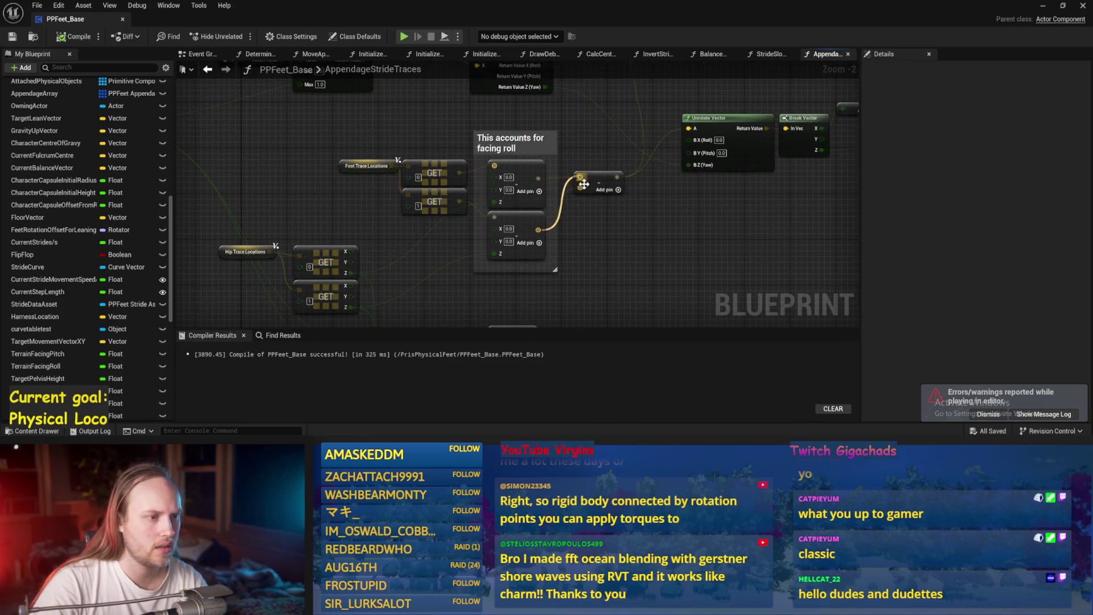
pyautogui.moveTo(583, 184)
pyautogui.mouseDown()
pyautogui.moveTo(511, 169)
pyautogui.moveTo(538, 178)
pyautogui.mouseUp()
pyautogui.moveTo(586, 141); pyautogui.dragTo(542, 164)
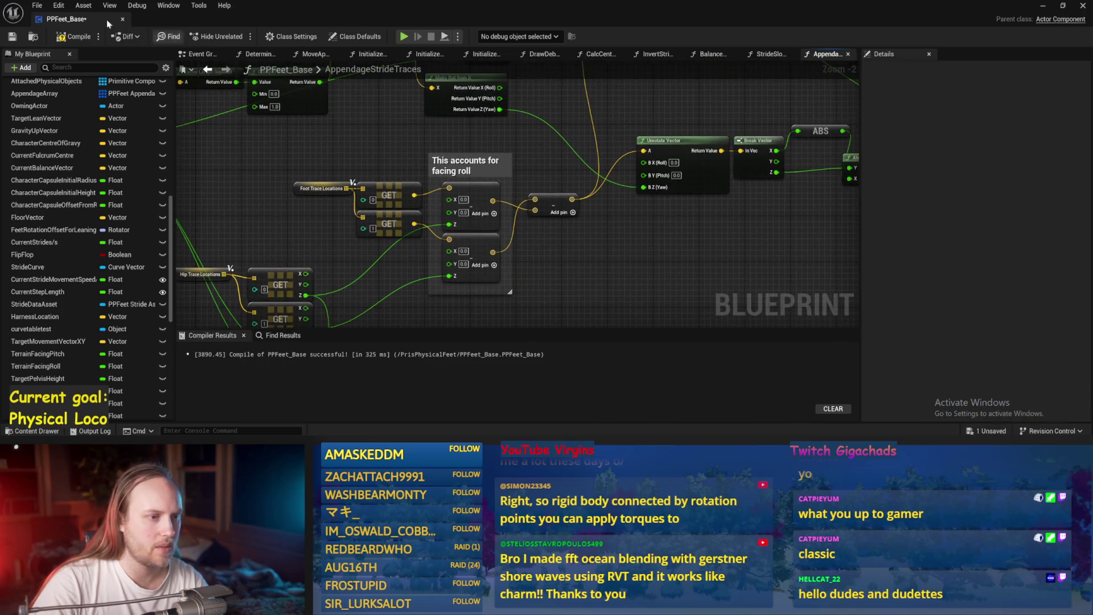
pyautogui.click(13, 37)
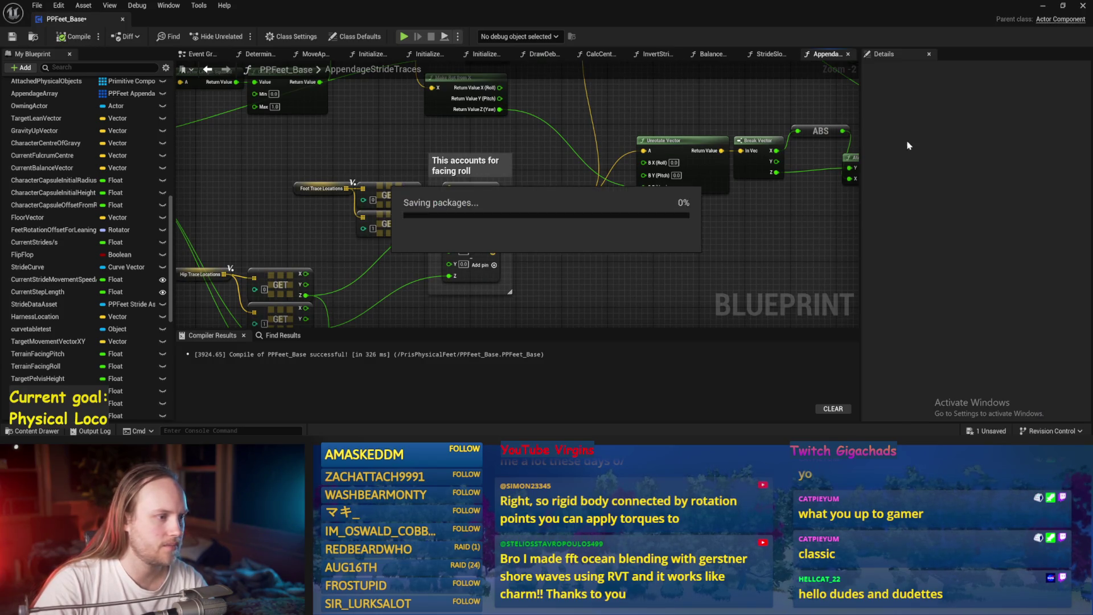
# - Play-test turning the character about 84 degrees, then return to the Blueprint editor
pyautogui.click(1042, 6)
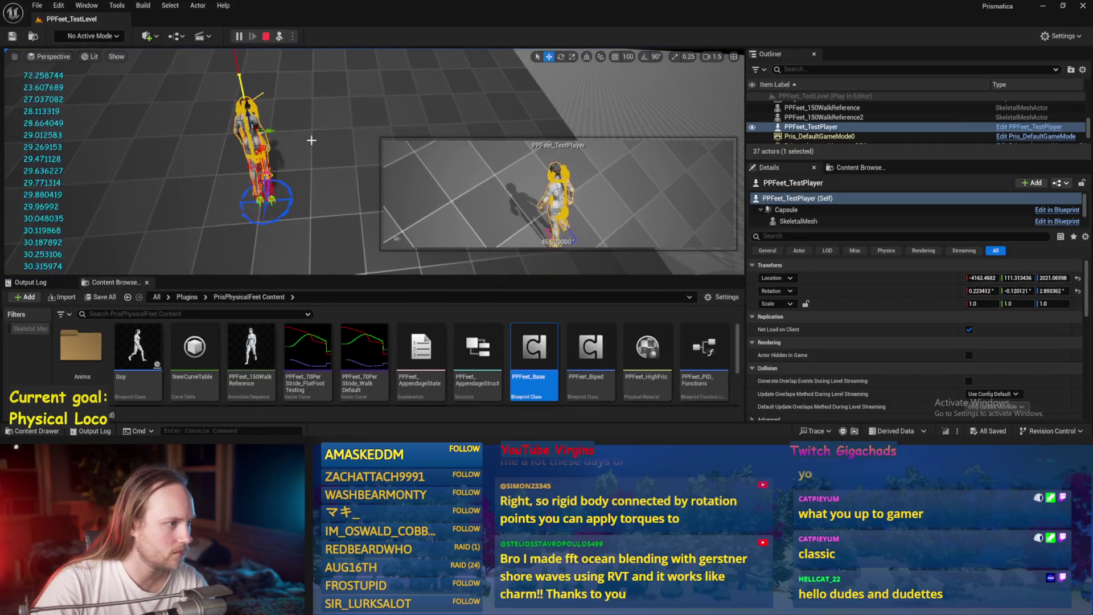
pyautogui.press('e')
pyautogui.moveTo(268, 137); pyautogui.dragTo(300, 146)
pyautogui.press('Escape')
pyautogui.click(452, 421)
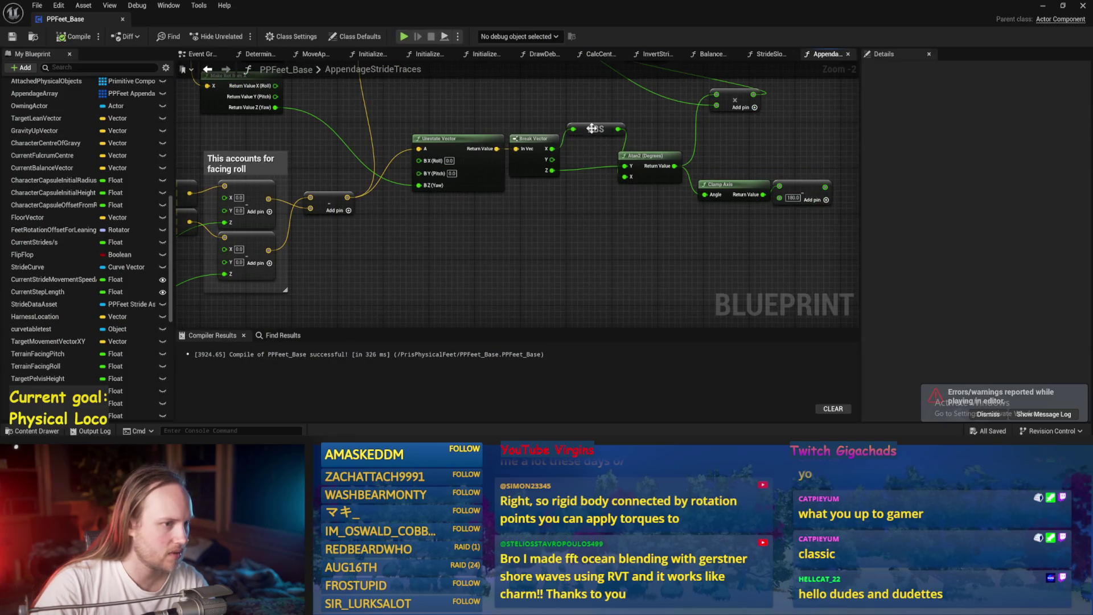
# - Reposition the ABS and Hip Trace Locations nodes, reconnect the upper vector output, and save
pyautogui.moveTo(591, 129); pyautogui.dragTo(585, 209)
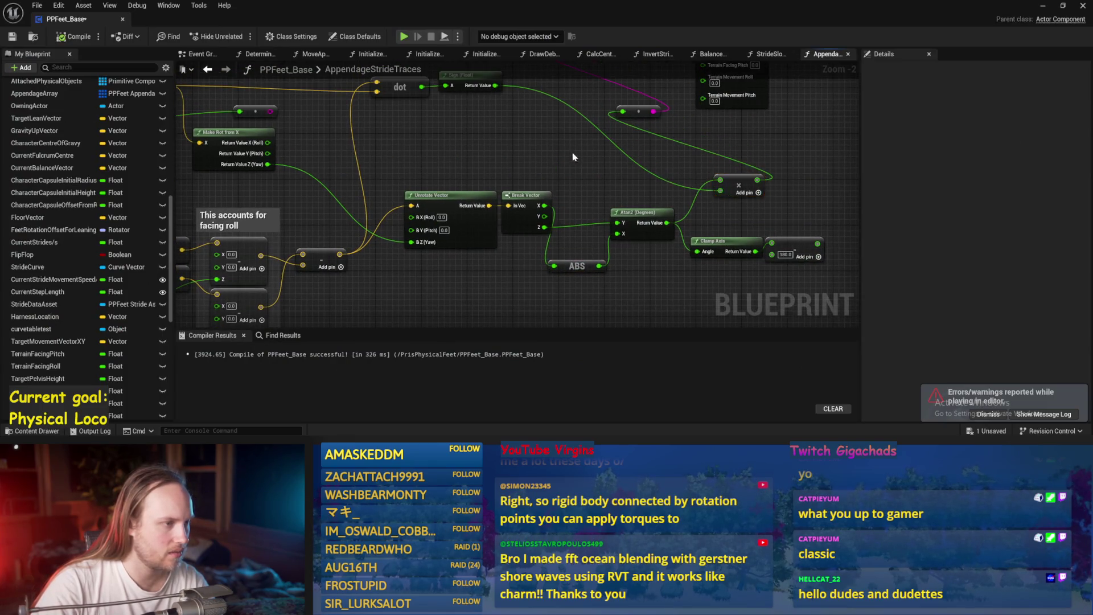
pyautogui.moveTo(523, 111); pyautogui.dragTo(632, 146)
pyautogui.click(520, 180)
pyautogui.moveTo(520, 179)
pyautogui.mouseDown()
pyautogui.moveTo(645, 75)
pyautogui.moveTo(776, 172)
pyautogui.moveTo(390, 210)
pyautogui.moveTo(296, 273)
pyautogui.mouseUp()
pyautogui.moveTo(354, 222); pyautogui.dragTo(417, 212)
pyautogui.scroll(2, 623, 180)
pyautogui.moveTo(548, 194)
pyautogui.mouseDown()
pyautogui.moveTo(640, 149)
pyautogui.moveTo(549, 127)
pyautogui.mouseUp()
pyautogui.scroll(-2, 655, 218)
pyautogui.hotkey('ctrl', 's')
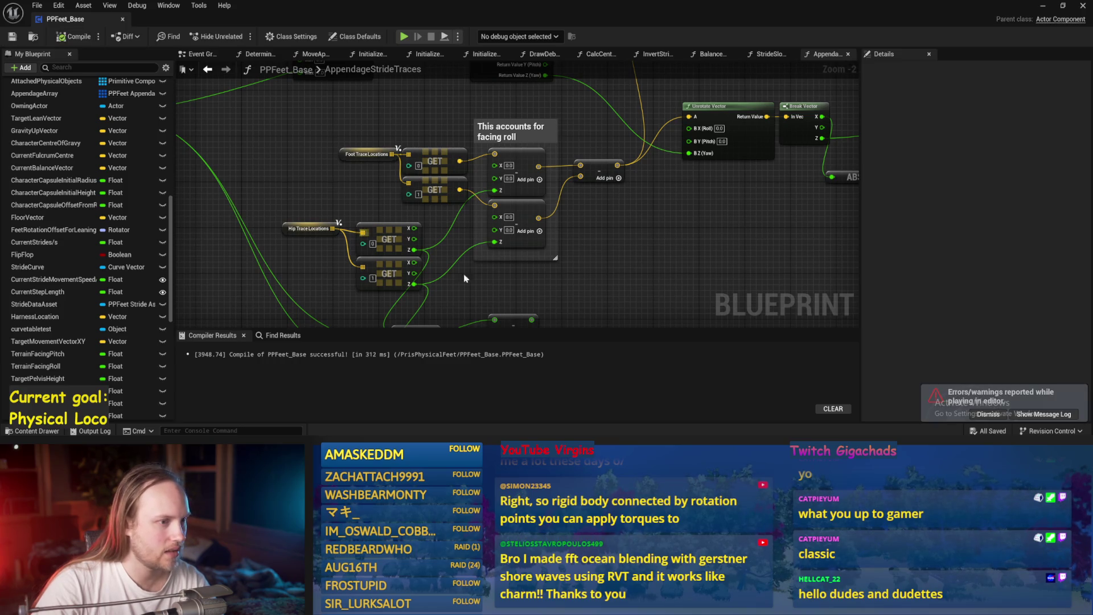
# - Compile, then add a Multiply node fed by the dot result below the vectors
pyautogui.moveTo(465, 278); pyautogui.dragTo(528, 218)
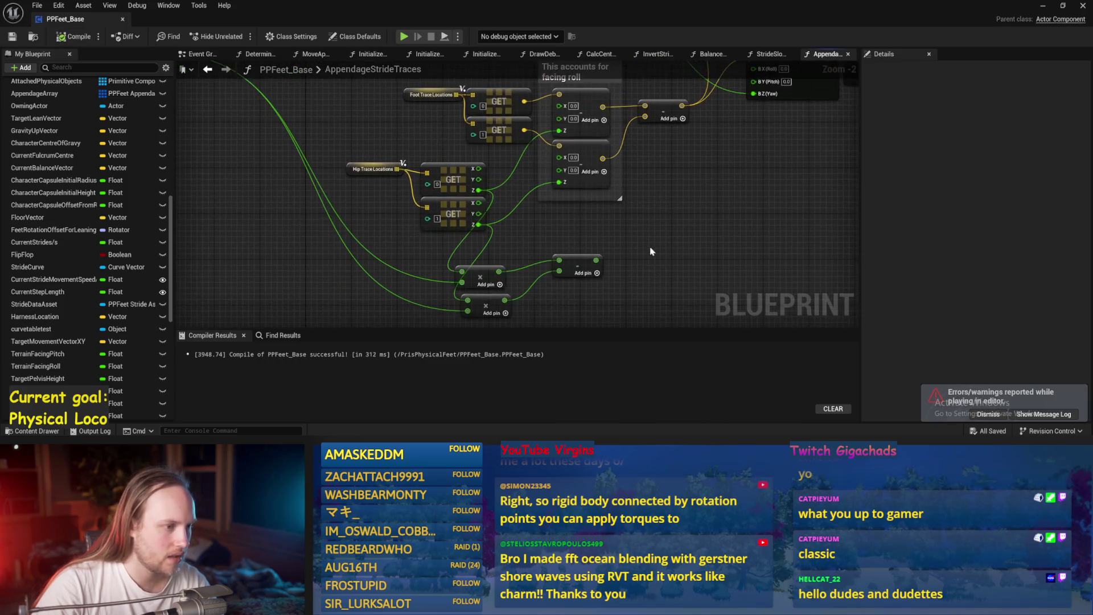
pyautogui.scroll(-1, 602, 238)
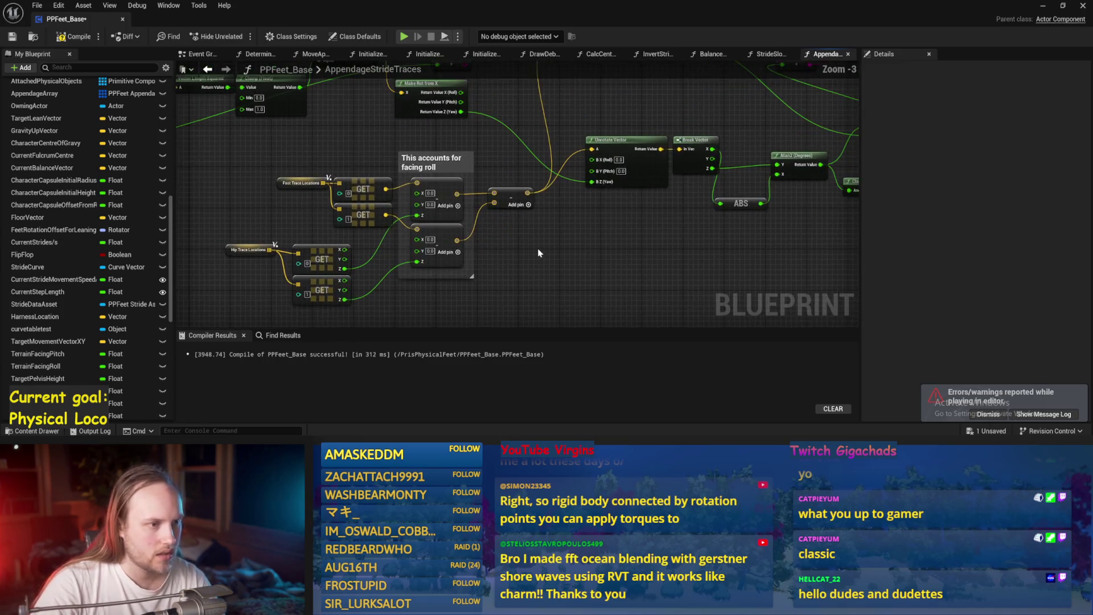
pyautogui.click(61, 38)
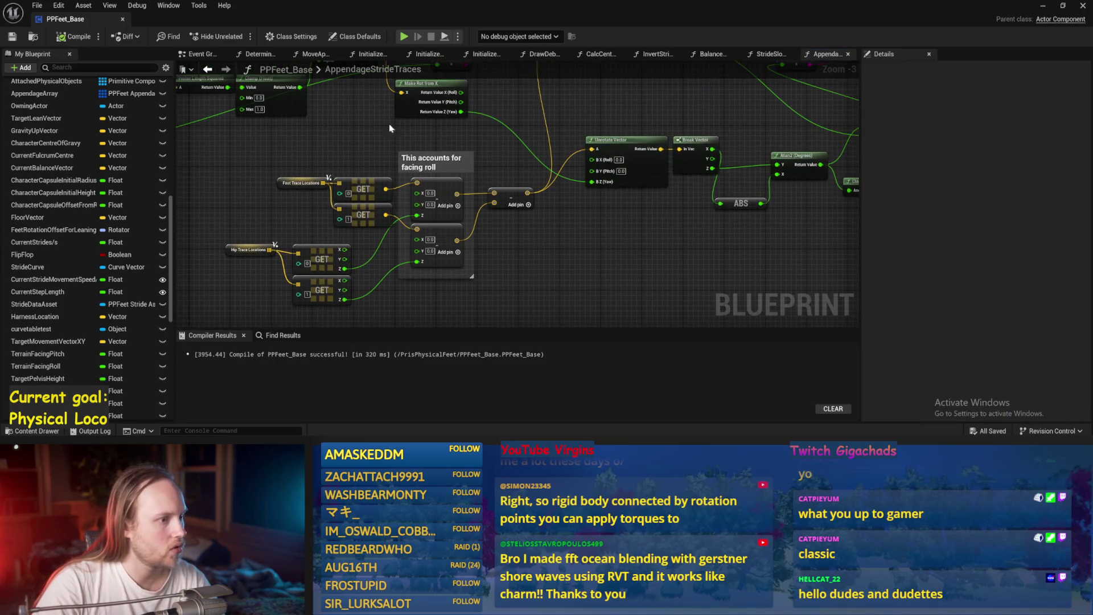
pyautogui.moveTo(535, 284)
pyautogui.mouseDown()
pyautogui.moveTo(709, 354)
pyautogui.moveTo(842, 354)
pyautogui.mouseUp()
pyautogui.moveTo(561, 242); pyautogui.dragTo(427, 166)
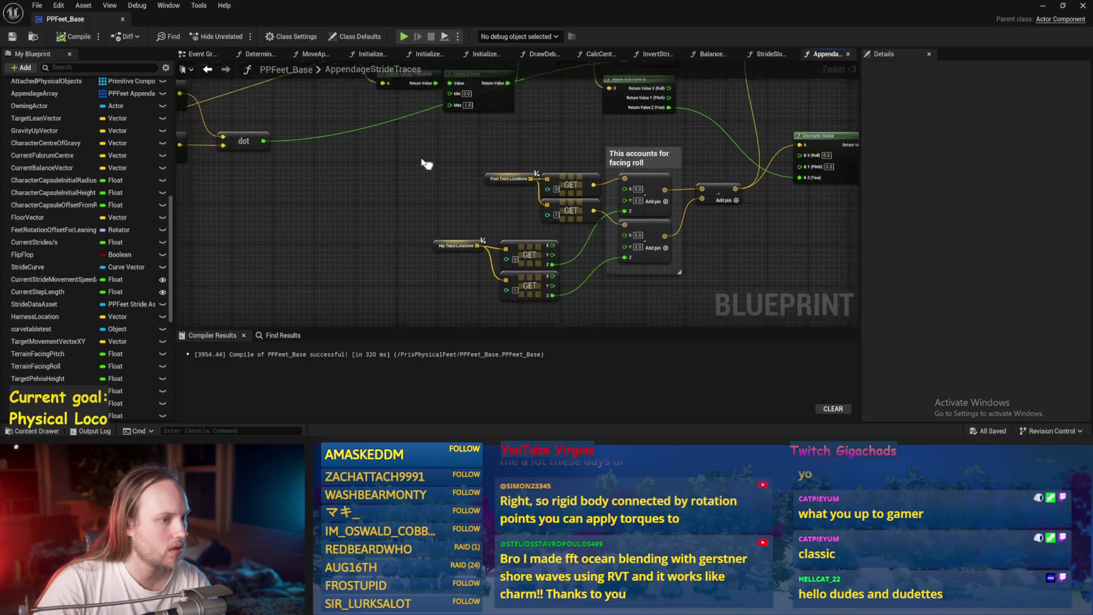
pyautogui.moveTo(236, 144)
pyautogui.mouseDown()
pyautogui.moveTo(292, 141)
pyautogui.moveTo(512, 216)
pyautogui.mouseUp()
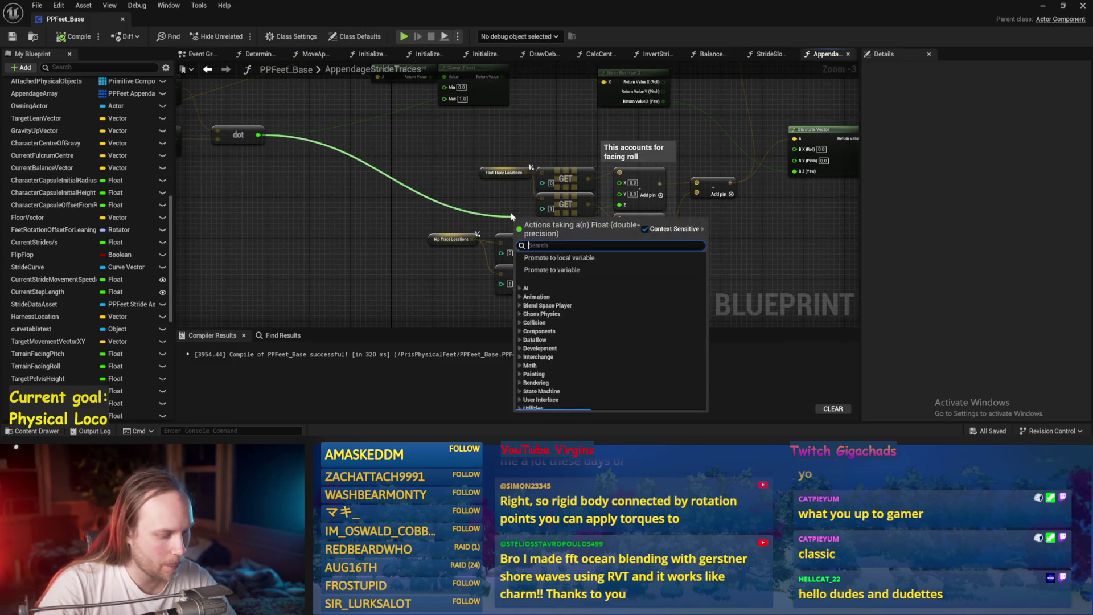
pyautogui.write('*')
pyautogui.press('Return')
pyautogui.scroll(3, 529, 216)
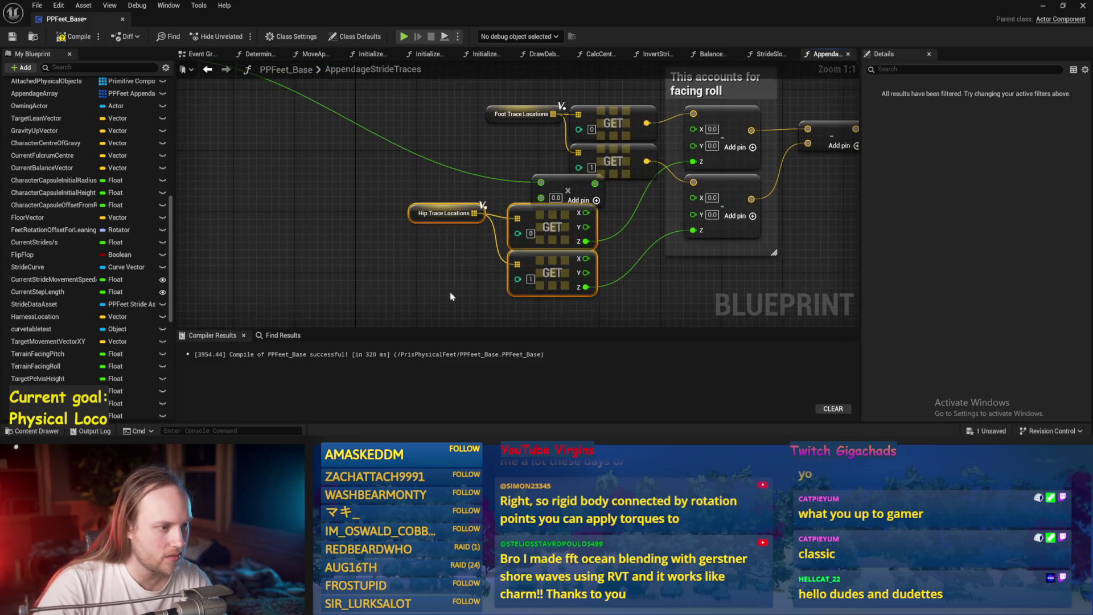
pyautogui.moveTo(532, 192); pyautogui.dragTo(546, 211)
pyautogui.rightClick(525, 208)
pyautogui.click(560, 250)
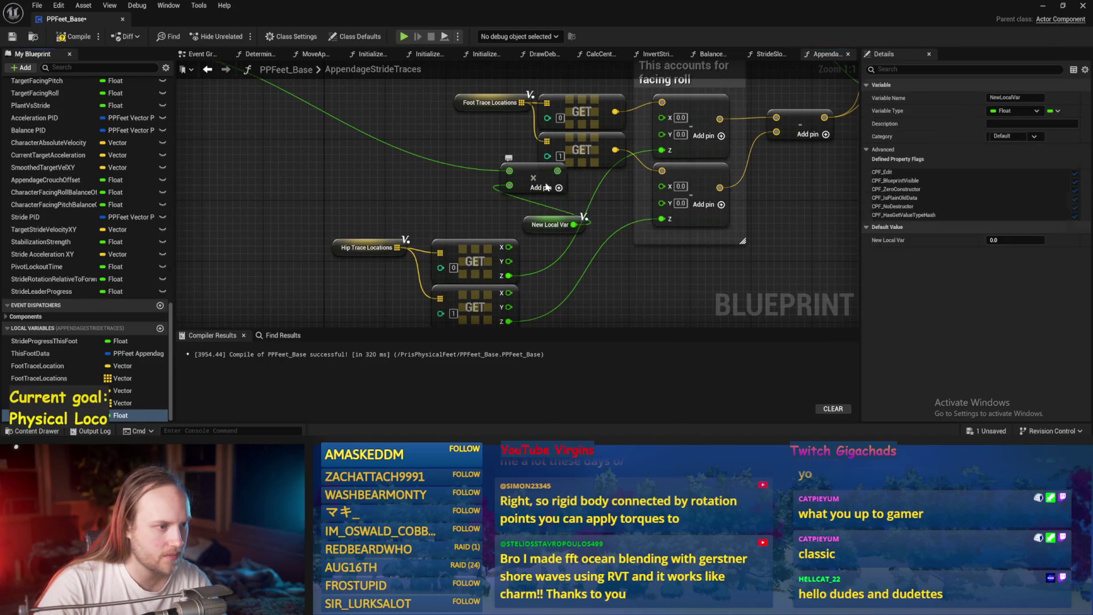
pyautogui.hotkey('ctrl', 'z')
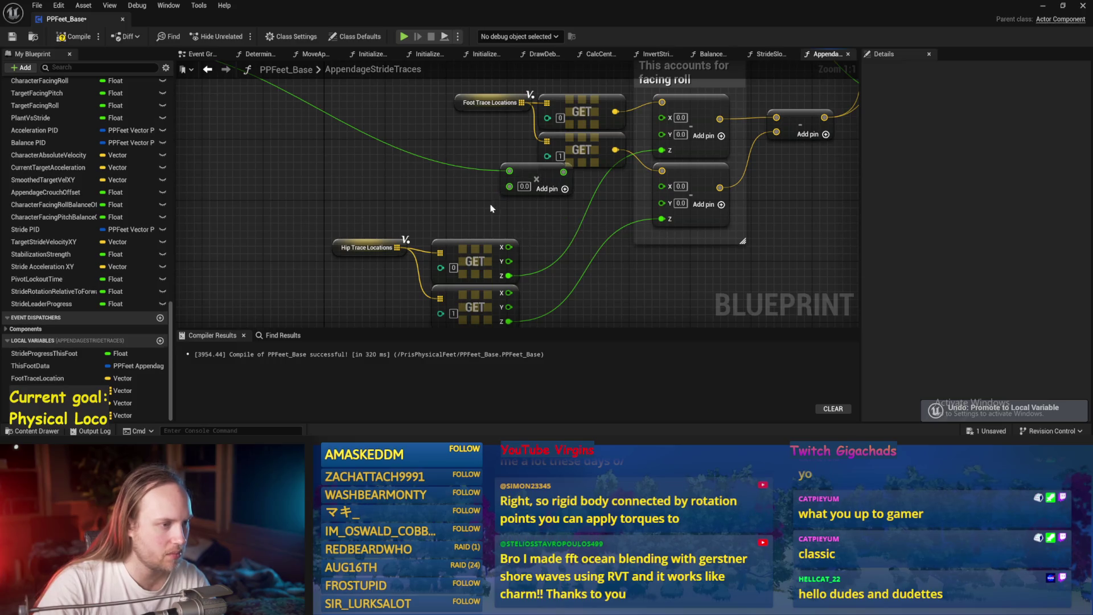
# - Feed both hip GET Z values into Multiply nodes, duplicating the first, then save and compile
pyautogui.moveTo(513, 256); pyautogui.dragTo(515, 238)
pyautogui.moveTo(518, 188)
pyautogui.mouseDown()
pyautogui.moveTo(668, 162)
pyautogui.moveTo(662, 150)
pyautogui.mouseUp()
pyautogui.moveTo(546, 170); pyautogui.dragTo(576, 199)
pyautogui.moveTo(581, 242)
pyautogui.mouseDown()
pyautogui.moveTo(568, 185)
pyautogui.moveTo(520, 245)
pyautogui.moveTo(632, 184)
pyautogui.moveTo(649, 161)
pyautogui.mouseUp()
pyautogui.hotkey('ctrl', 'w')
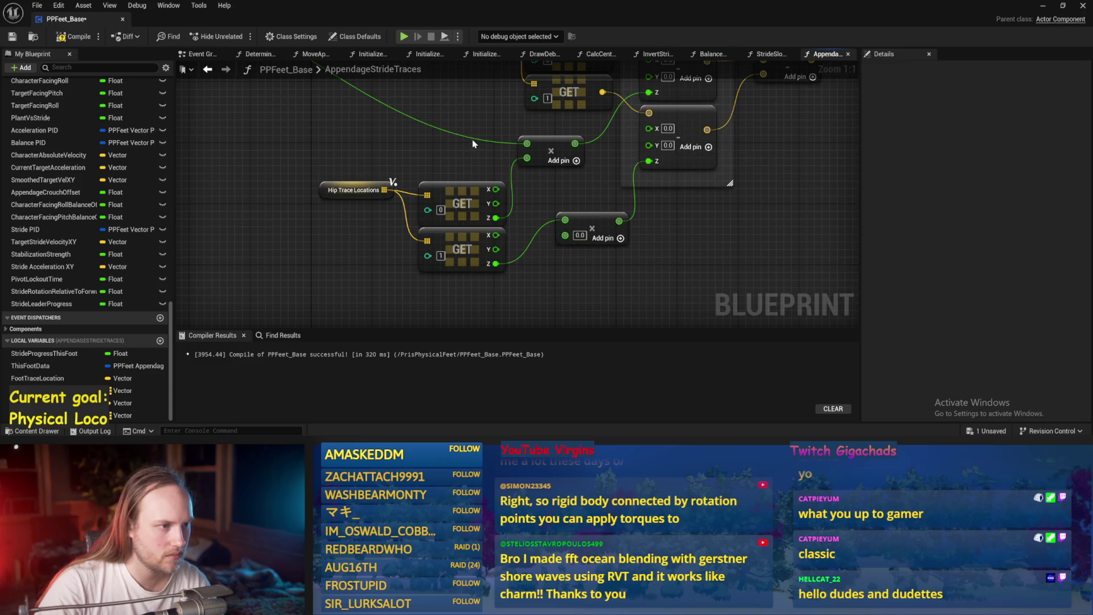
pyautogui.moveTo(565, 235); pyautogui.dragTo(496, 263)
pyautogui.scroll(-2, 593, 261)
pyautogui.hotkey('ctrl', 's')
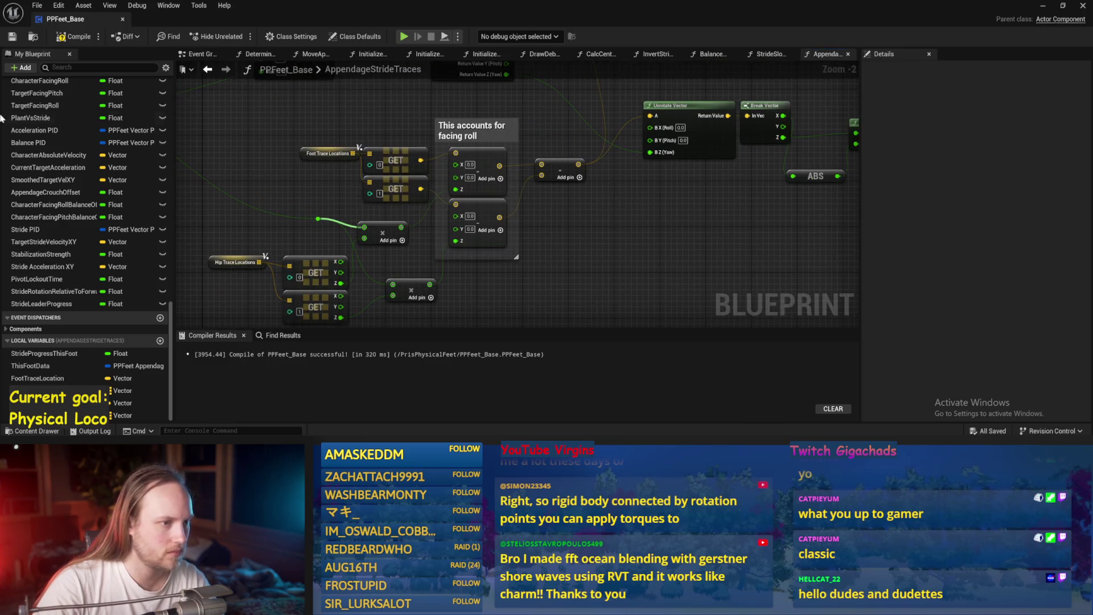
pyautogui.click(10, 38)
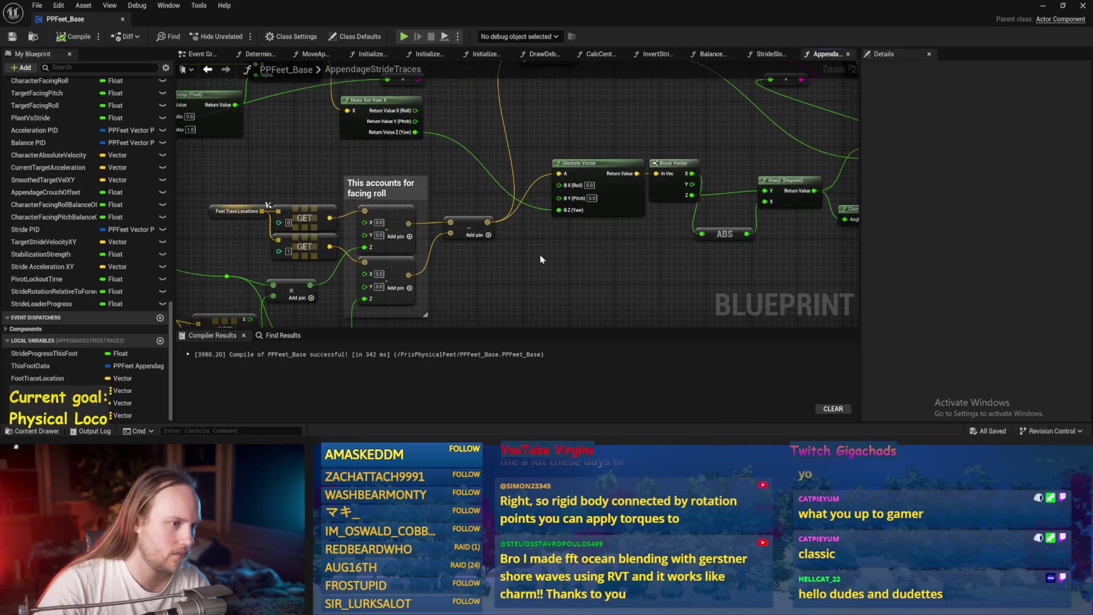
pyautogui.click(1042, 8)
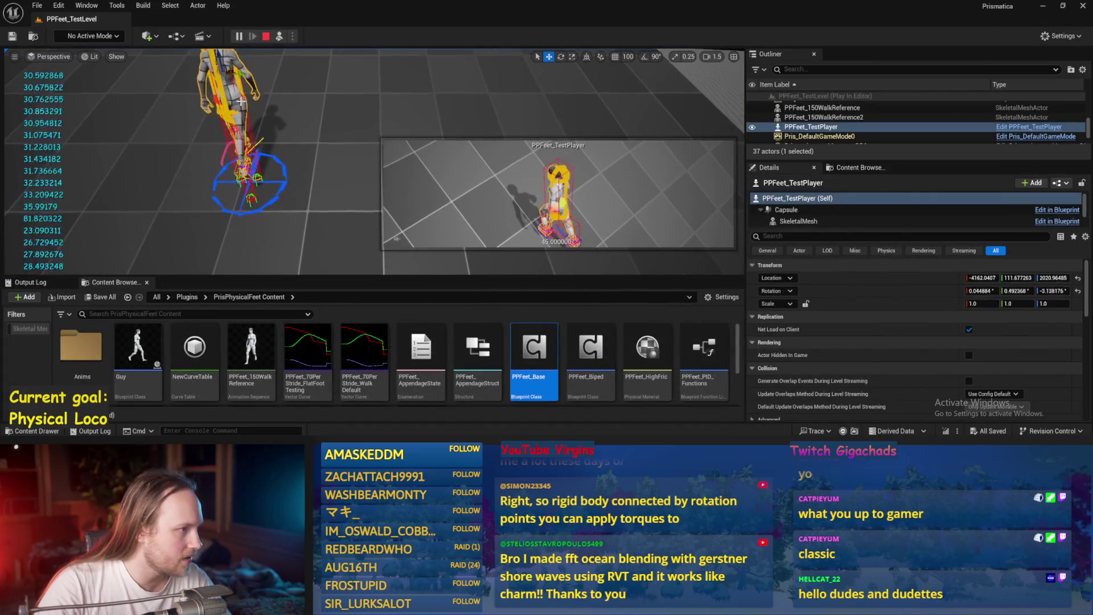
# - Turn the test character to about 95 degrees yaw and select the floor cube Cube20
pyautogui.press('e')
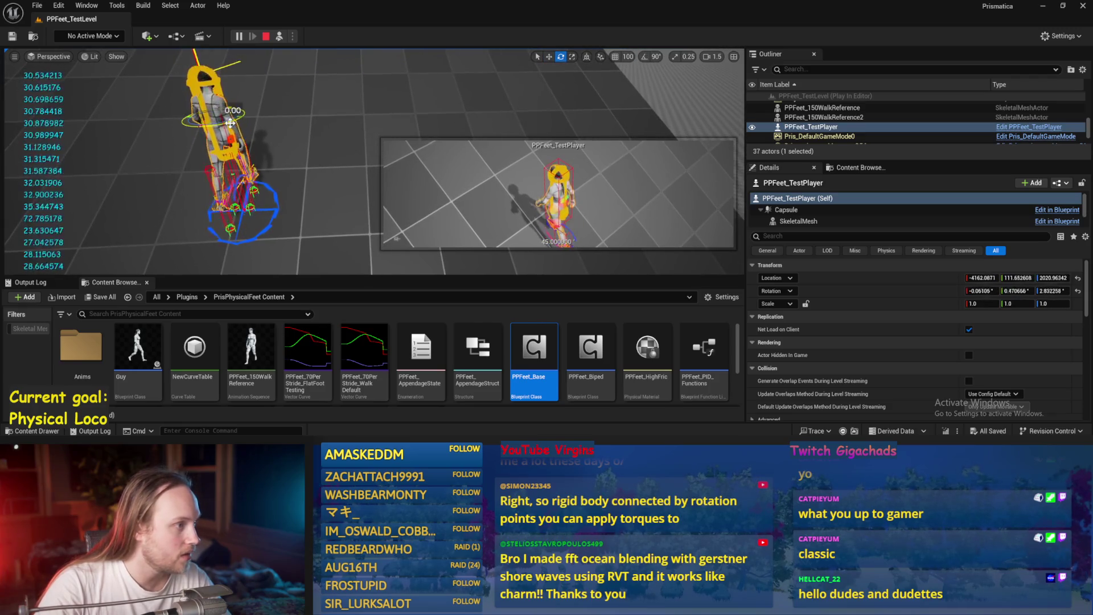
pyautogui.moveTo(248, 116); pyautogui.dragTo(237, 110)
pyautogui.click(183, 152)
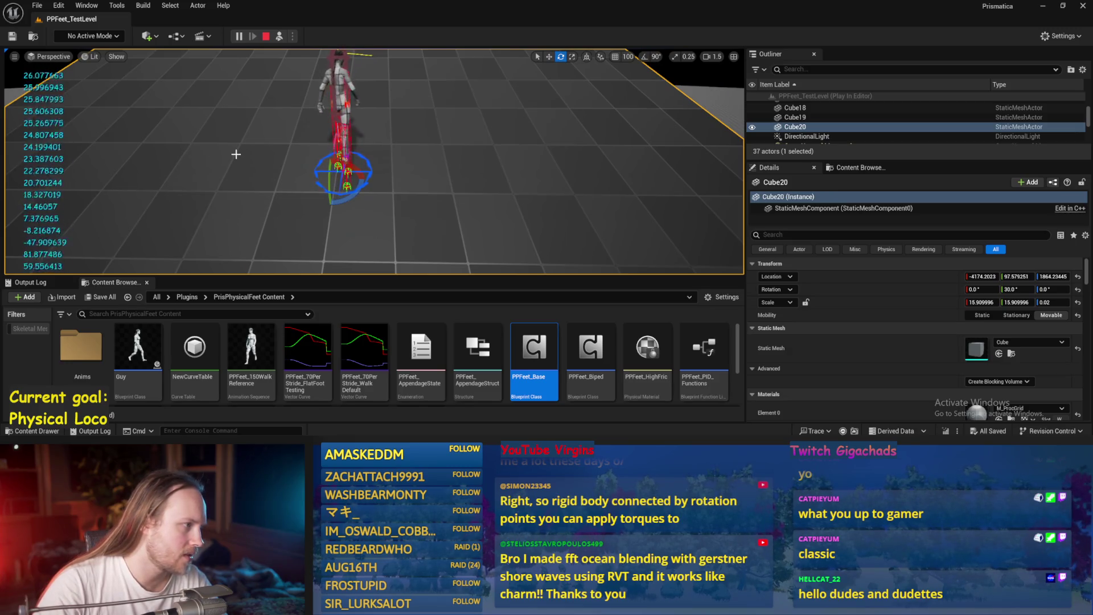
pyautogui.scroll(5, 257, 152)
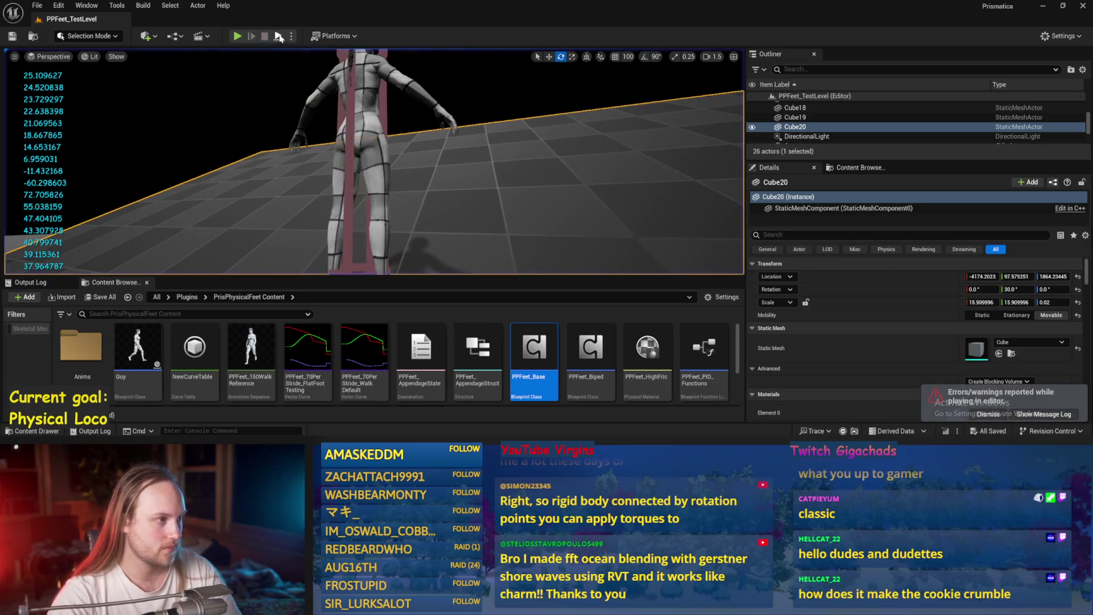
# - Tilt Cube20 to about 32 degrees, then steepen it to about 58 degrees while watching the feet
pyautogui.click(279, 36)
pyautogui.scroll(-3, 367, 114)
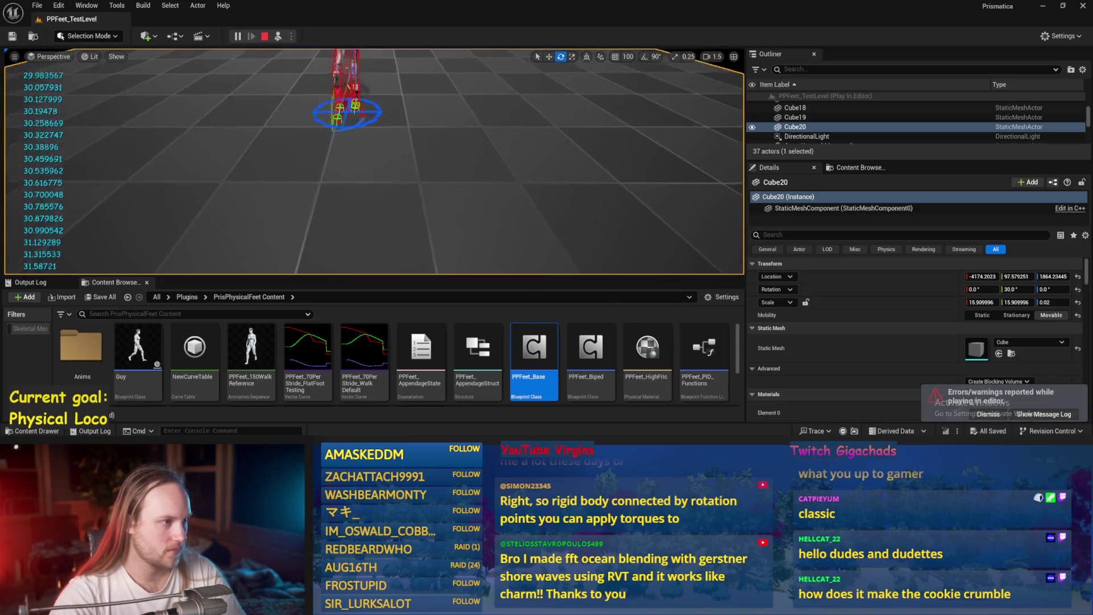
pyautogui.moveTo(352, 109)
pyautogui.mouseDown()
pyautogui.moveTo(351, 124)
pyautogui.moveTo(325, 126)
pyautogui.mouseUp()
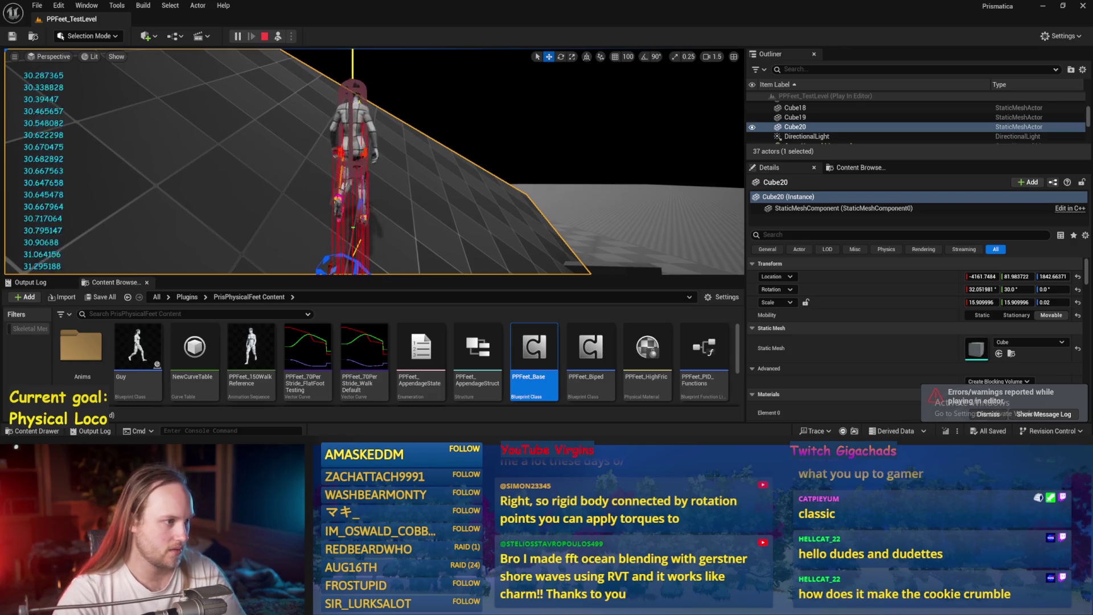
pyautogui.click(357, 140)
pyautogui.press('e')
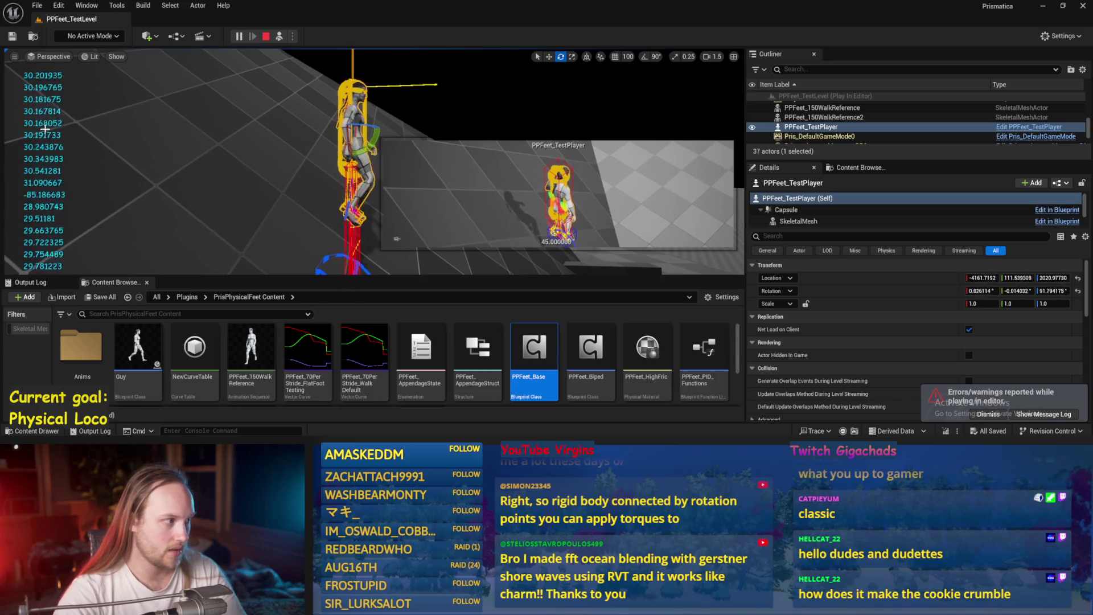
pyautogui.click(240, 196)
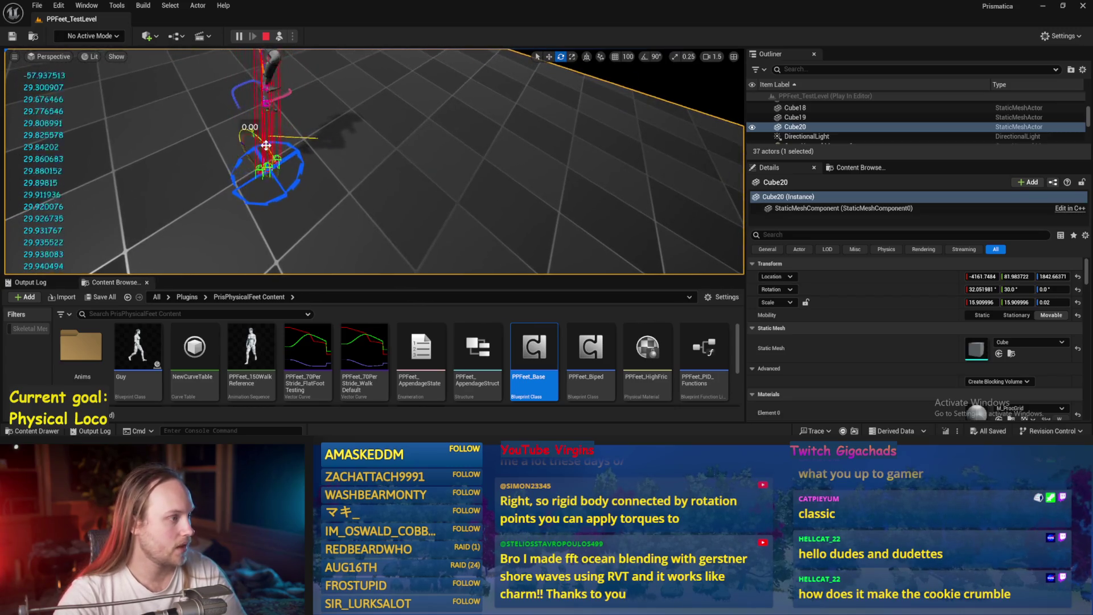
pyautogui.moveTo(266, 145); pyautogui.dragTo(283, 118)
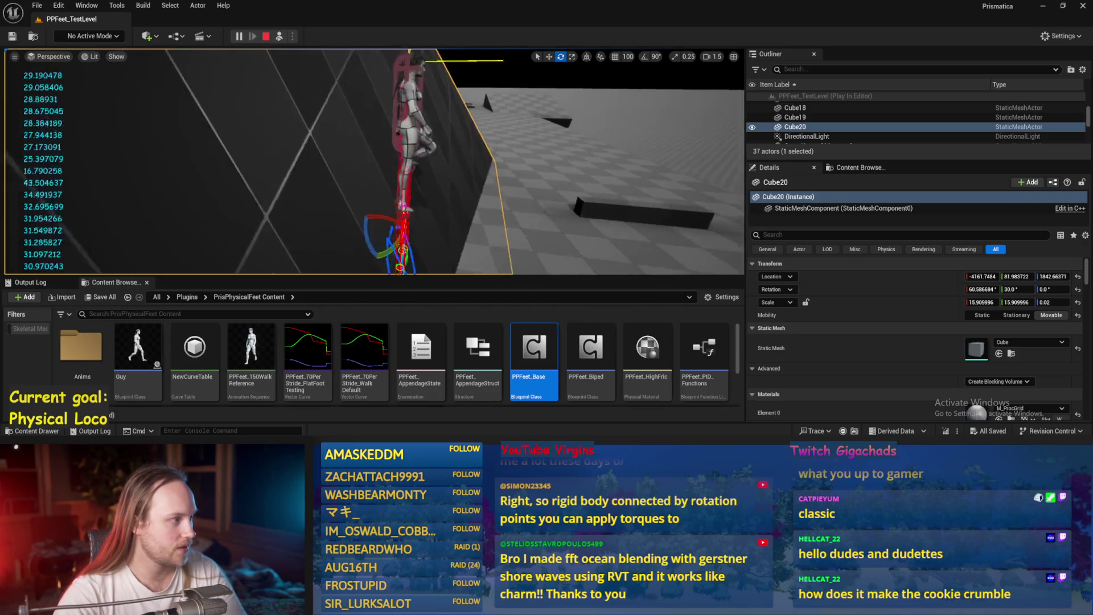
# - Stop and restart the play session, select PPFeet_TestPlayer, then stop again
pyautogui.click(265, 36)
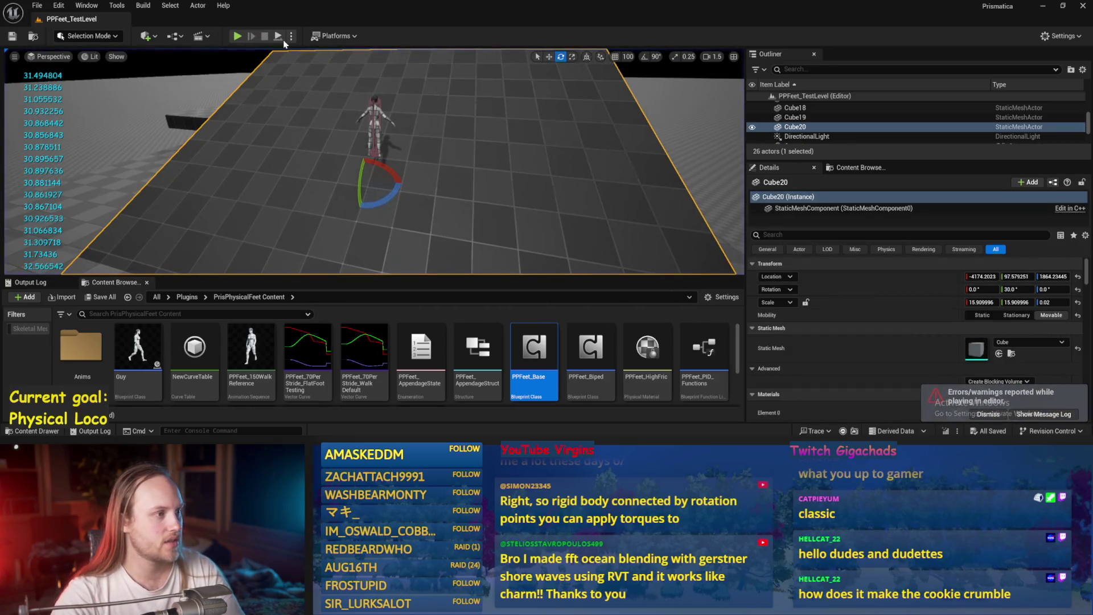
pyautogui.hotkey('alt', 'p')
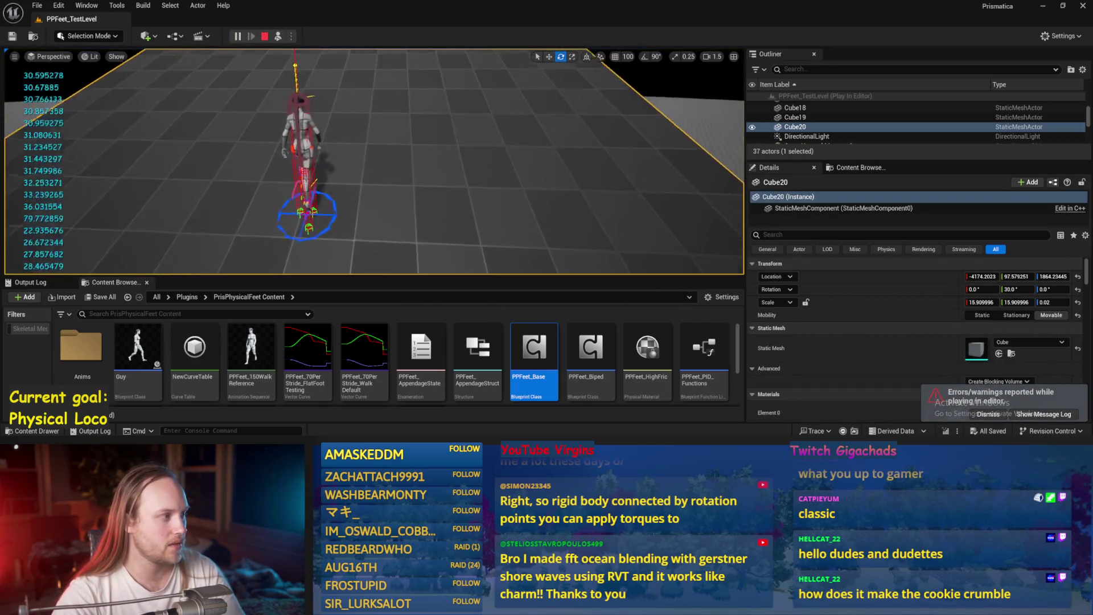
pyautogui.click(312, 159)
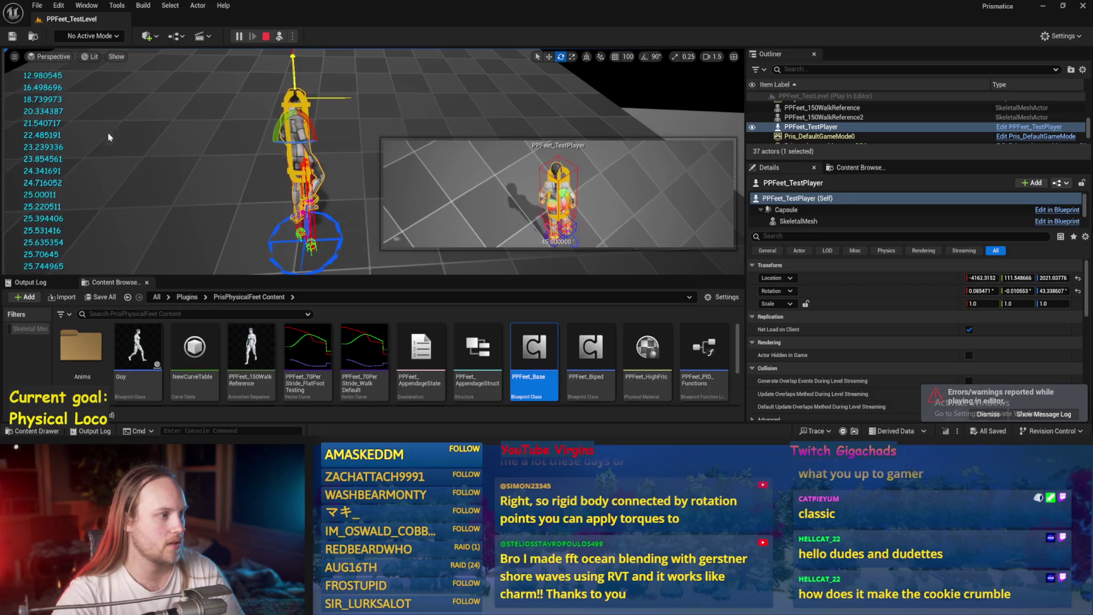
pyautogui.press('Escape')
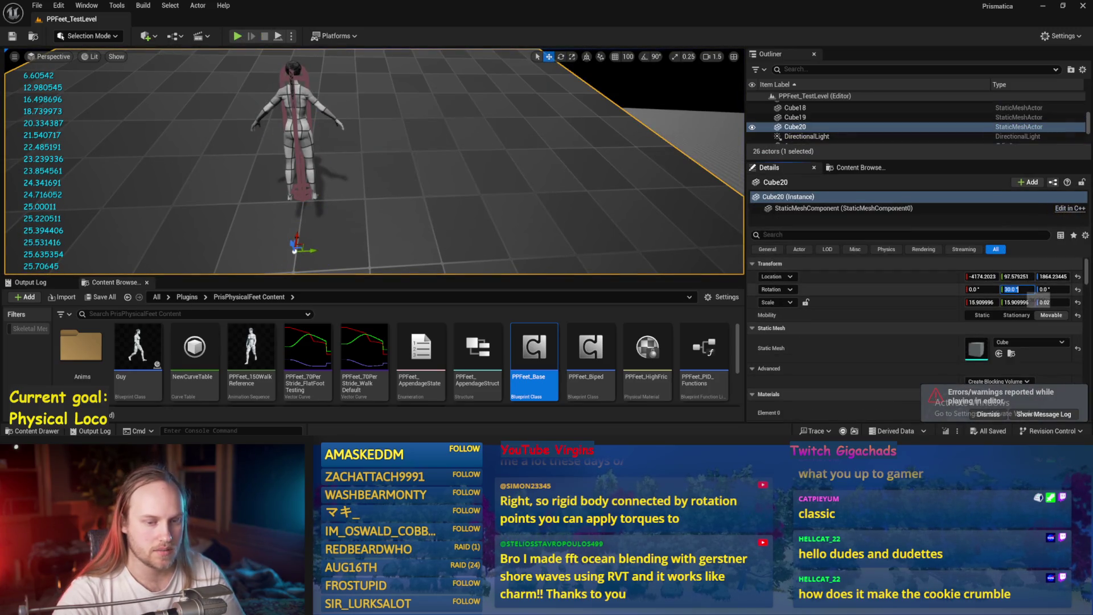
# - Set Cube20's tilt to 10 degrees, play-test turning the character about 90 degrees, then reopen PPFeet_Base
pyautogui.write('0')
pyautogui.press('Return')
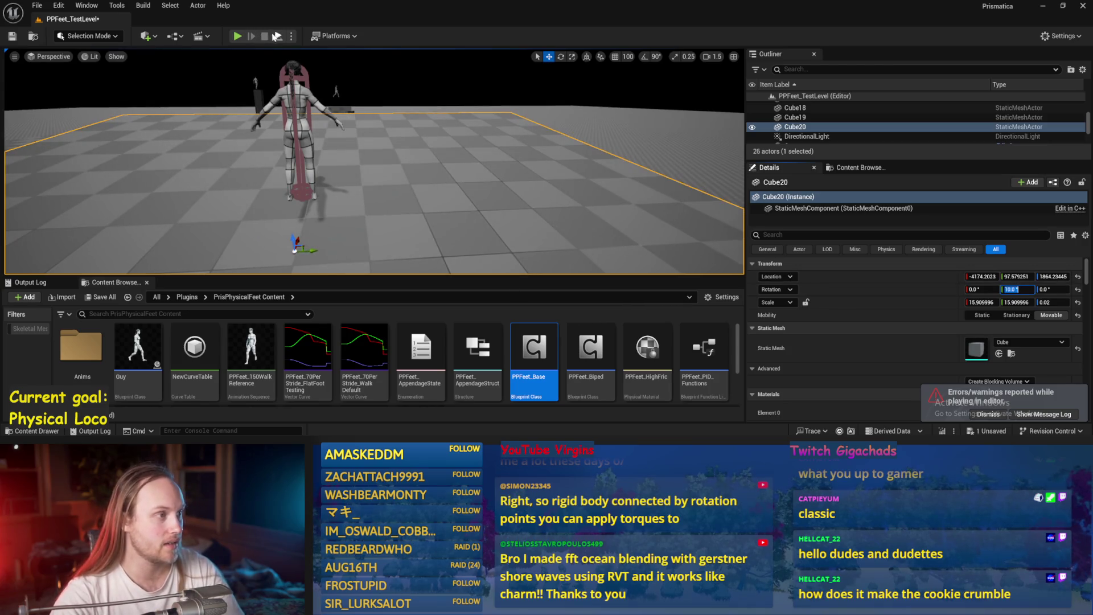
pyautogui.hotkey('alt', 'p')
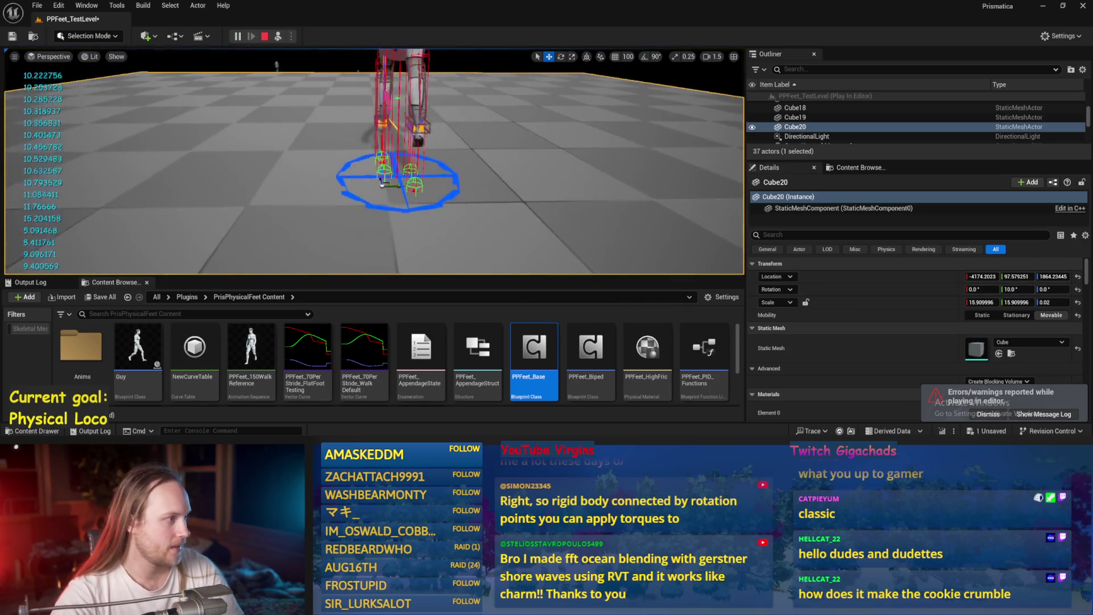
pyautogui.press('F8')
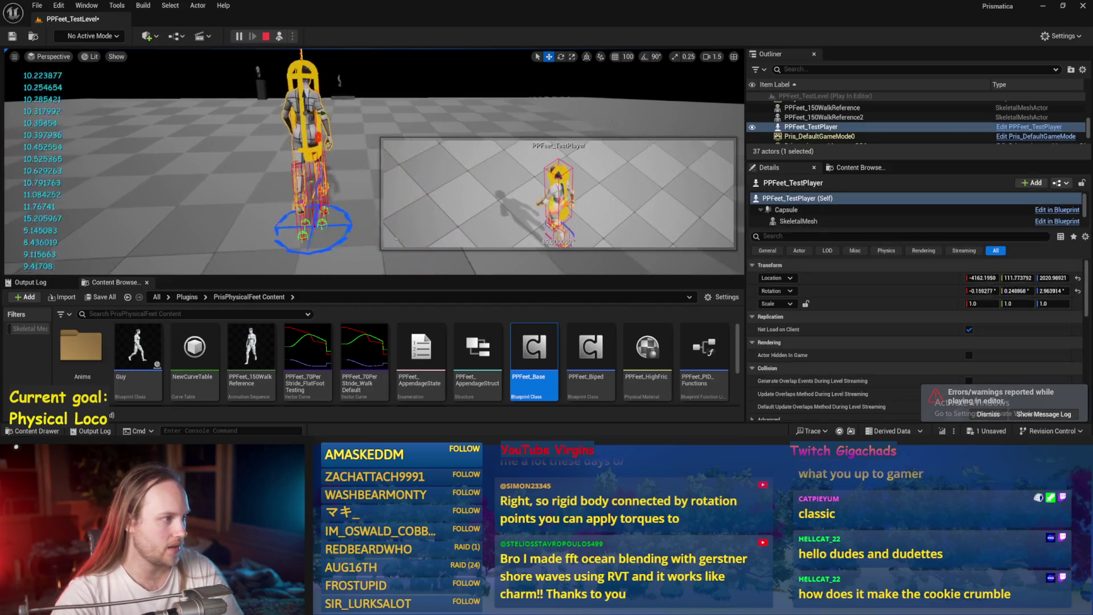
pyautogui.moveTo(315, 120)
pyautogui.mouseDown()
pyautogui.moveTo(338, 82)
pyautogui.moveTo(322, 111)
pyautogui.mouseUp()
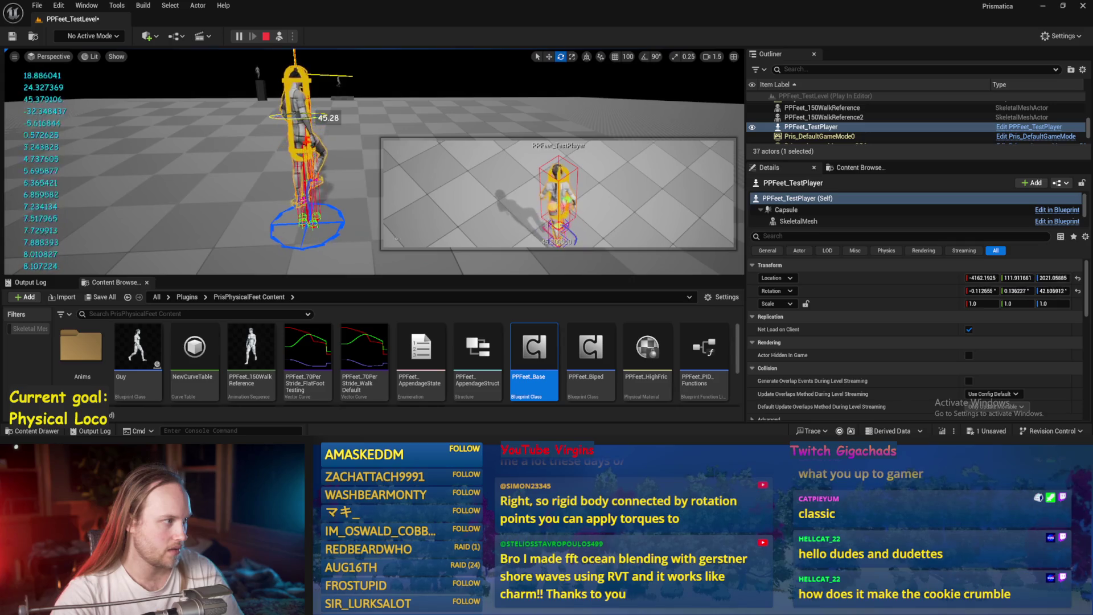
pyautogui.click(362, 195)
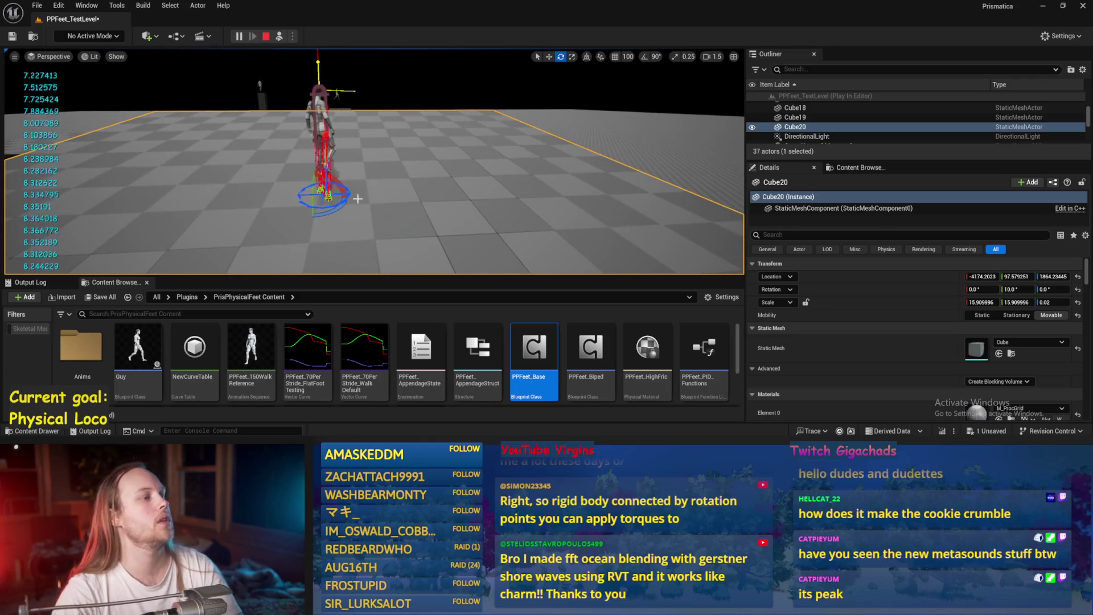
pyautogui.press('Escape')
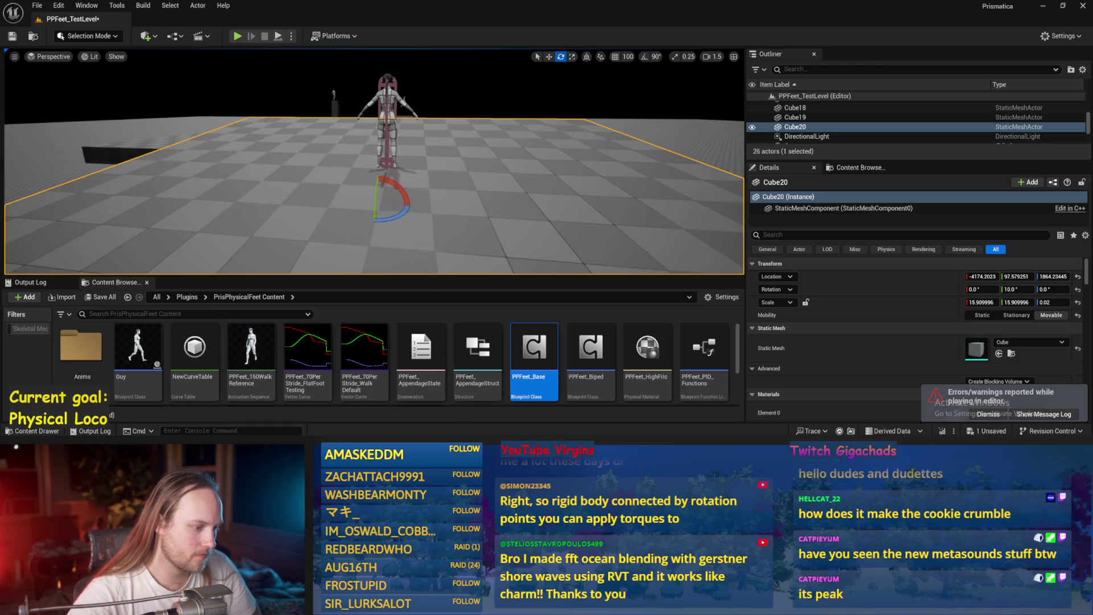
pyautogui.doubleClick(534, 350)
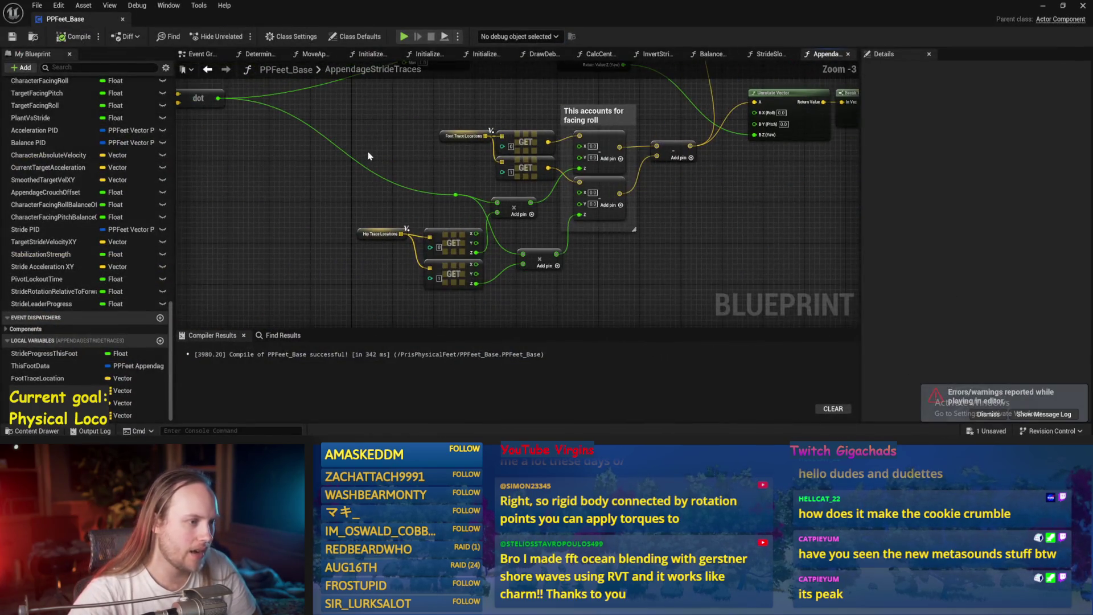
# - Add an Asin (Degrees) node off the dot product result
pyautogui.moveTo(338, 182)
pyautogui.mouseDown()
pyautogui.moveTo(535, 191)
pyautogui.moveTo(348, 268)
pyautogui.moveTo(445, 206)
pyautogui.moveTo(401, 214)
pyautogui.mouseUp()
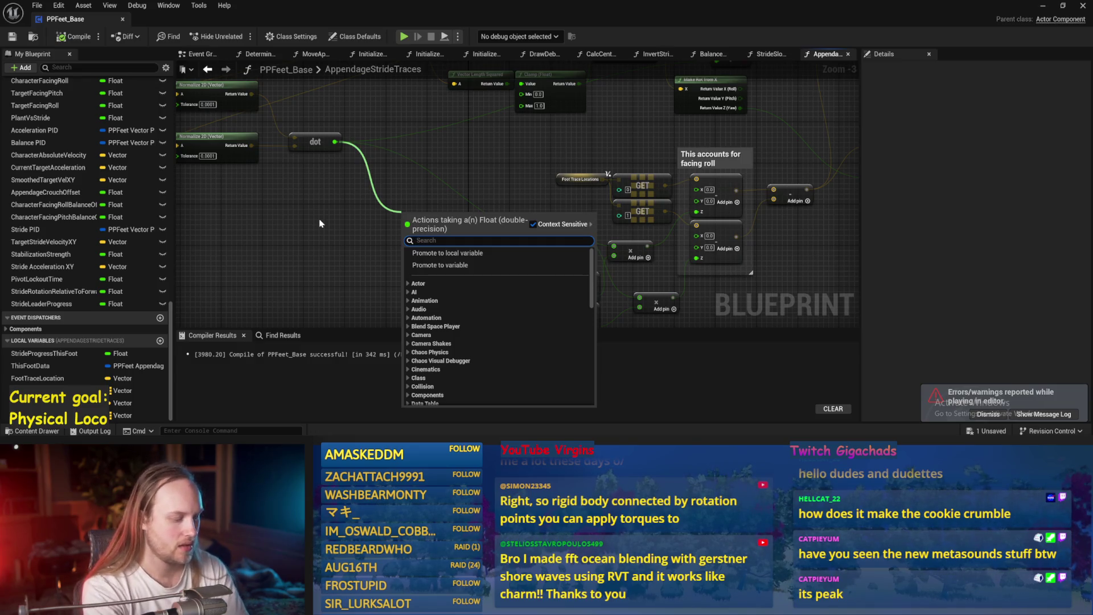
pyautogui.write('asin')
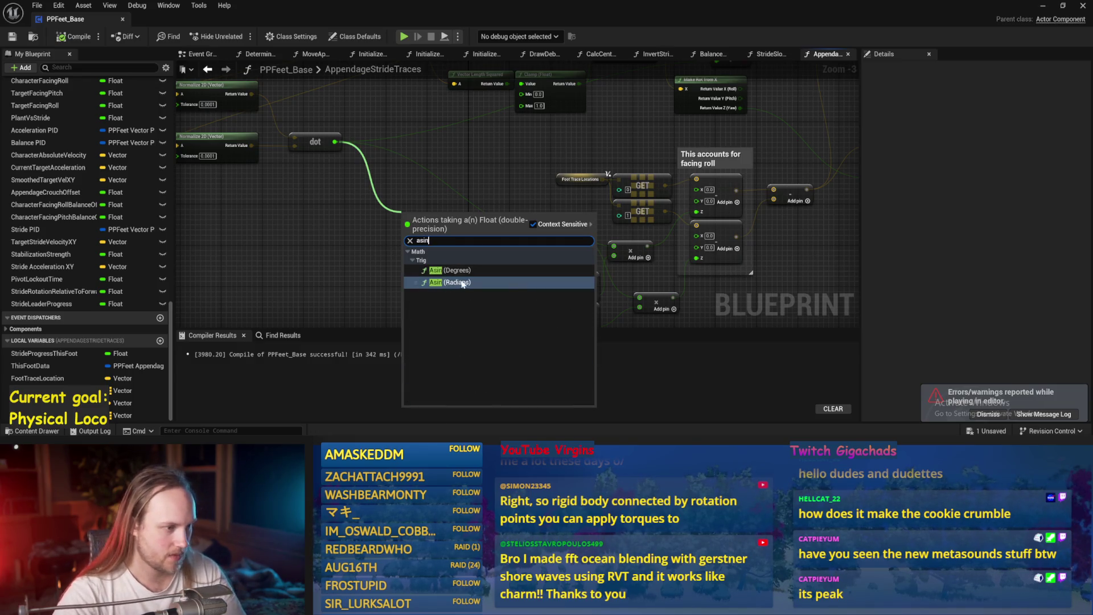
pyautogui.click(435, 270)
pyautogui.moveTo(449, 216)
pyautogui.mouseDown()
pyautogui.moveTo(341, 221)
pyautogui.moveTo(404, 220)
pyautogui.moveTo(390, 215)
pyautogui.mouseUp()
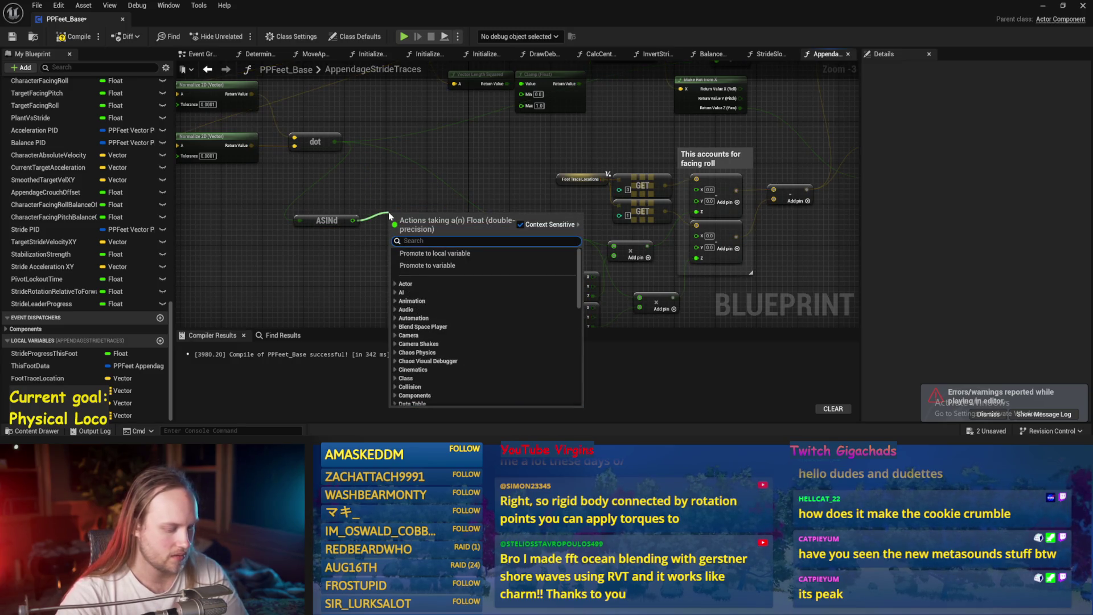
# - Add a Multiply after ASINd, wire it into the lower multiply chain, and save
pyautogui.write('*')
pyautogui.press('Return')
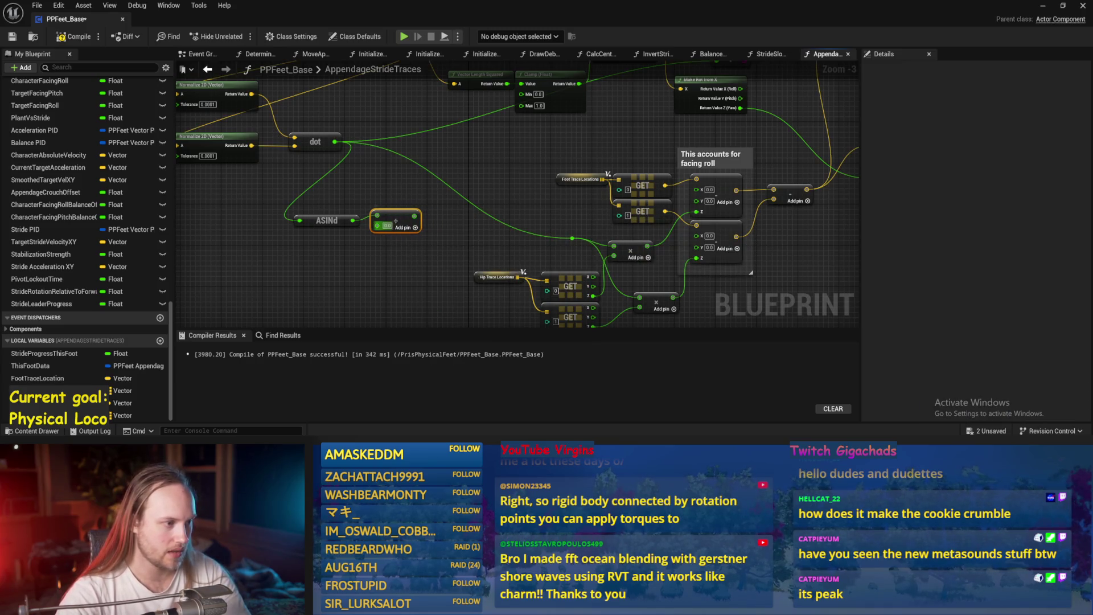
pyautogui.moveTo(418, 216); pyautogui.dragTo(572, 238)
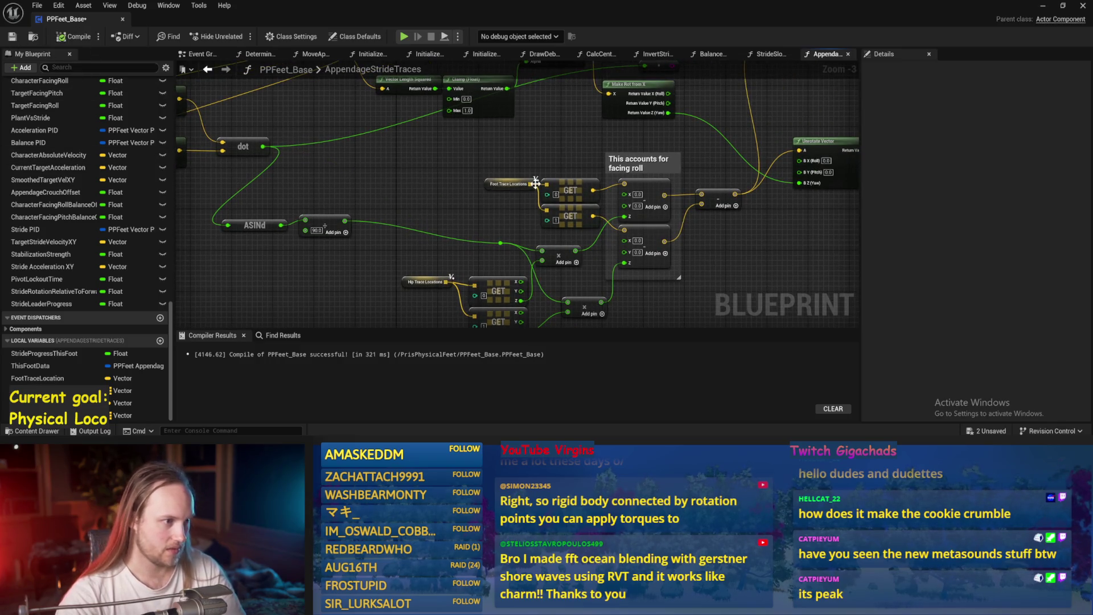
pyautogui.moveTo(535, 183); pyautogui.dragTo(474, 222)
pyautogui.hotkey('ctrl', 's')
pyautogui.click(1043, 8)
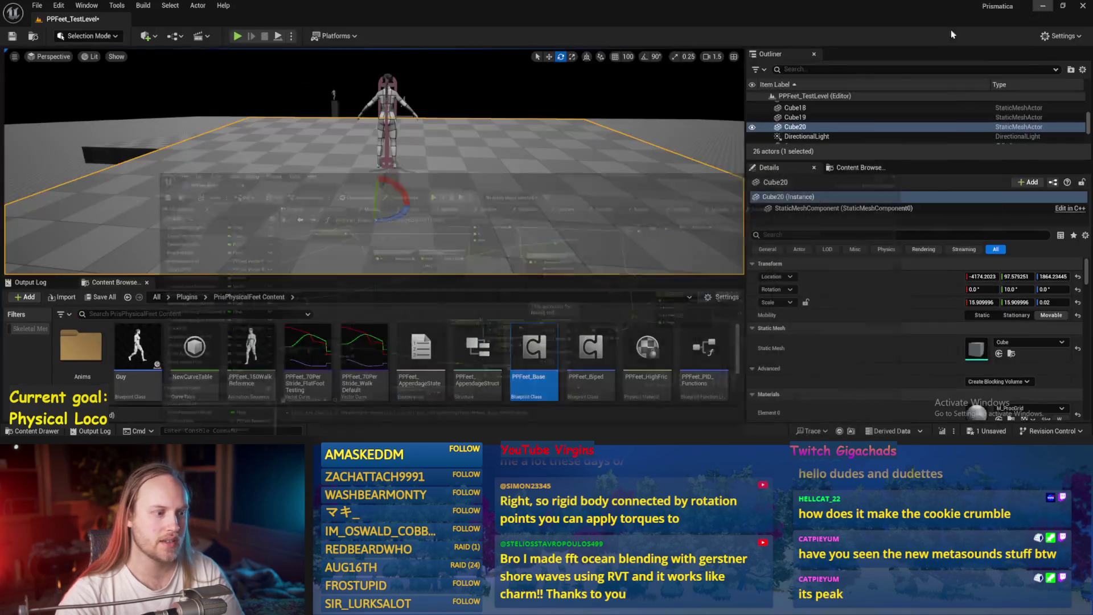
# - Select the test character, then the floor cube, stop the play test, and reopen PPFeet_Base
pyautogui.click(338, 87)
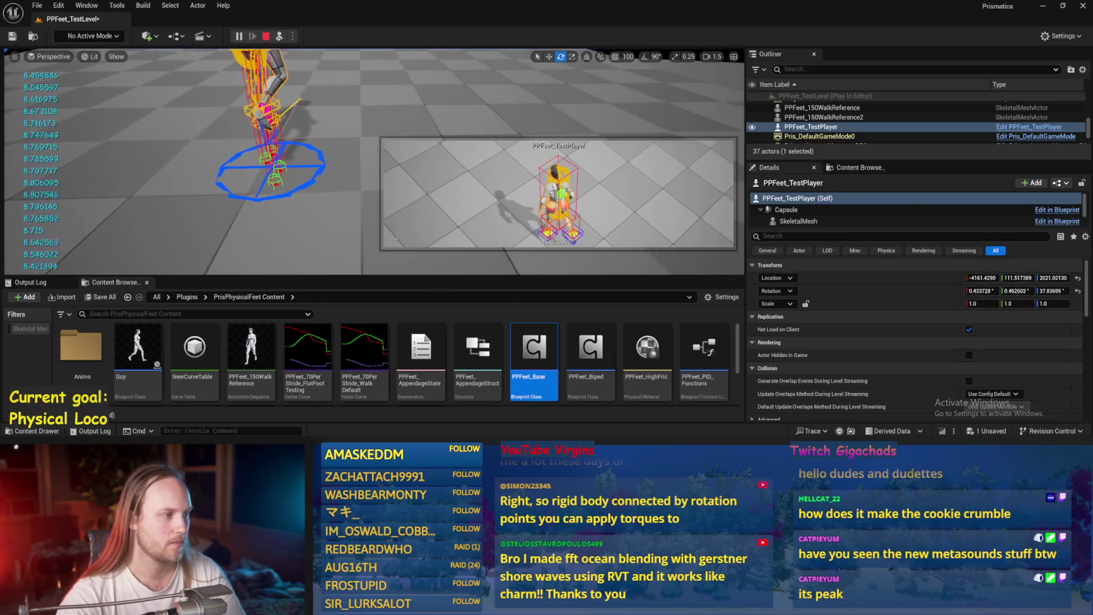
pyautogui.click(397, 238)
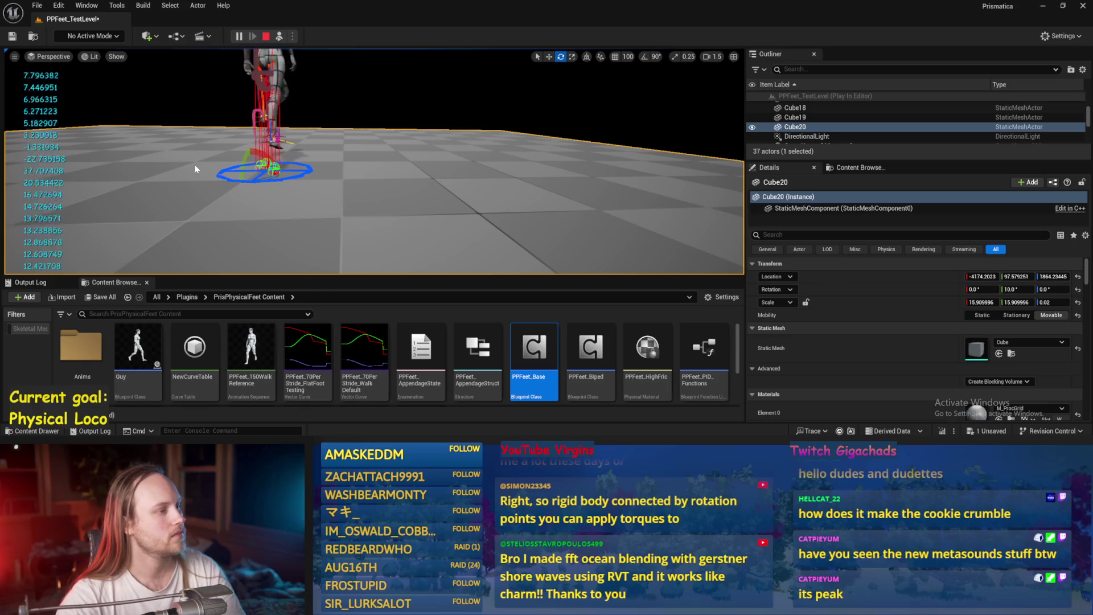
pyautogui.press('Escape')
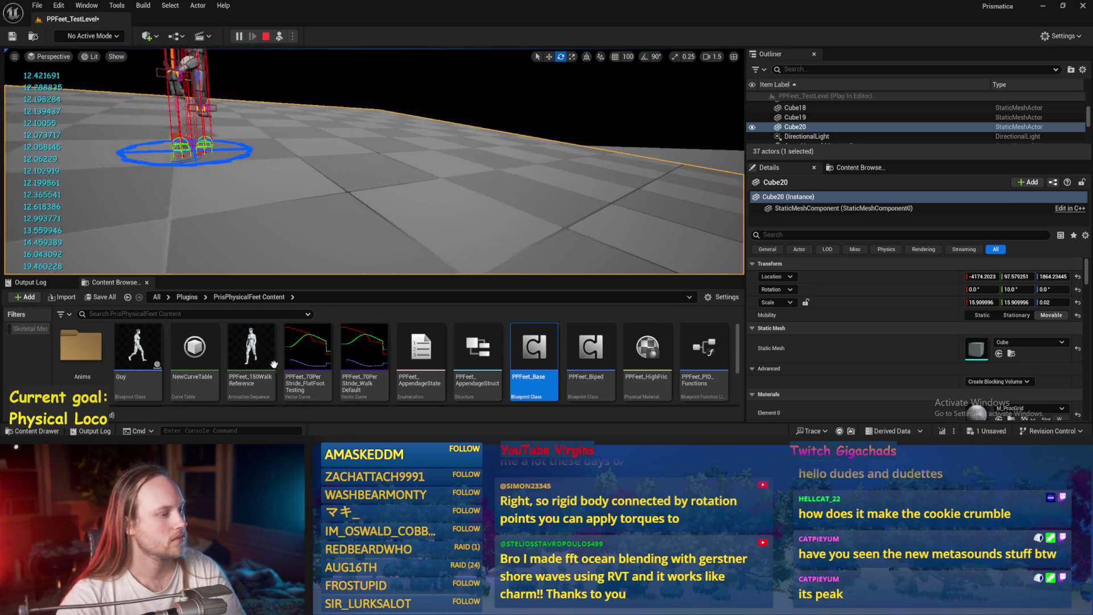
pyautogui.doubleClick(534, 347)
pyautogui.moveTo(626, 256); pyautogui.dragTo(429, 218)
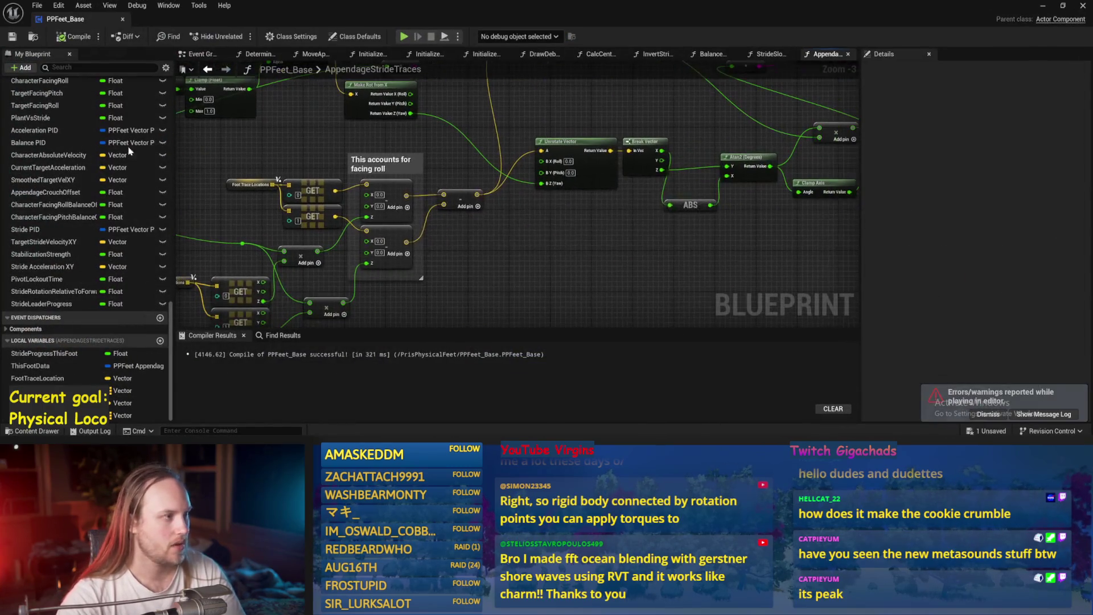
# - Connect the reroute to the Return Node's Terrain Movement Pitch pin and compile
pyautogui.scroll(2, 660, 242)
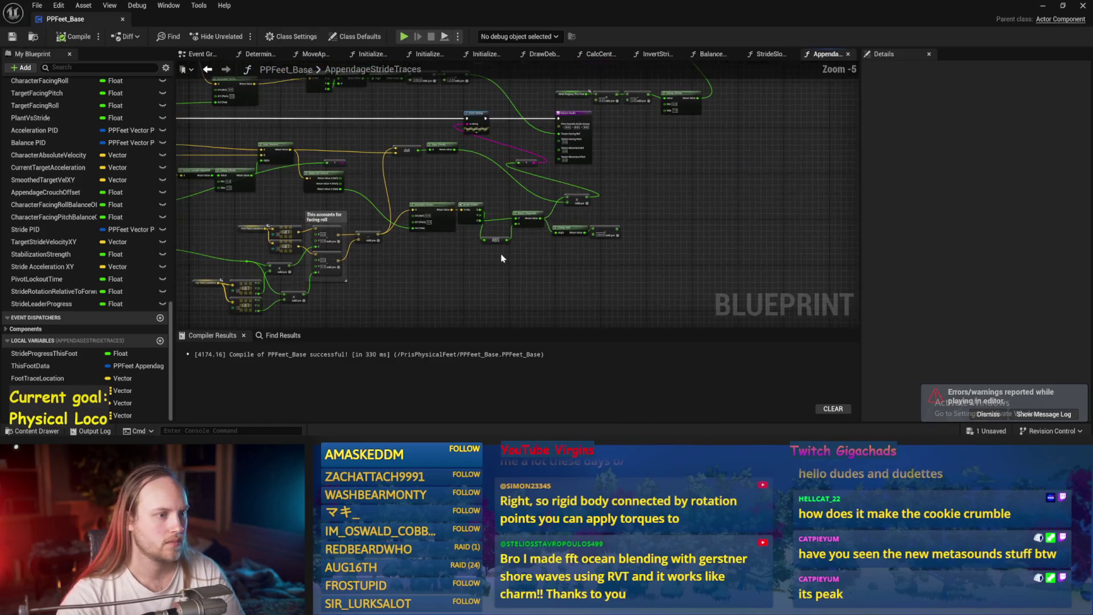
pyautogui.moveTo(649, 214)
pyautogui.mouseDown()
pyautogui.moveTo(450, 197)
pyautogui.moveTo(629, 242)
pyautogui.mouseUp()
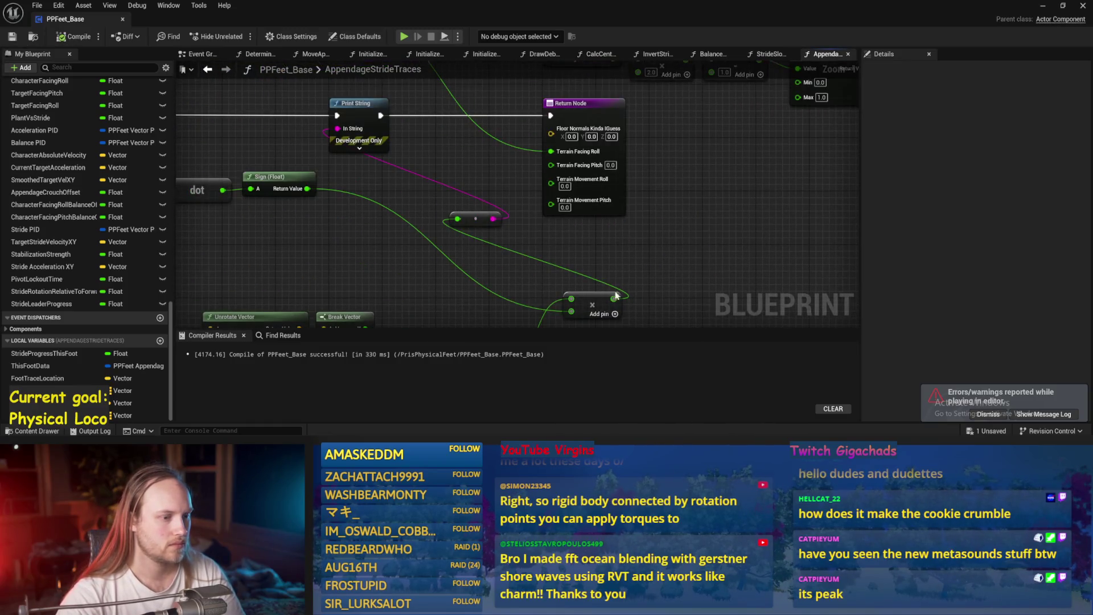
pyautogui.moveTo(613, 298)
pyautogui.mouseDown()
pyautogui.moveTo(550, 194)
pyautogui.moveTo(566, 256)
pyautogui.moveTo(551, 204)
pyautogui.mouseUp()
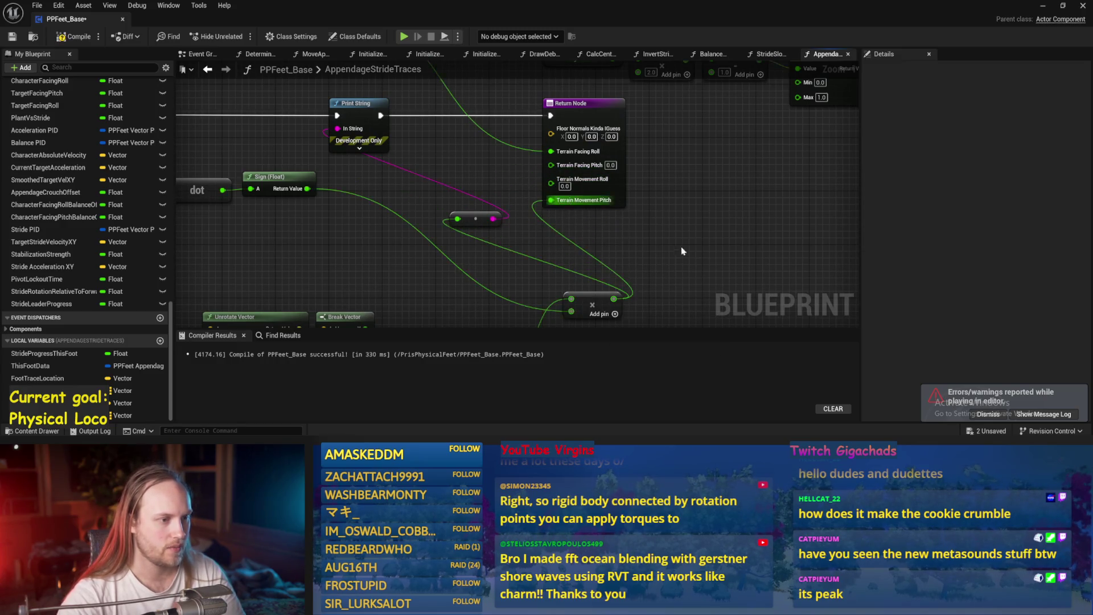
pyautogui.scroll(-2, 655, 193)
pyautogui.press('F7')
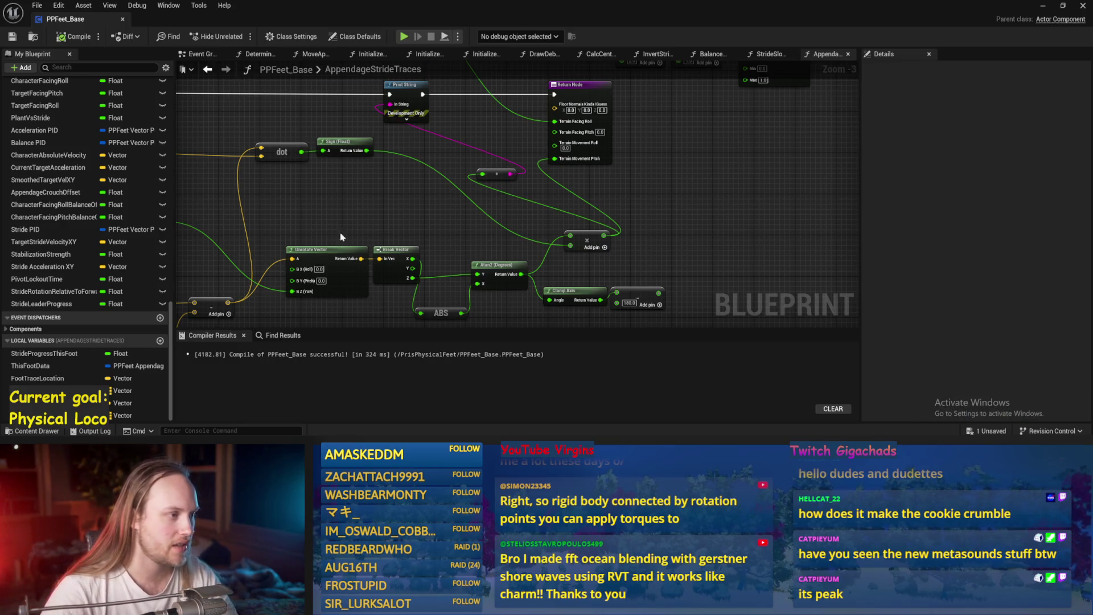
# - Move the ABS node up beside Atan2, then save and compile
pyautogui.moveTo(341, 237); pyautogui.dragTo(460, 203)
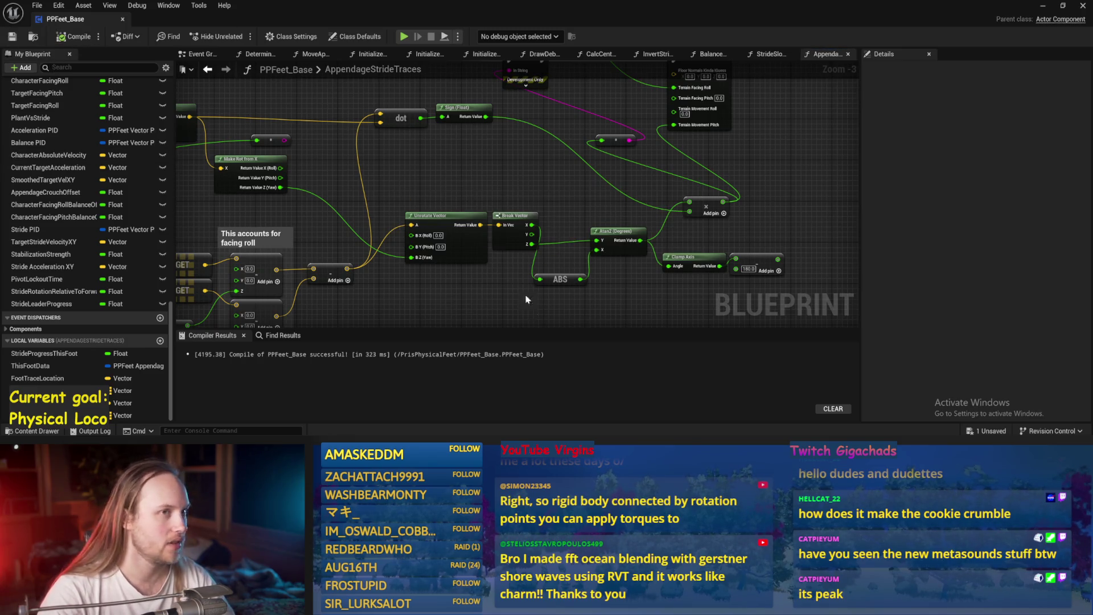
pyautogui.moveTo(568, 118); pyautogui.dragTo(623, 61)
pyautogui.moveTo(625, 225); pyautogui.dragTo(627, 144)
pyautogui.hotkey('ctrl', 's')
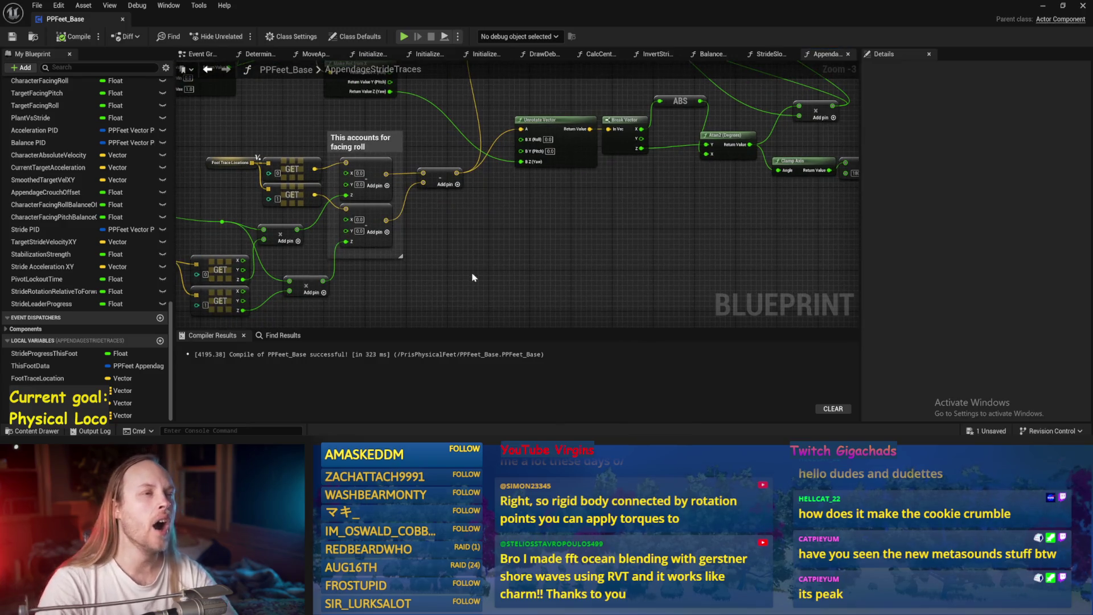
pyautogui.moveTo(475, 277); pyautogui.dragTo(604, 196)
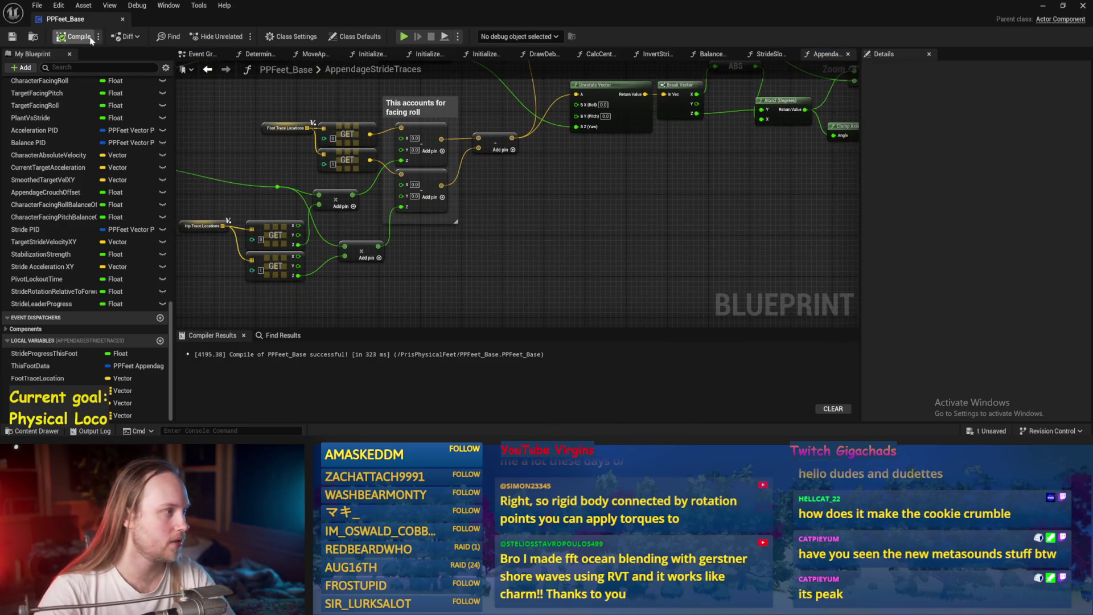
pyautogui.click(12, 36)
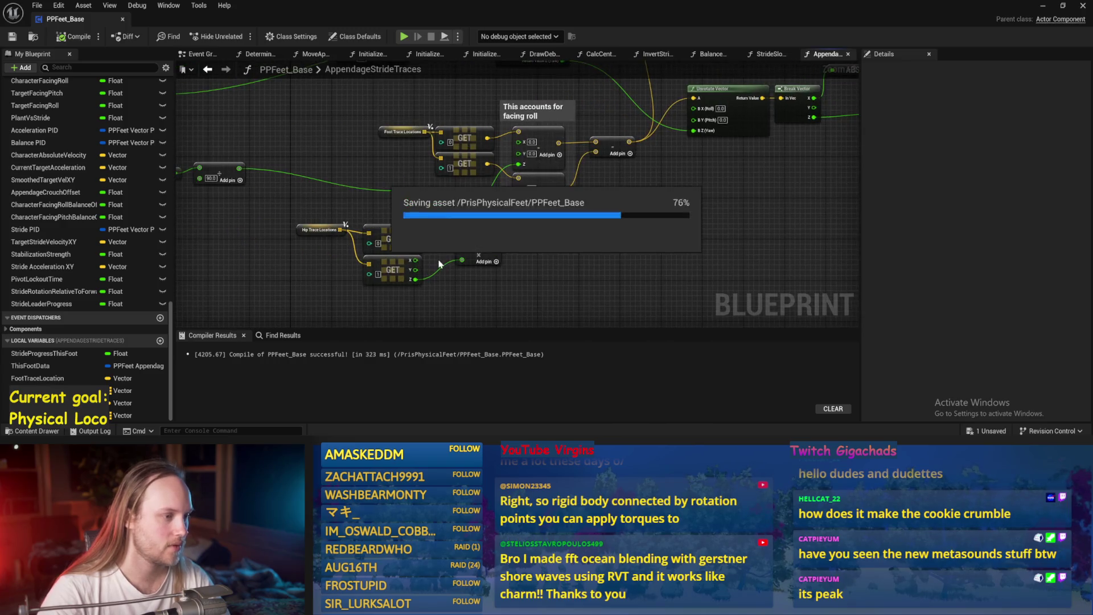
# - Align the Hip Trace Locations nodes and straighten the reroute with the multiply node, then recompile
pyautogui.moveTo(391, 230); pyautogui.dragTo(366, 220)
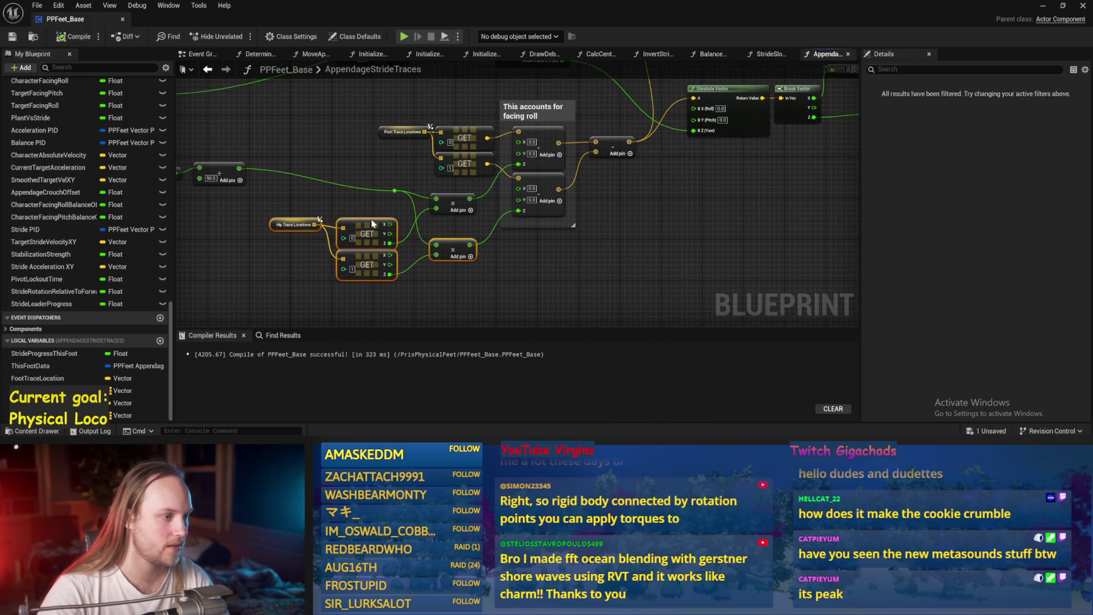
pyautogui.moveTo(804, 263); pyautogui.dragTo(391, 193)
pyautogui.press('q')
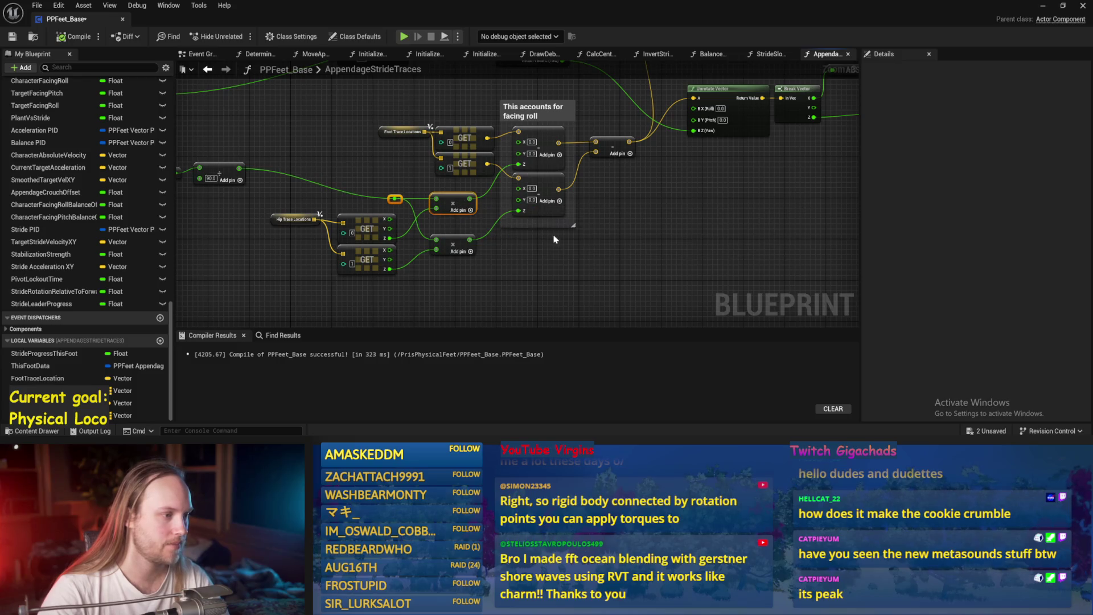
pyautogui.moveTo(623, 256); pyautogui.dragTo(576, 298)
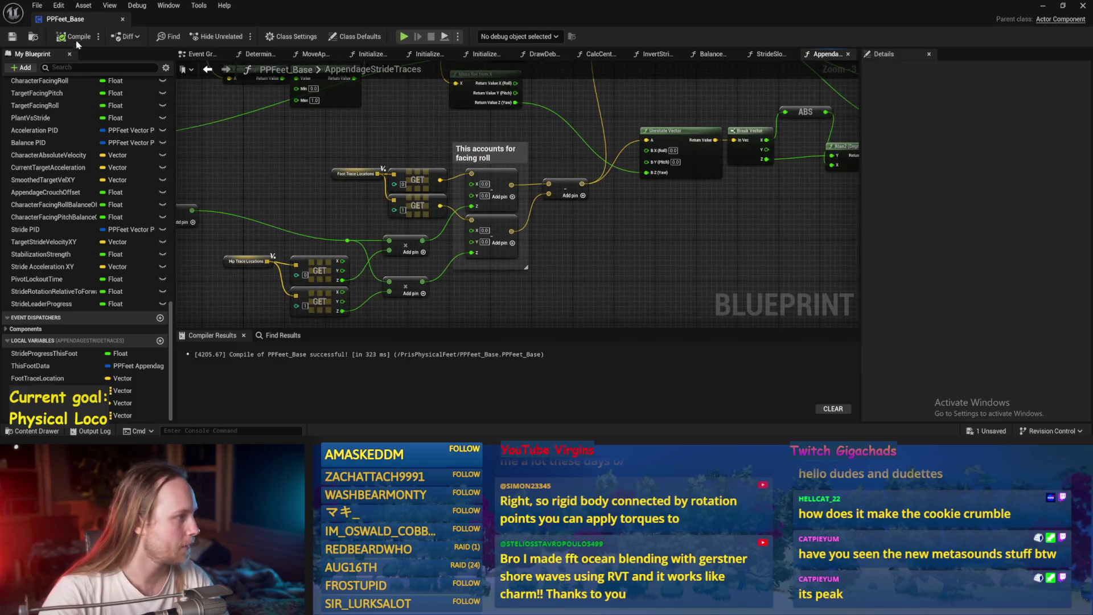
pyautogui.click(73, 36)
pyautogui.moveTo(631, 212); pyautogui.dragTo(579, 231)
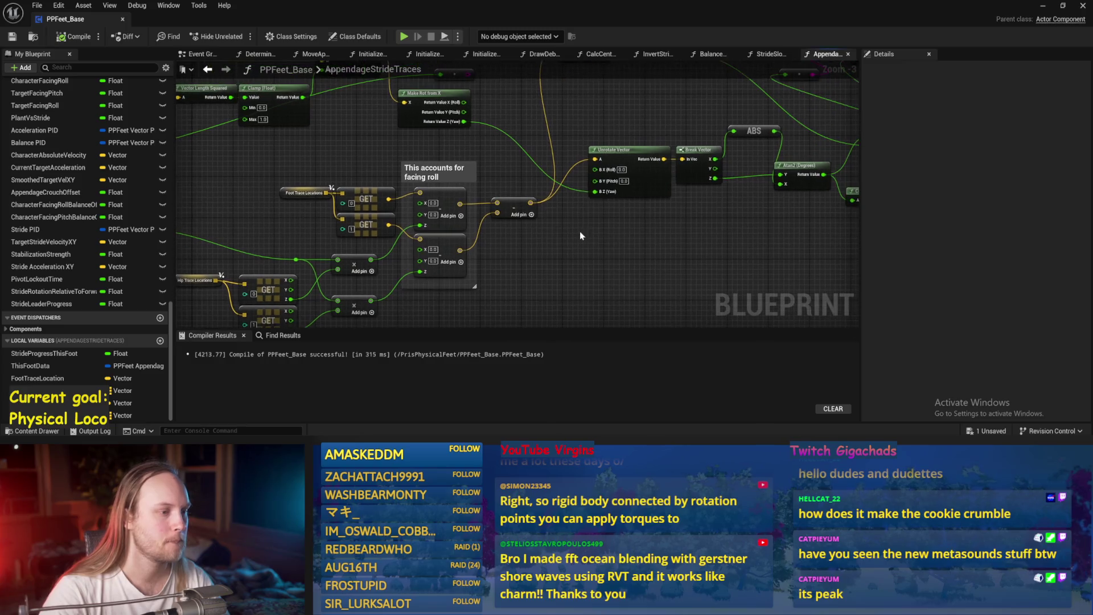
pyautogui.moveTo(511, 294)
pyautogui.mouseDown()
pyautogui.moveTo(590, 256)
pyautogui.moveTo(787, 246)
pyautogui.moveTo(938, 283)
pyautogui.moveTo(641, 238)
pyautogui.mouseUp()
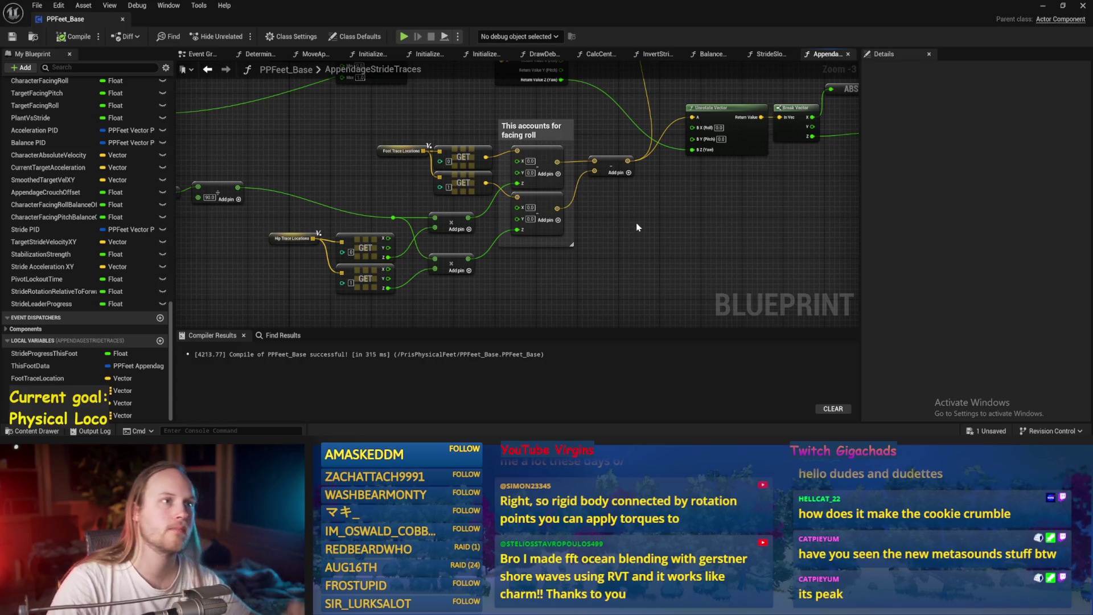
pyautogui.click(1043, 6)
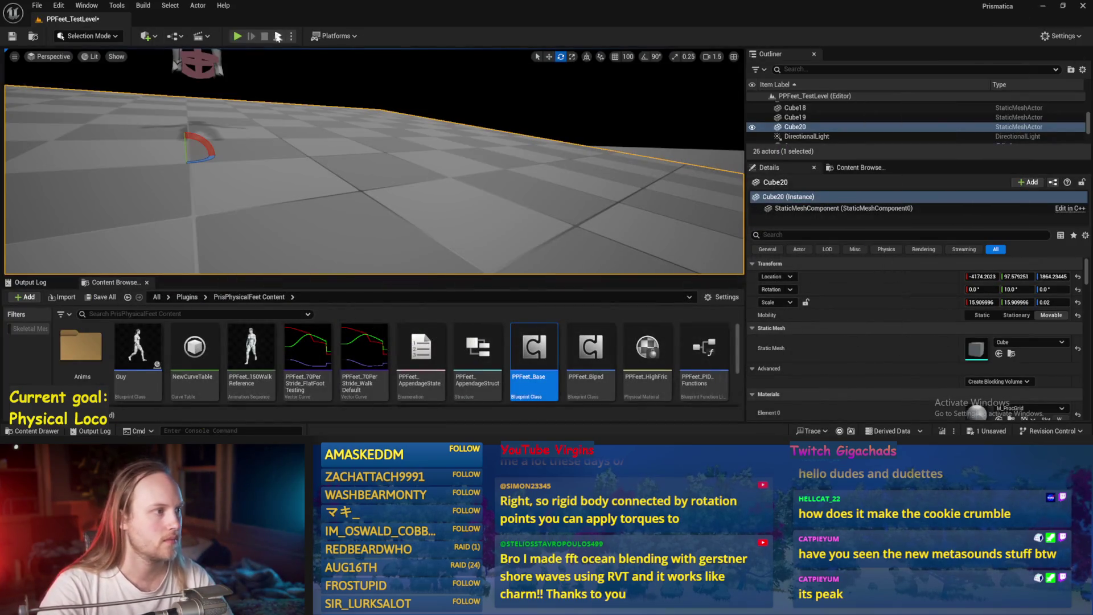
# - Run a play test, eject to a free camera and rotate the test player, then stop and save
pyautogui.hotkey('alt', 'p')
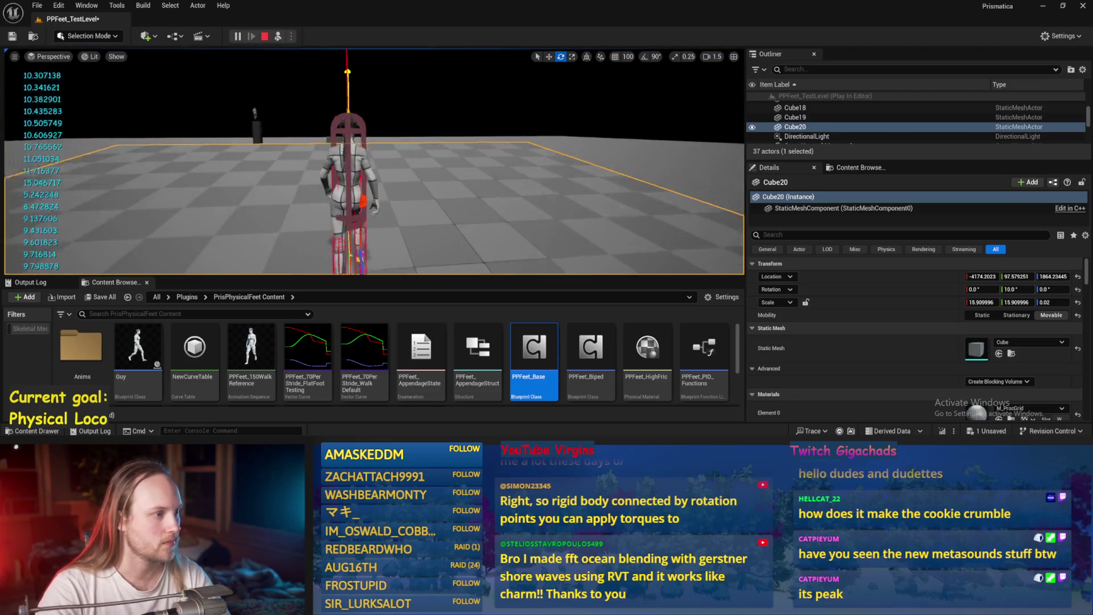
pyautogui.press('F8')
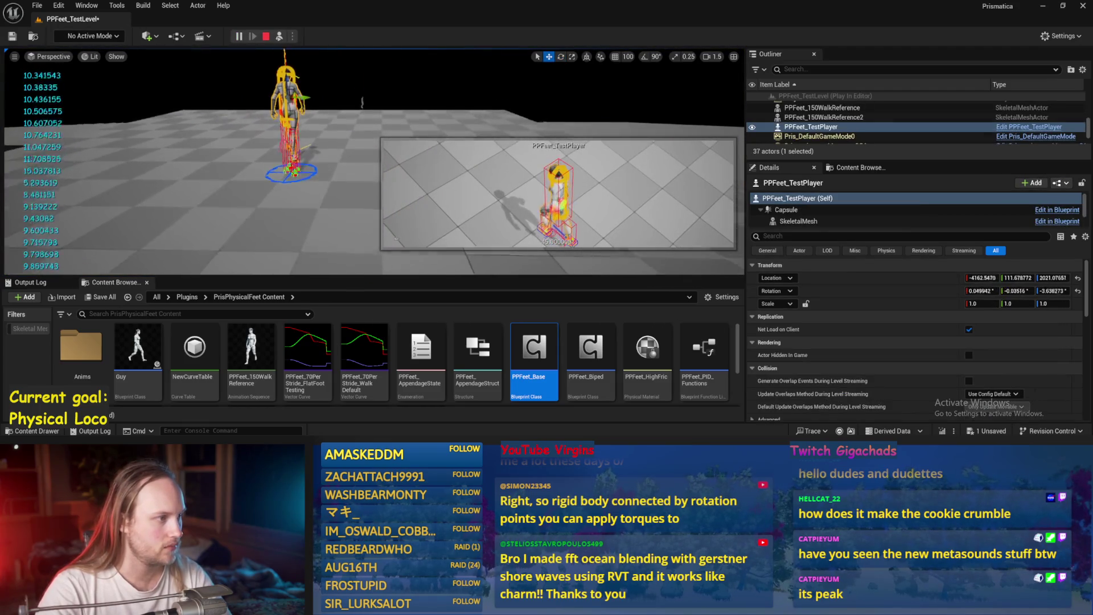
pyautogui.press('e')
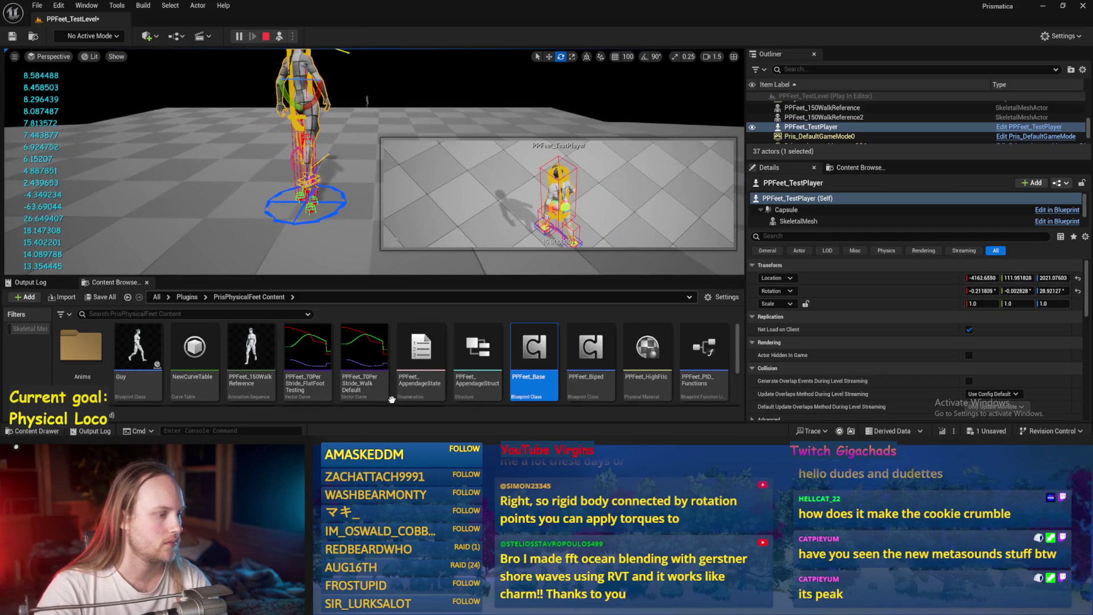
pyautogui.press('Escape')
pyautogui.hotkey('ctrl', 's')
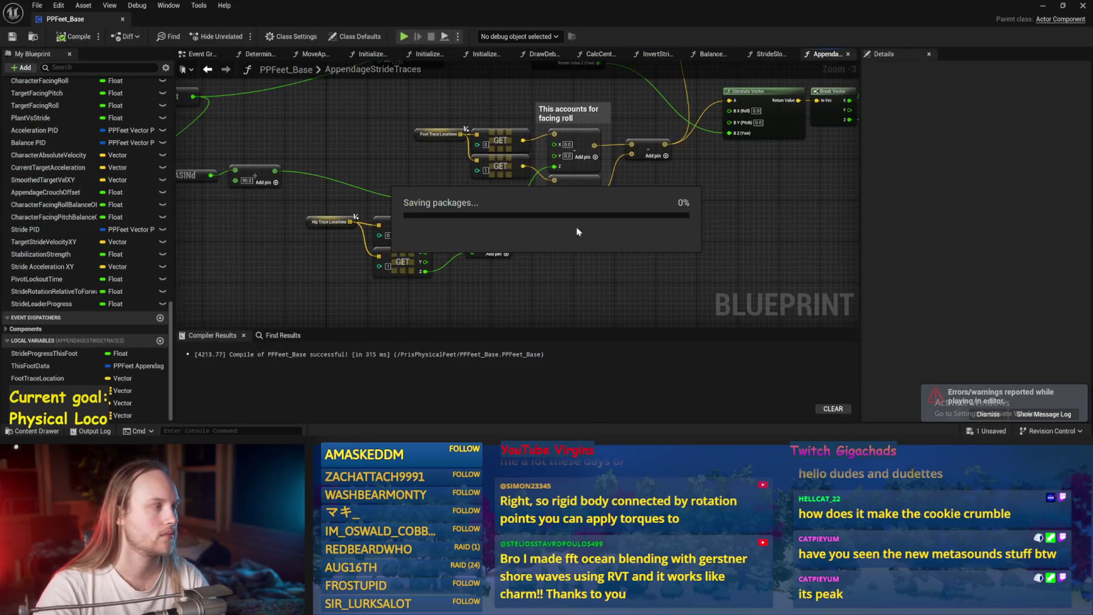
# - Connect the dot output to a multiply node, shift the Atan2 node group right, compile and save
pyautogui.click(12, 38)
pyautogui.moveTo(322, 156); pyautogui.dragTo(420, 188)
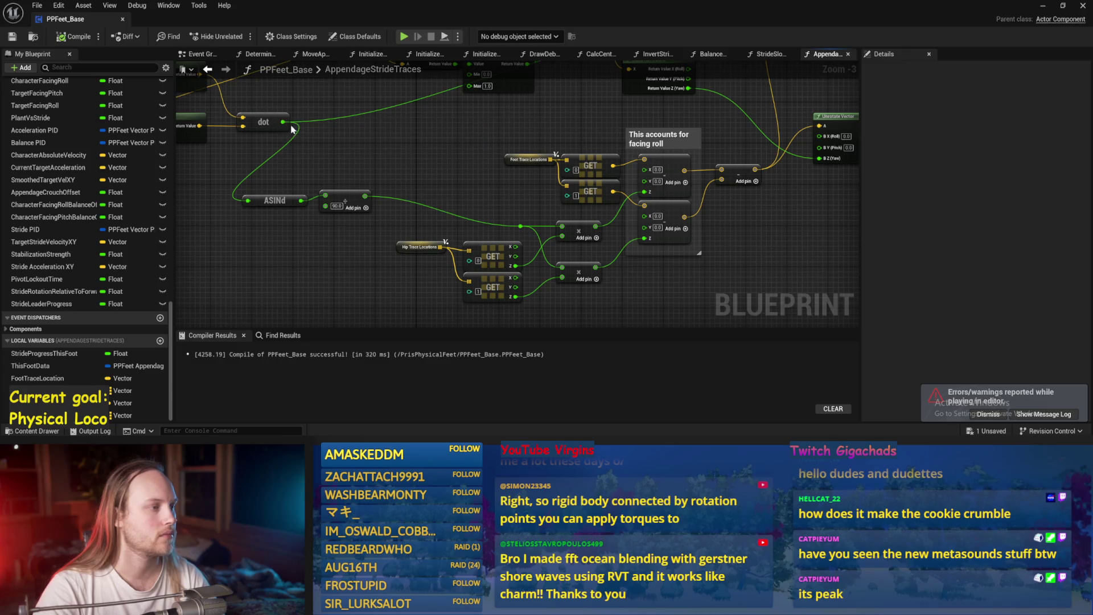
pyautogui.moveTo(282, 124)
pyautogui.mouseDown()
pyautogui.moveTo(537, 236)
pyautogui.moveTo(562, 236)
pyautogui.mouseUp()
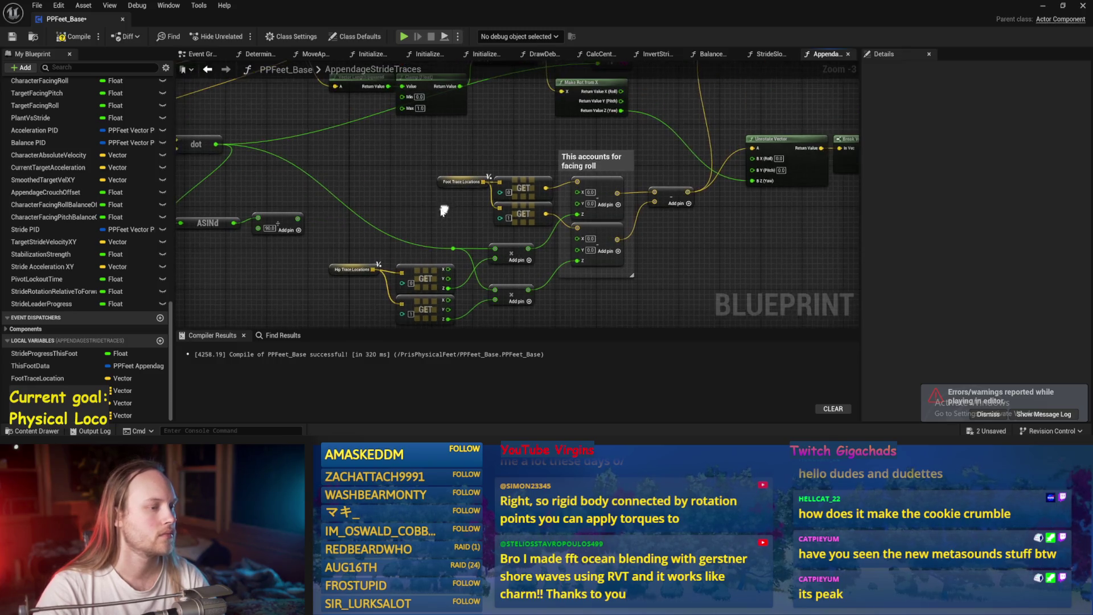
pyautogui.press('F7')
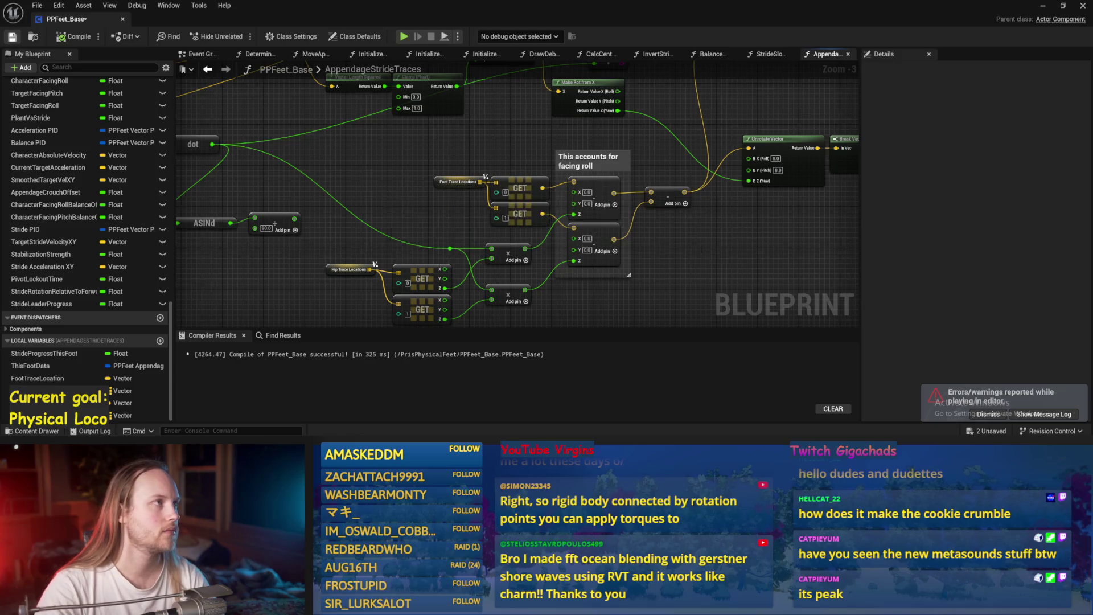
pyautogui.moveTo(748, 238)
pyautogui.mouseDown()
pyautogui.moveTo(586, 219)
pyautogui.moveTo(637, 283)
pyautogui.mouseUp()
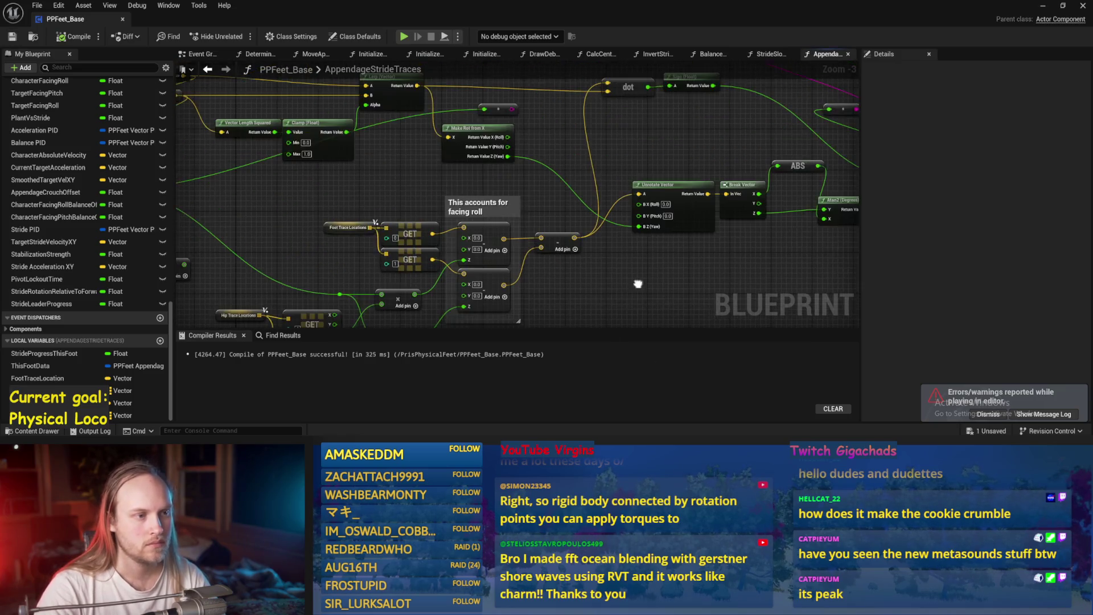
pyautogui.moveTo(729, 266); pyautogui.dragTo(542, 258)
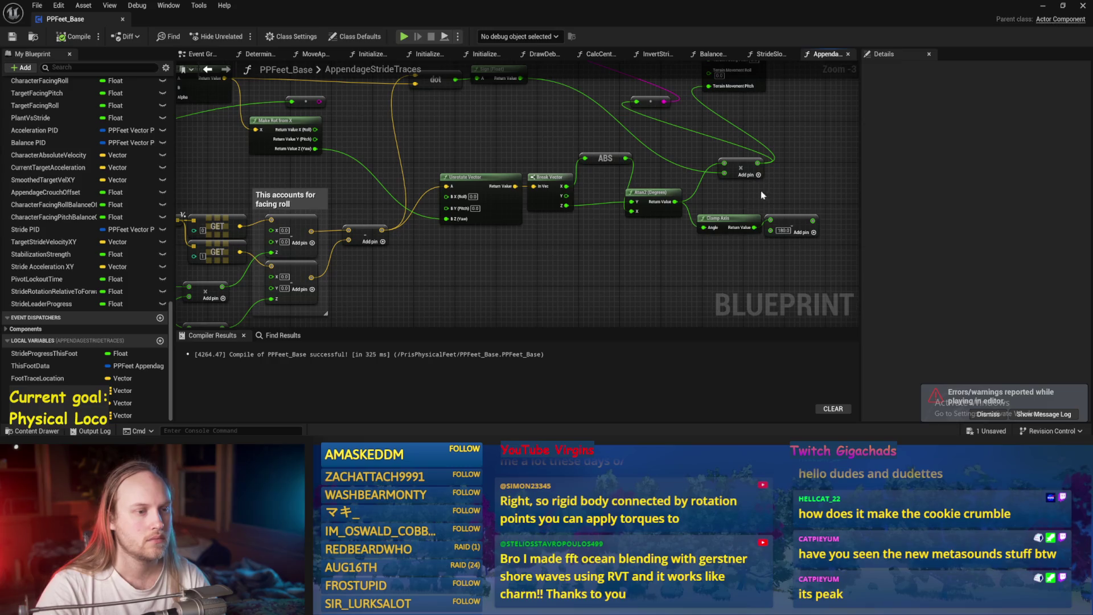
pyautogui.moveTo(814, 162)
pyautogui.mouseDown()
pyautogui.moveTo(662, 219)
pyautogui.moveTo(722, 214)
pyautogui.mouseUp()
pyautogui.click(660, 170)
pyautogui.hotkey('ctrl', 's')
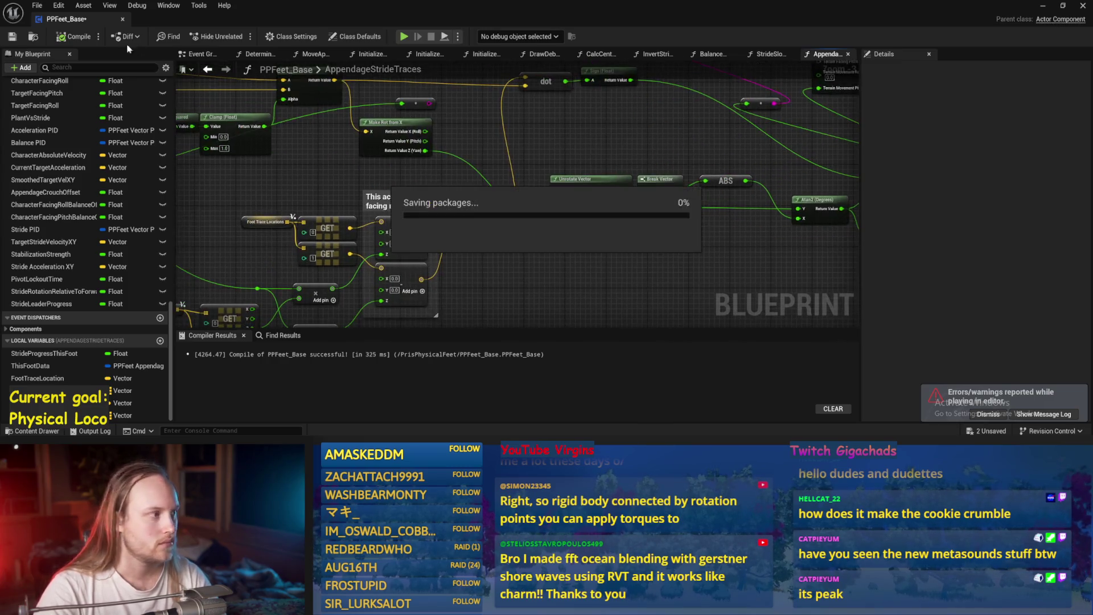
# - Add a trial Rotate Vector Around Axis node near the facing-roll comment box
pyautogui.moveTo(544, 280); pyautogui.dragTo(613, 227)
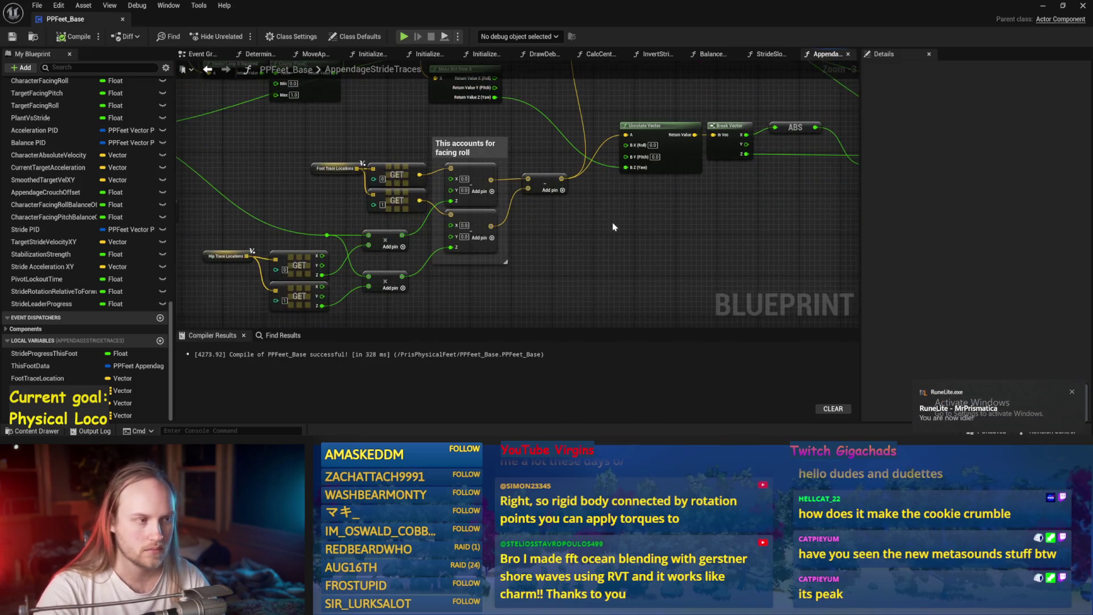
pyautogui.rightClick(577, 261)
pyautogui.write('ro')
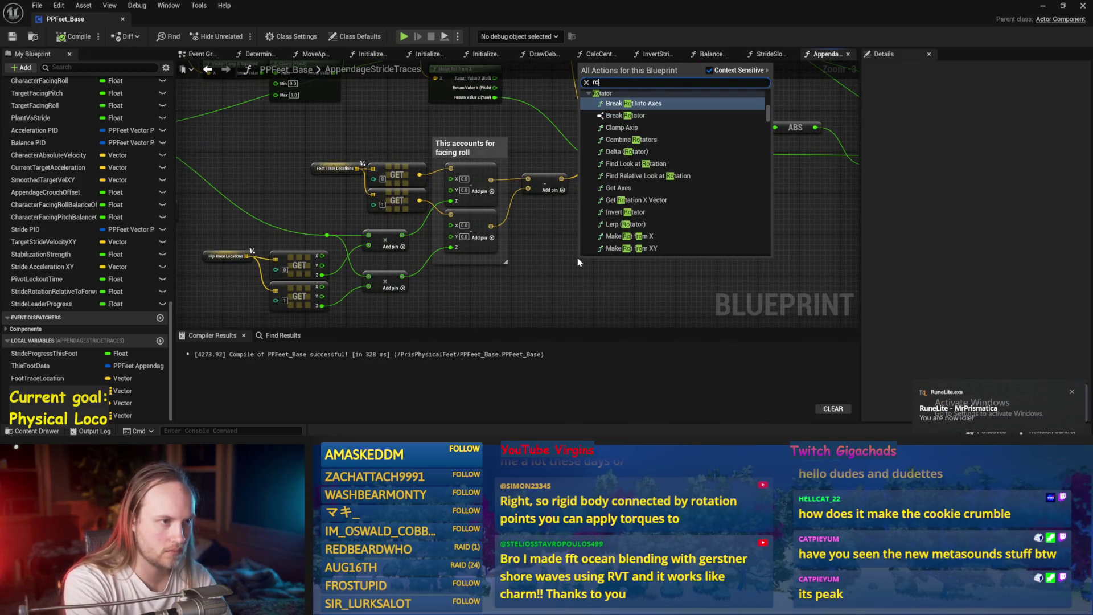
pyautogui.write('tate vecto')
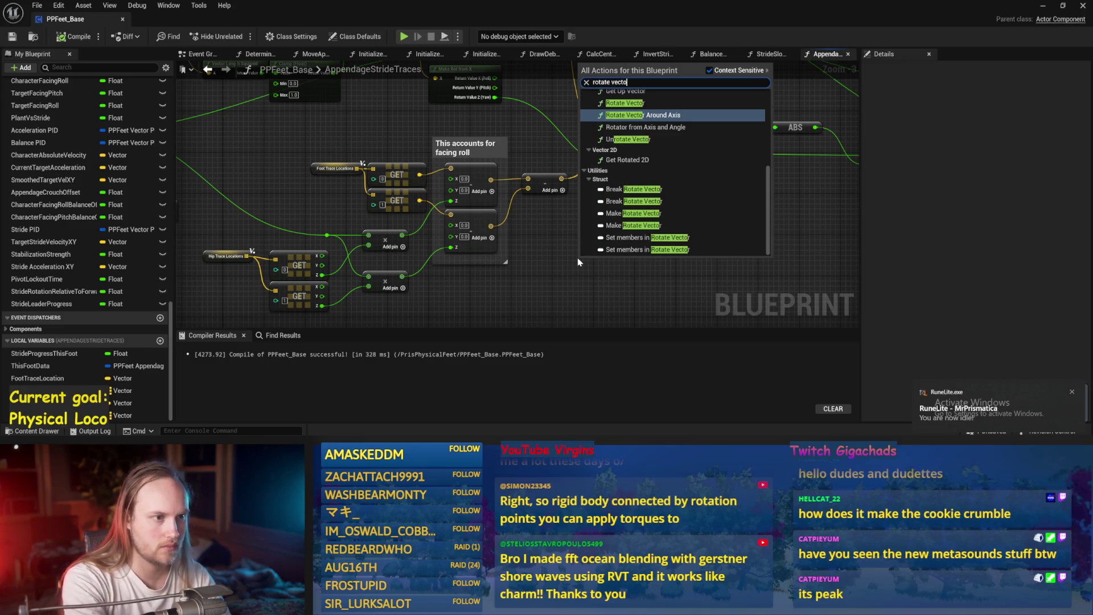
pyautogui.click(653, 117)
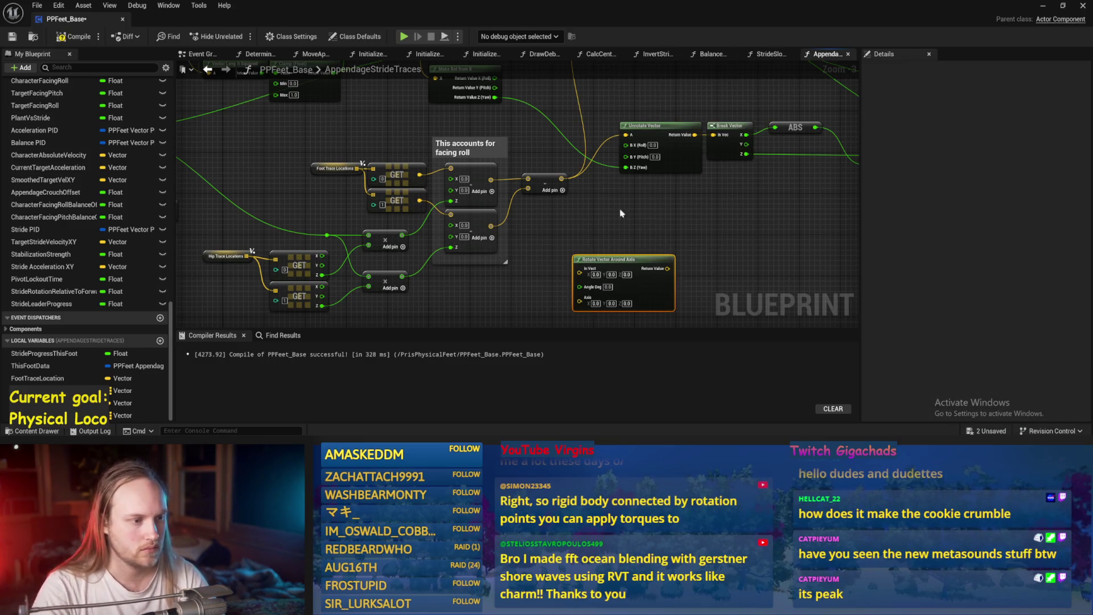
pyautogui.scroll(2, 620, 213)
pyautogui.moveTo(660, 228)
pyautogui.mouseDown()
pyautogui.moveTo(609, 250)
pyautogui.moveTo(622, 228)
pyautogui.moveTo(570, 251)
pyautogui.moveTo(569, 216)
pyautogui.moveTo(611, 222)
pyautogui.mouseUp()
pyautogui.scroll(-1, 622, 228)
pyautogui.click(646, 204)
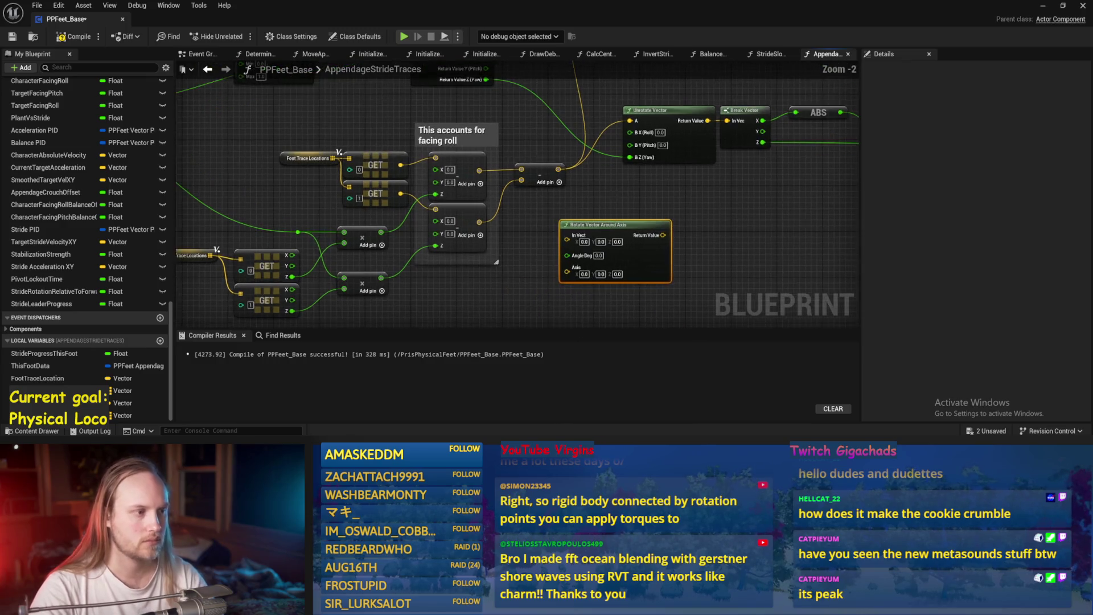
# - Delete the trial Rotate Vector Around Axis node
pyautogui.scroll(1, 646, 205)
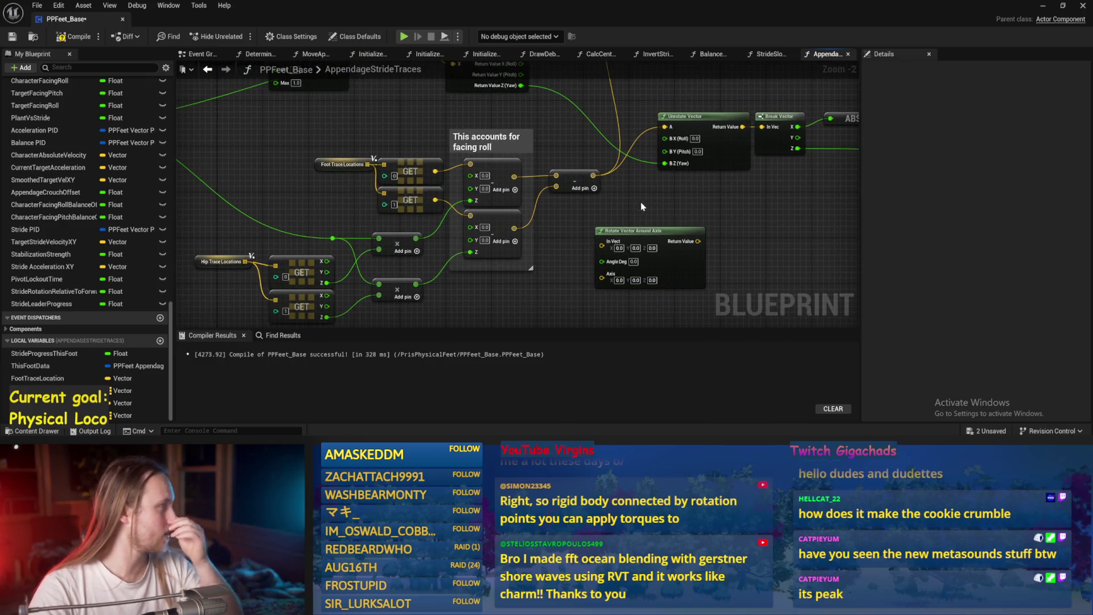
pyautogui.moveTo(512, 296); pyautogui.dragTo(568, 246)
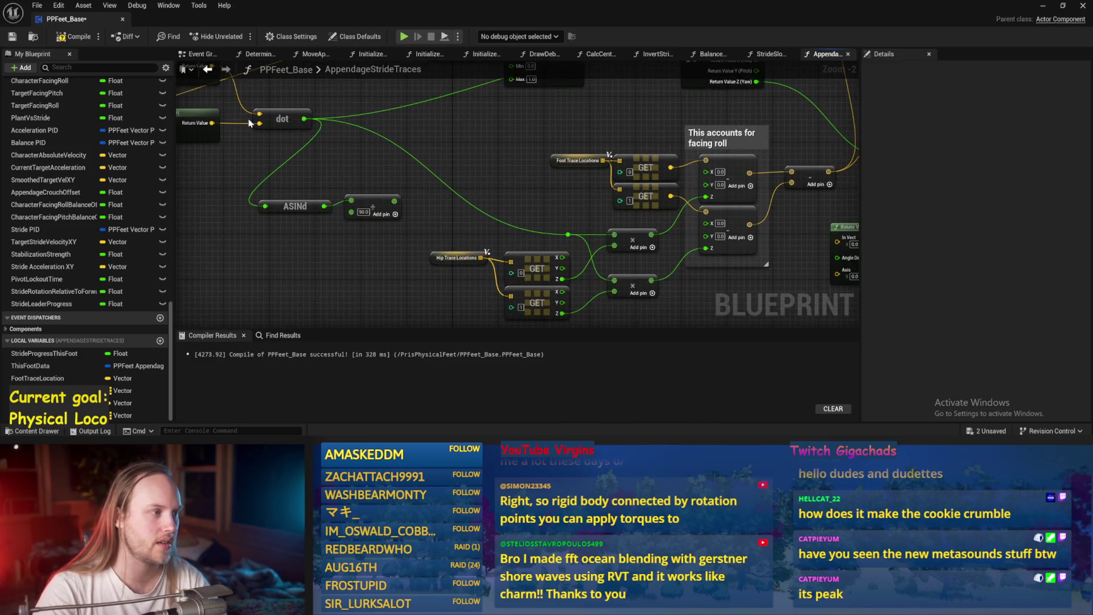
pyautogui.click(707, 231)
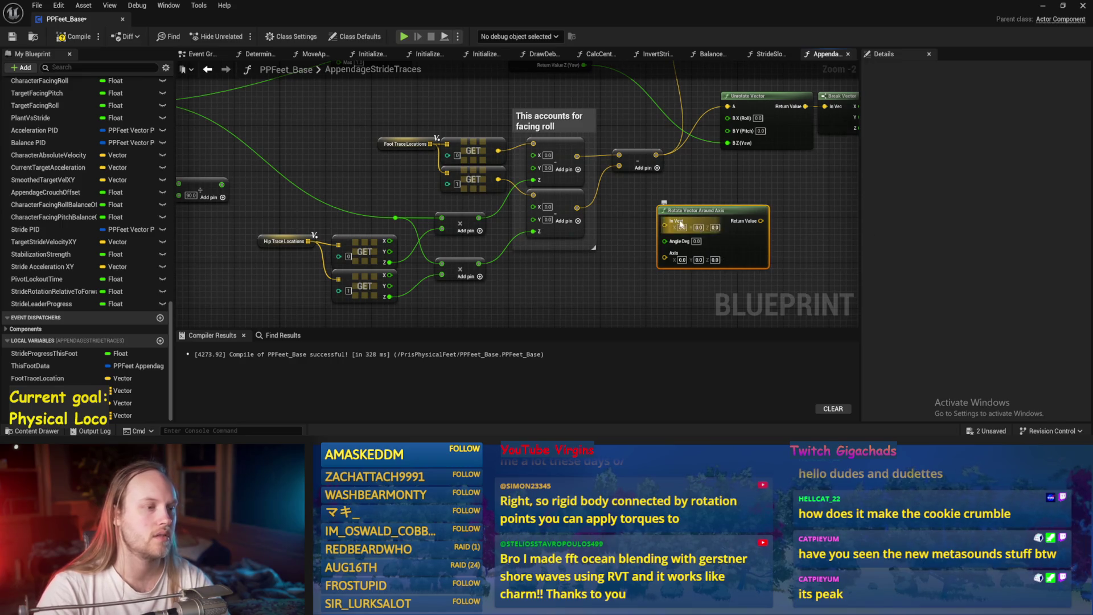
pyautogui.press('Delete')
# - Save PPFeet_Base and go back to the level editor
pyautogui.moveTo(669, 199); pyautogui.dragTo(605, 242)
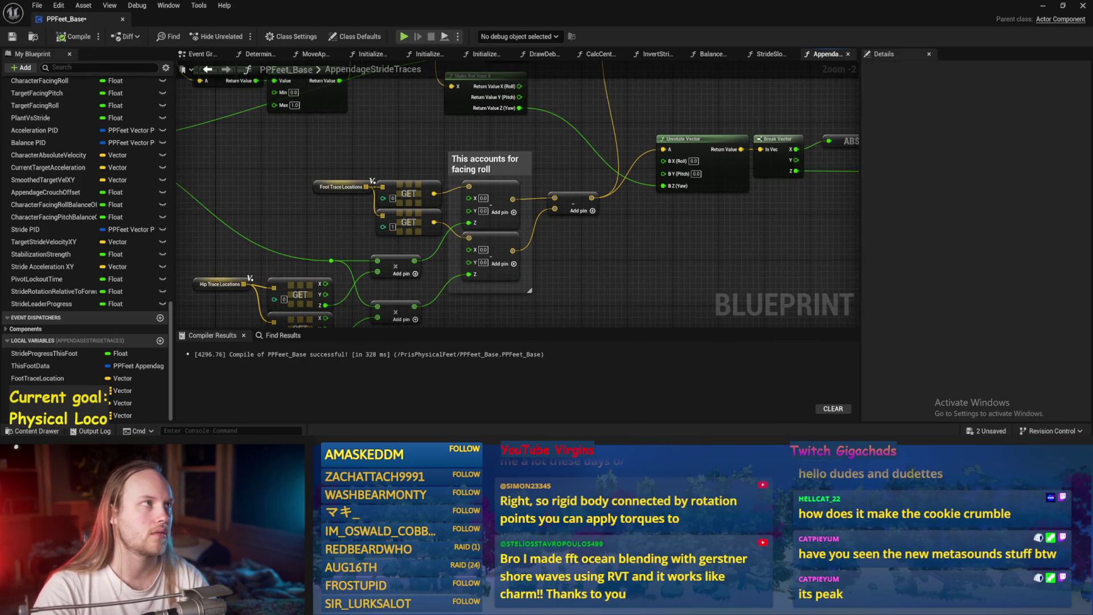
pyautogui.moveTo(661, 209)
pyautogui.mouseDown()
pyautogui.moveTo(561, 213)
pyautogui.moveTo(569, 193)
pyautogui.mouseUp()
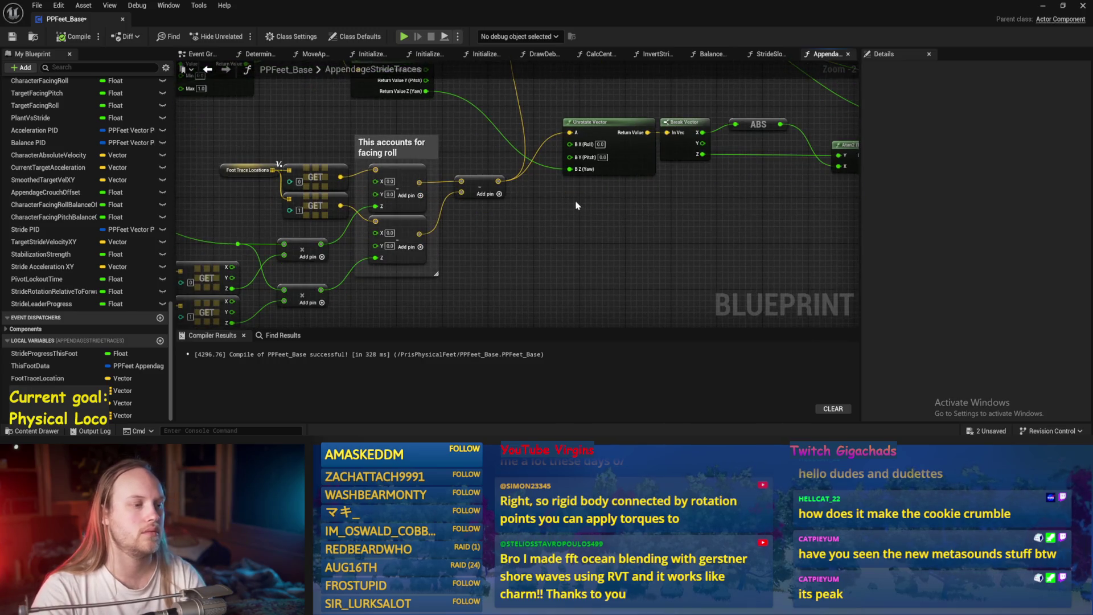
pyautogui.hotkey('ctrl', 's')
pyautogui.moveTo(562, 266)
pyautogui.mouseDown()
pyautogui.moveTo(515, 285)
pyautogui.moveTo(634, 244)
pyautogui.moveTo(642, 257)
pyautogui.mouseUp()
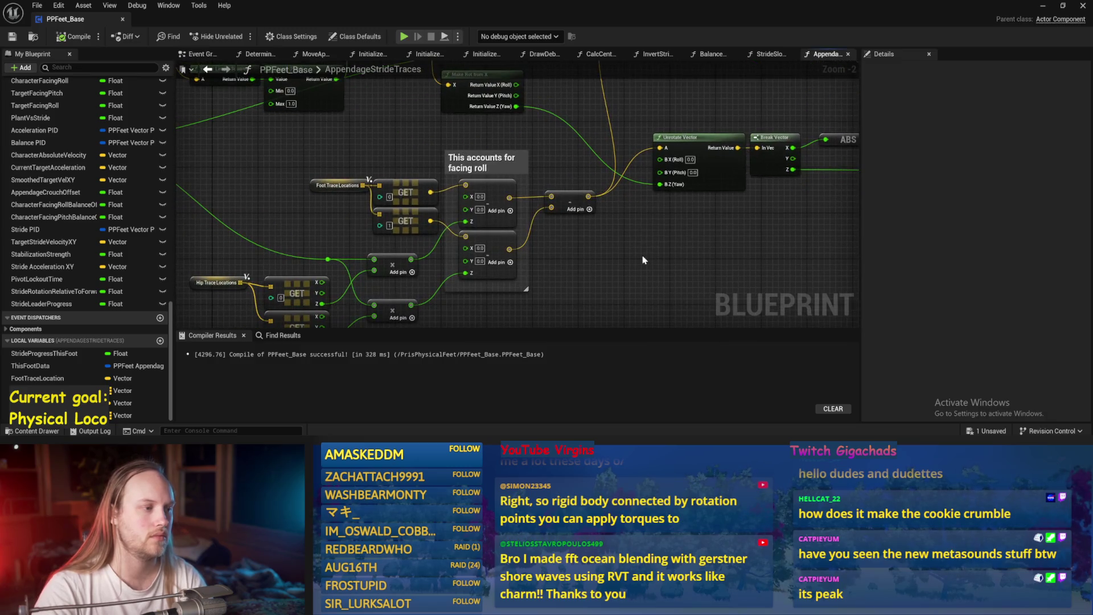
pyautogui.click(1045, 5)
# - Run a quick play test, reopen PPFeet_Base, and discard a mistakenly added float ABS node
pyautogui.click(284, 36)
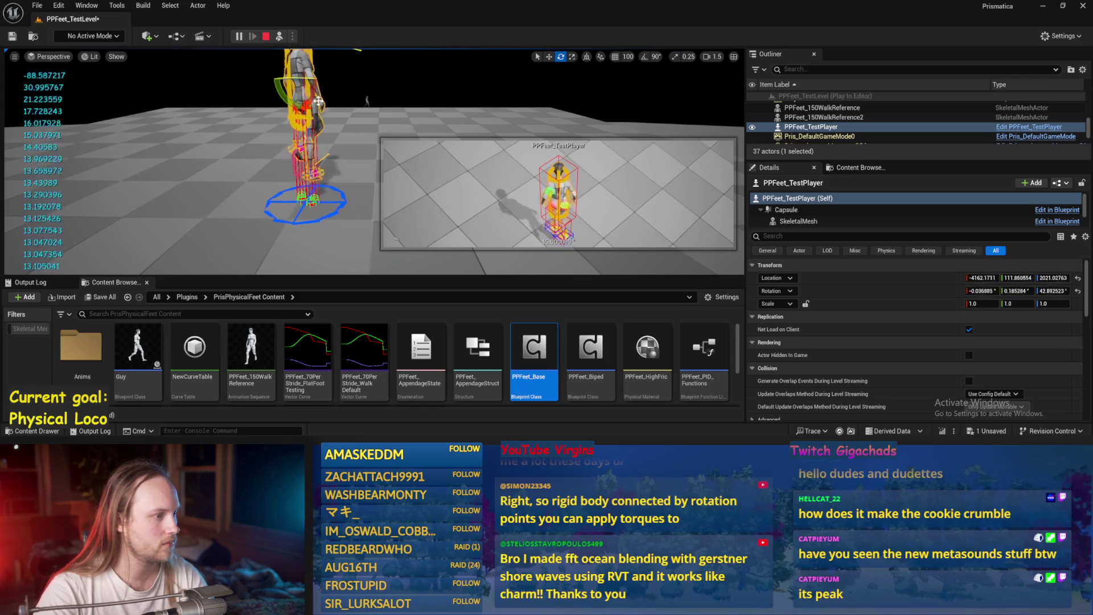
pyautogui.press('Escape')
pyautogui.doubleClick(534, 353)
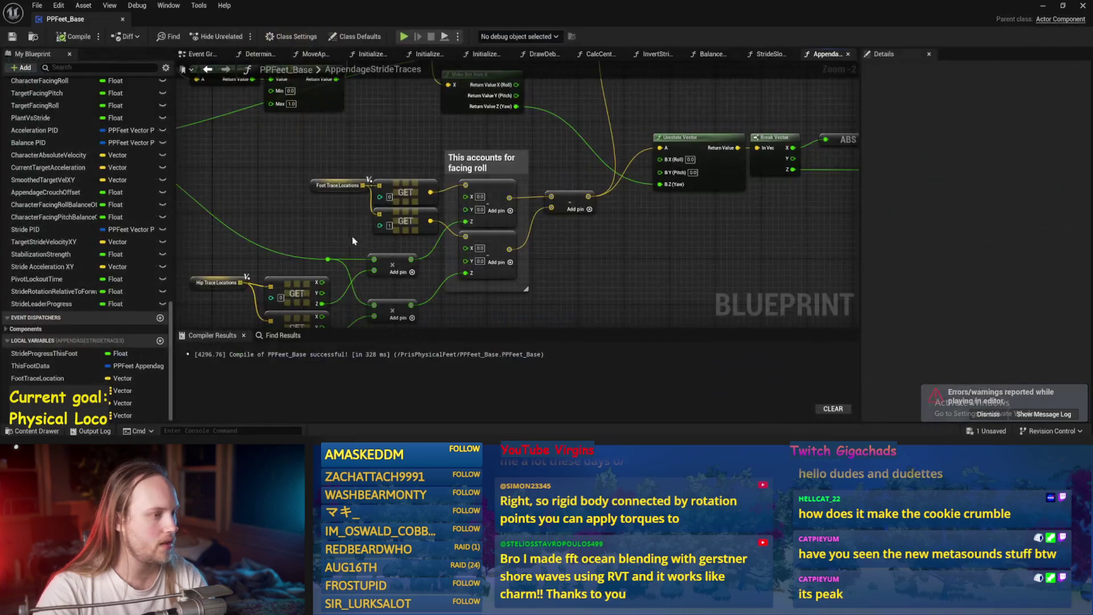
pyautogui.rightClick(517, 206)
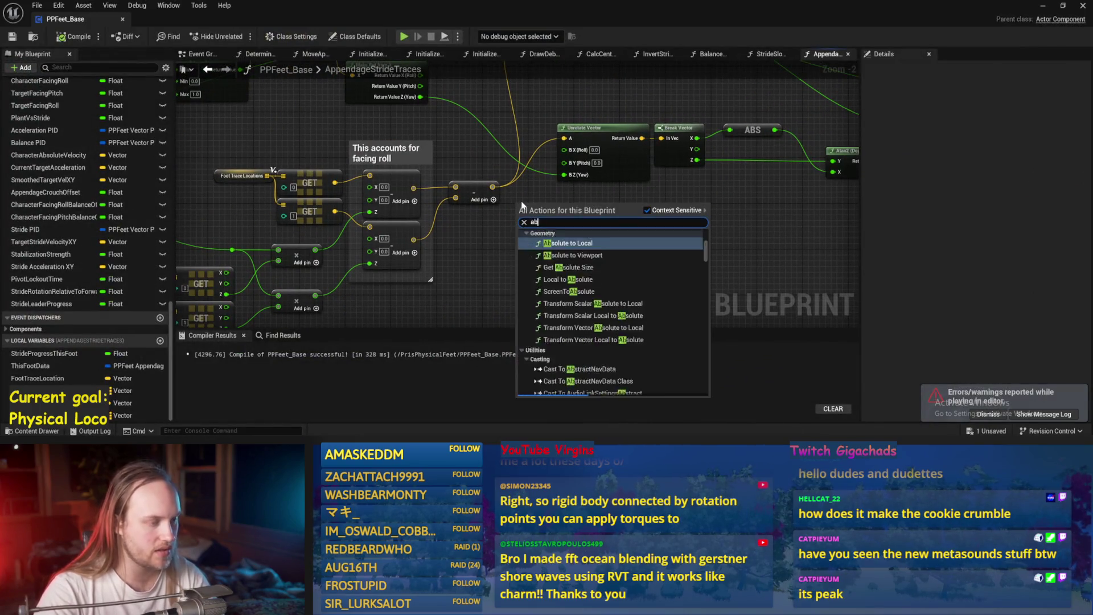
pyautogui.write('abs')
pyautogui.press('Return')
pyautogui.press('Delete')
# - Add a Vector Get Abs node near Unrotate Vector and compile
pyautogui.rightClick(528, 225)
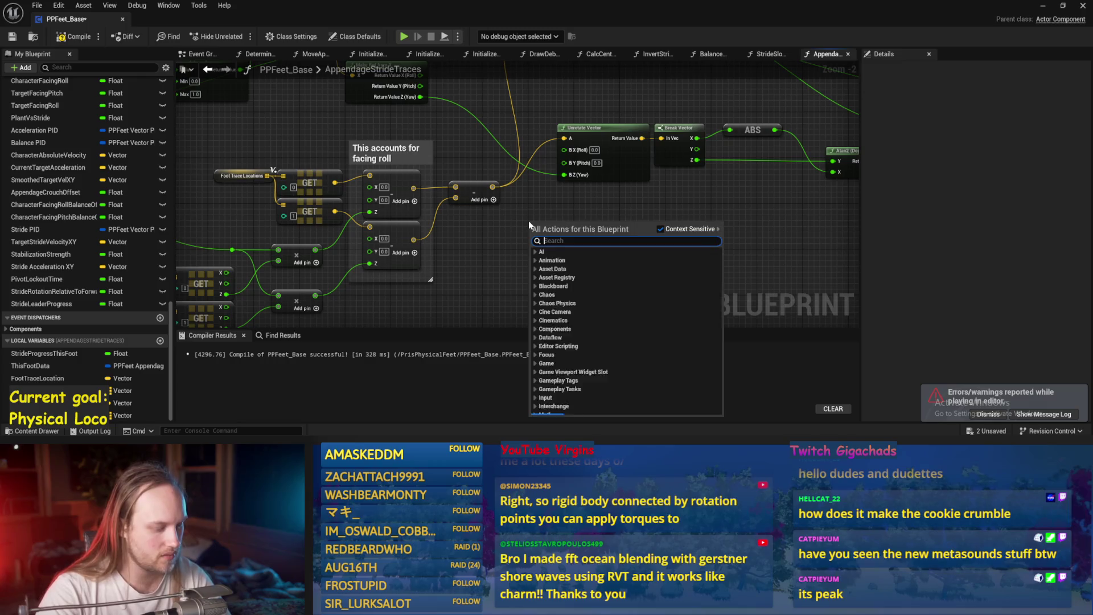
pyautogui.write('abs vec')
pyautogui.press('Return')
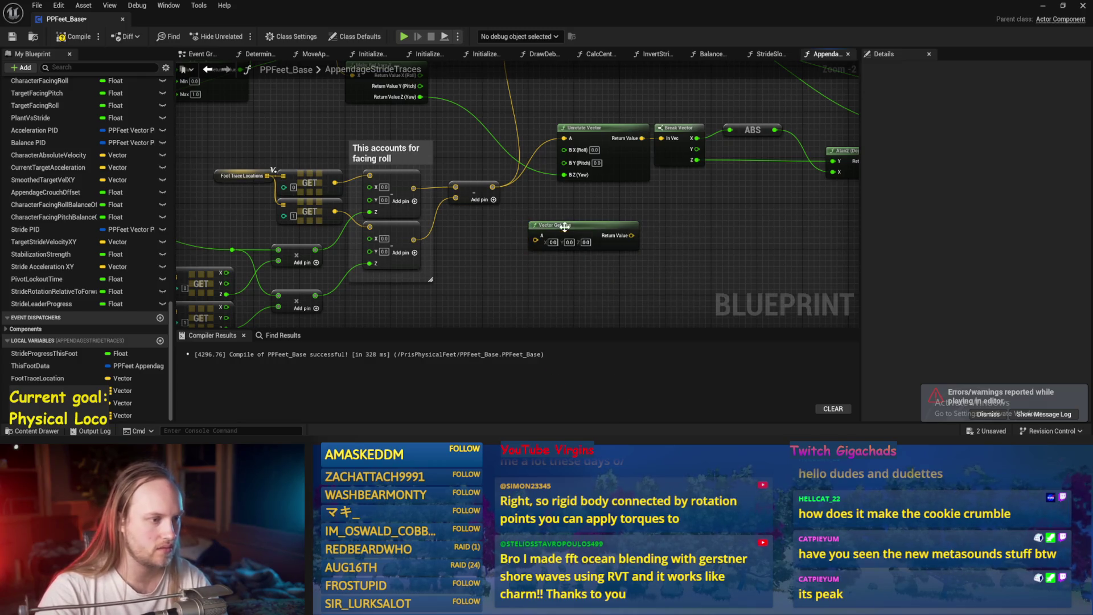
pyautogui.moveTo(564, 227); pyautogui.dragTo(547, 215)
pyautogui.moveTo(493, 188)
pyautogui.mouseDown()
pyautogui.moveTo(518, 225)
pyautogui.moveTo(565, 138)
pyautogui.moveTo(524, 242)
pyautogui.mouseUp()
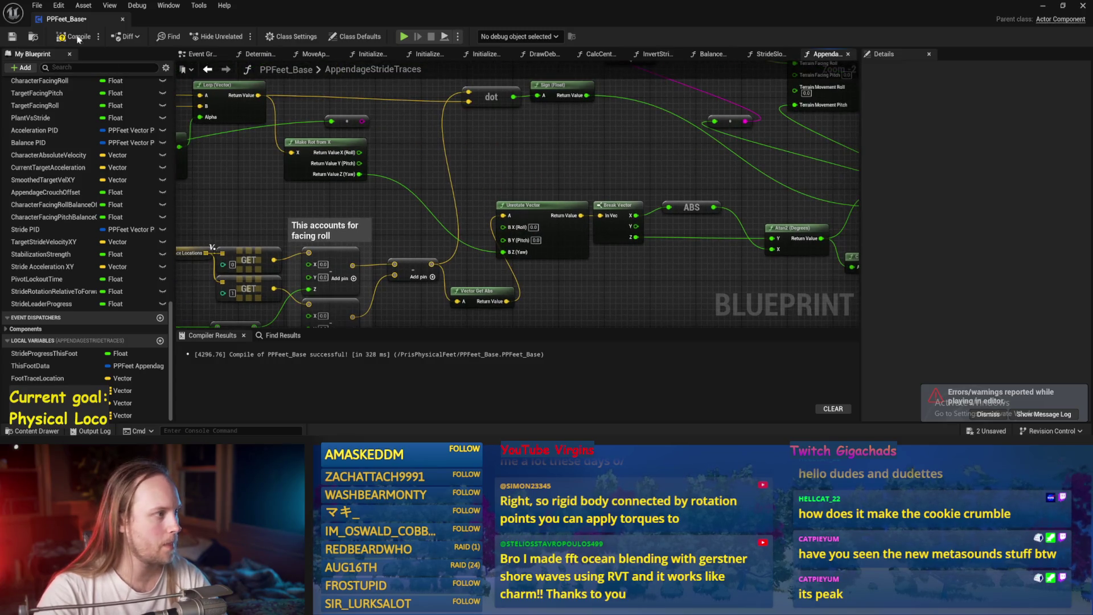
pyautogui.press('F7')
pyautogui.moveTo(589, 282); pyautogui.dragTo(591, 251)
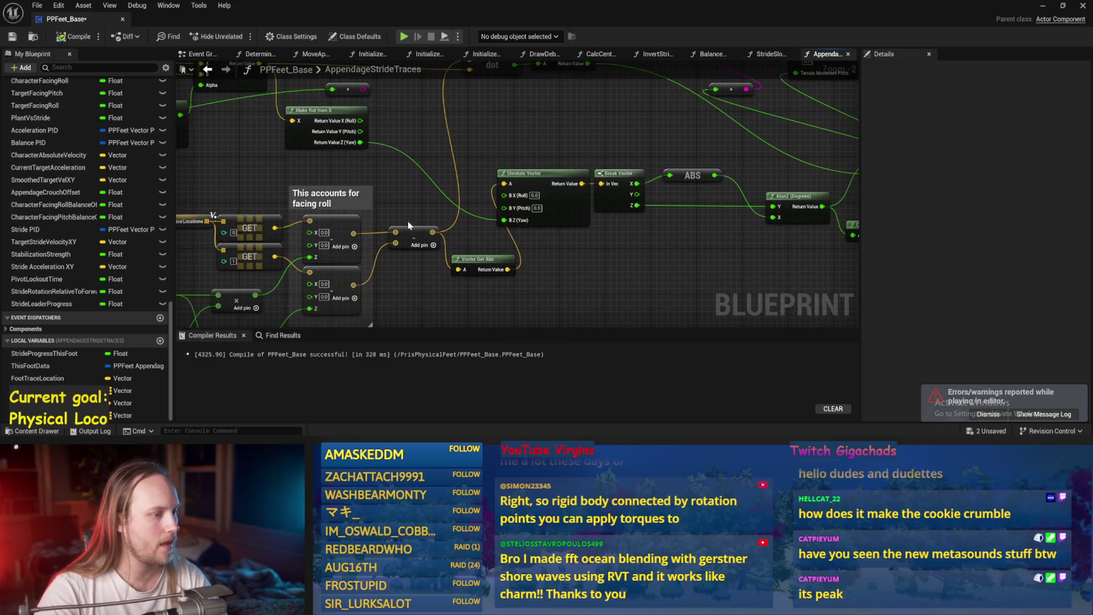
# - Wire Add into Unrotate Vector A, and route Unrotate Vector through Vector Get Abs into Break Vector In Vec
pyautogui.moveTo(432, 232)
pyautogui.mouseDown()
pyautogui.moveTo(512, 268)
pyautogui.moveTo(504, 188)
pyautogui.mouseUp()
pyautogui.moveTo(529, 173); pyautogui.dragTo(476, 173)
pyautogui.moveTo(484, 259); pyautogui.dragTo(551, 259)
pyautogui.moveTo(524, 183)
pyautogui.mouseDown()
pyautogui.moveTo(526, 269)
pyautogui.moveTo(601, 184)
pyautogui.mouseUp()
pyautogui.moveTo(606, 139); pyautogui.dragTo(489, 136)
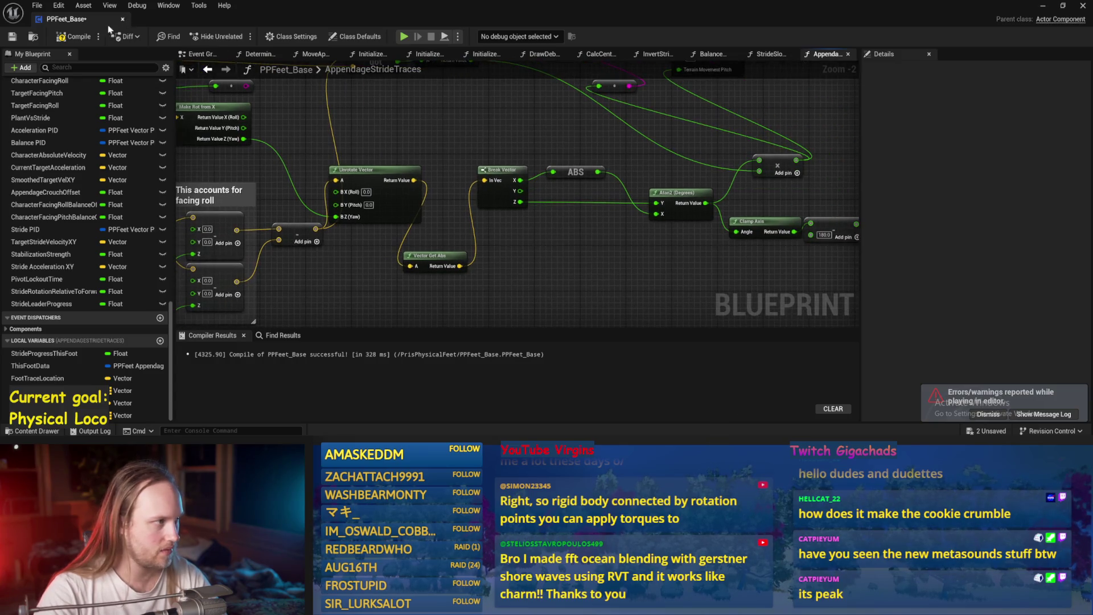
pyautogui.click(1042, 7)
# - Play-test while turning the character about 30 degrees, then reopen PPFeet_Base
pyautogui.hotkey('alt', 'p')
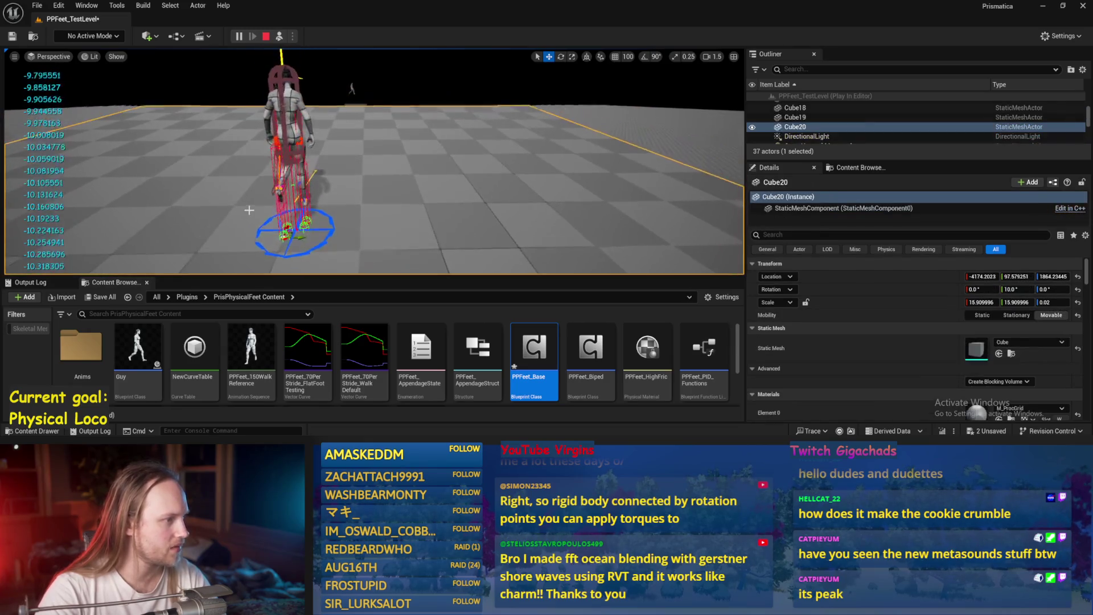
pyautogui.press('e')
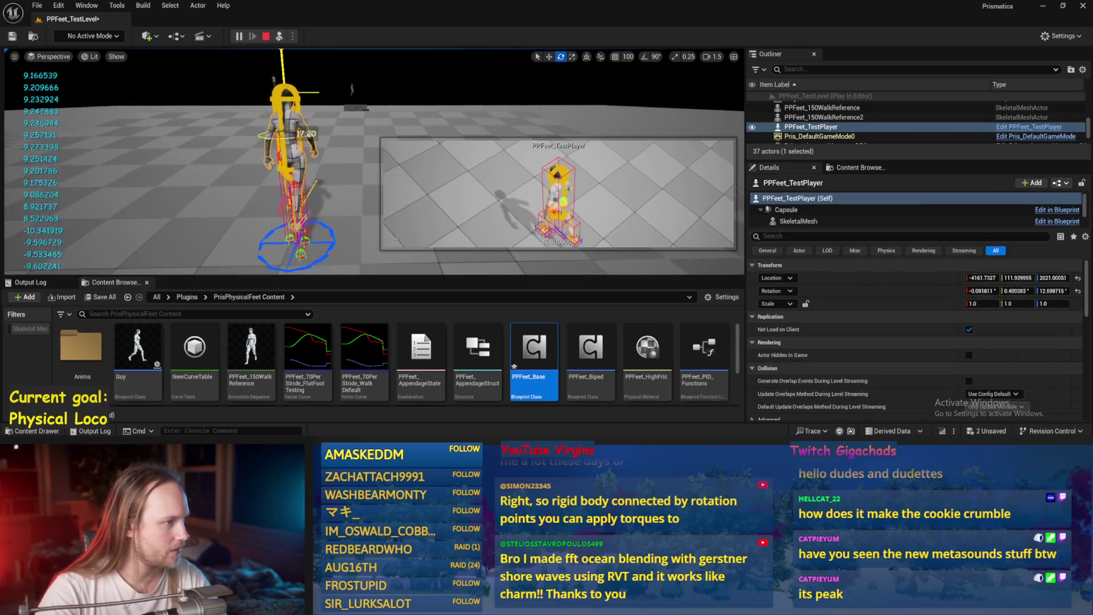
pyautogui.moveTo(296, 160)
pyautogui.mouseDown()
pyautogui.moveTo(313, 135)
pyautogui.moveTo(323, 141)
pyautogui.mouseUp()
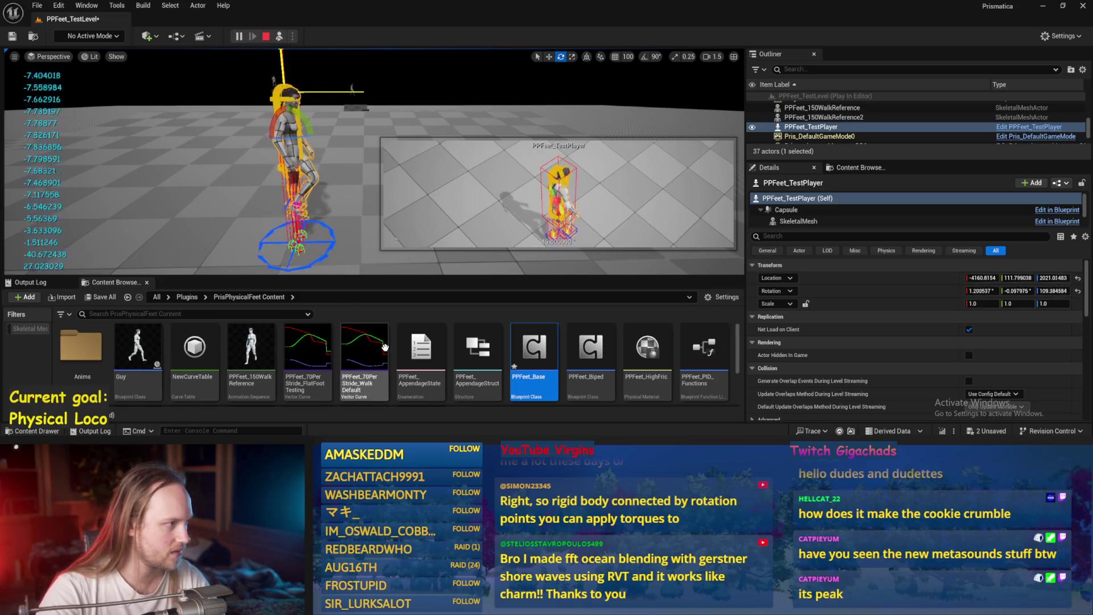
pyautogui.press('Escape')
pyautogui.doubleClick(534, 347)
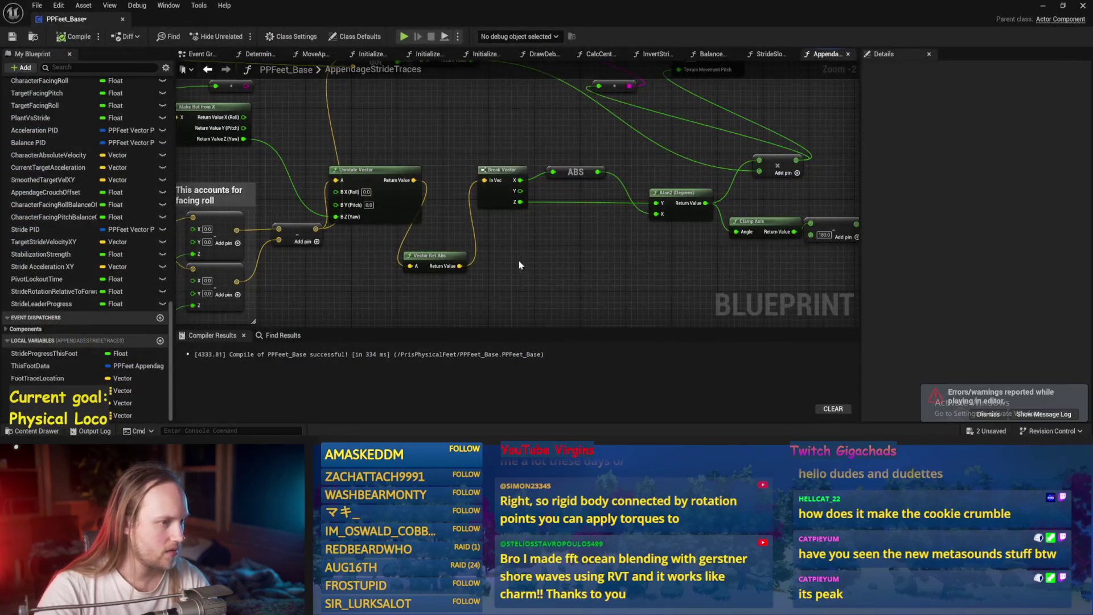
# - Feed Break Vector X into Atan2 X and Atan2's result into Terrain Movement Pitch, then save
pyautogui.moveTo(498, 174); pyautogui.dragTo(637, 208)
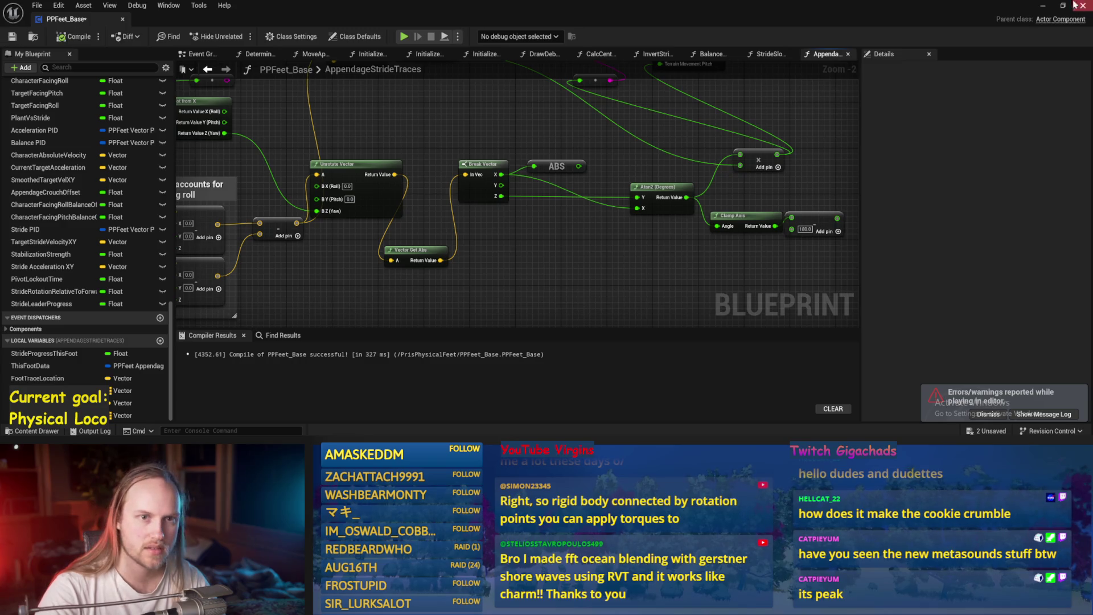
pyautogui.click(1045, 8)
pyautogui.hotkey('alt', 'p')
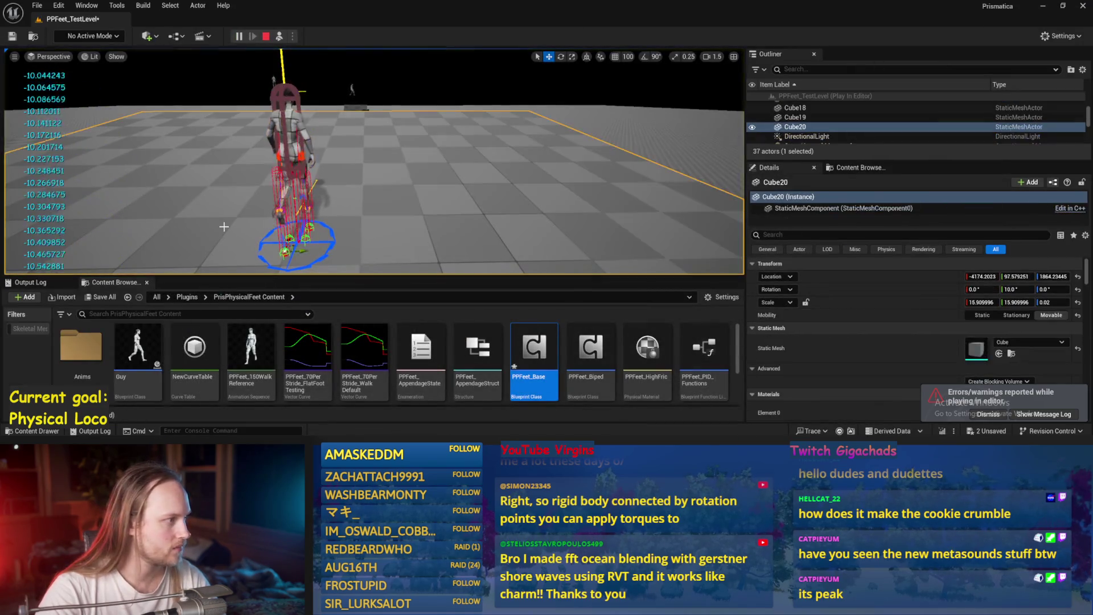
pyautogui.hotkey('alt', 'Tab')
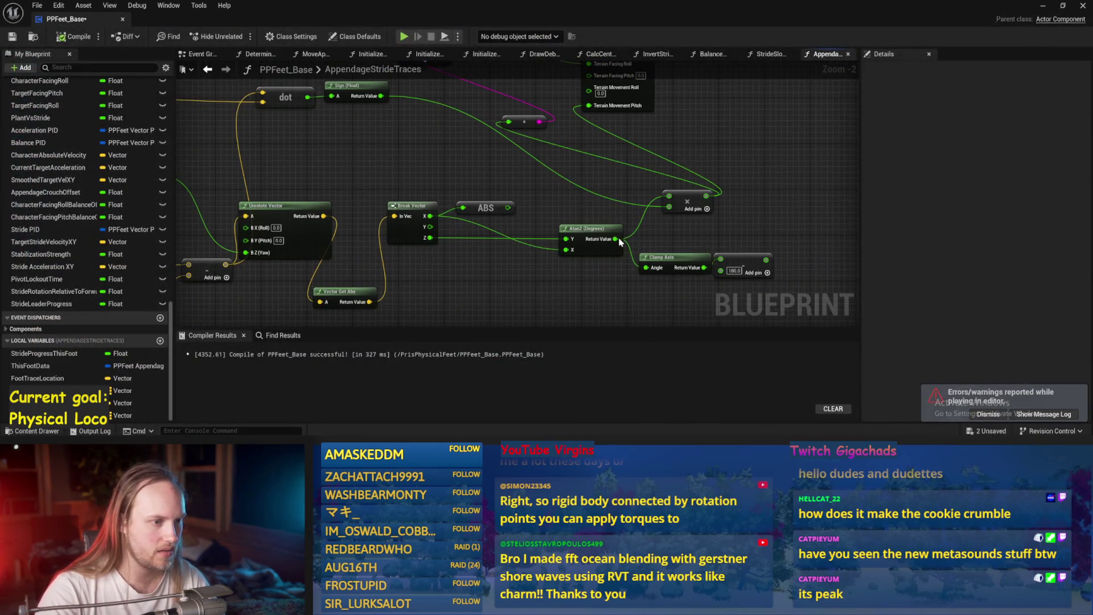
pyautogui.moveTo(616, 238)
pyautogui.mouseDown()
pyautogui.moveTo(566, 221)
pyautogui.moveTo(589, 106)
pyautogui.mouseUp()
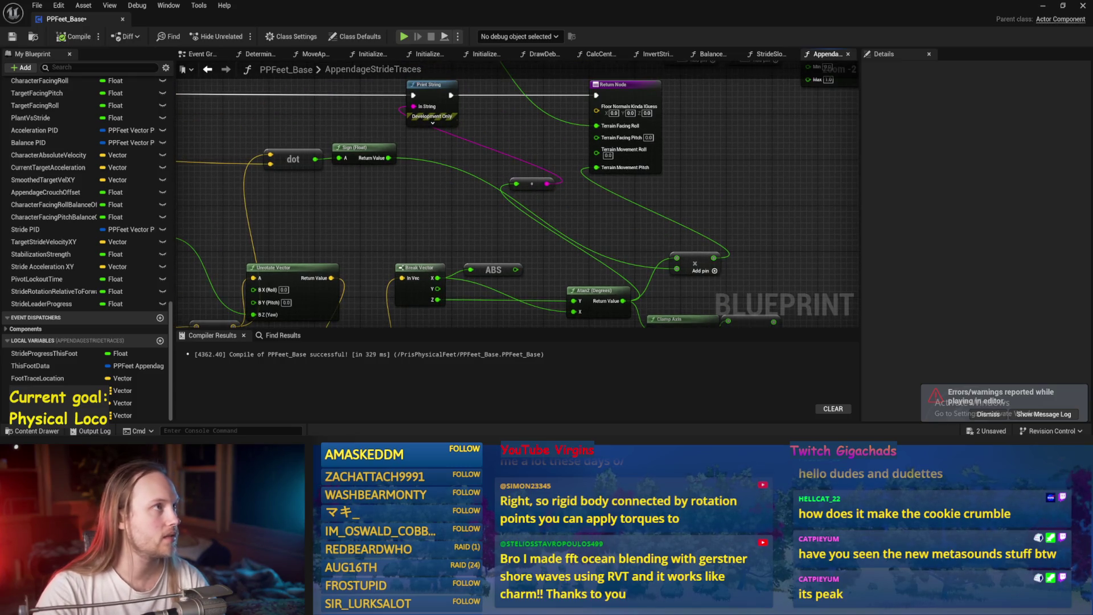
pyautogui.hotkey('ctrl', 's')
# - Rotate the test player about 88 degrees during play, then reopen PPFeet_Base
pyautogui.click(1042, 6)
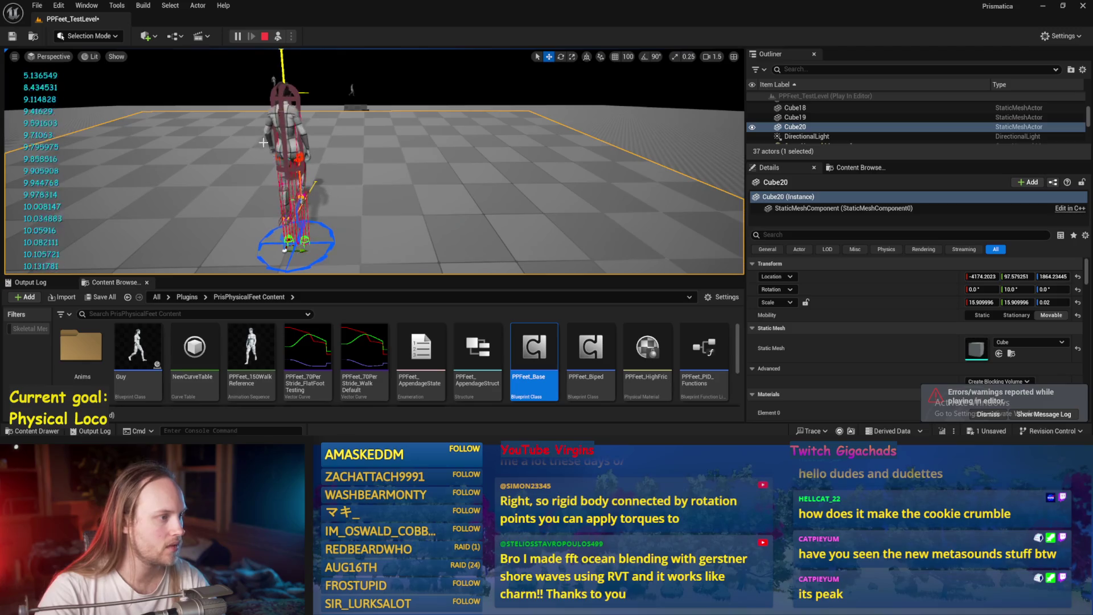
pyautogui.click(290, 137)
pyautogui.press('e')
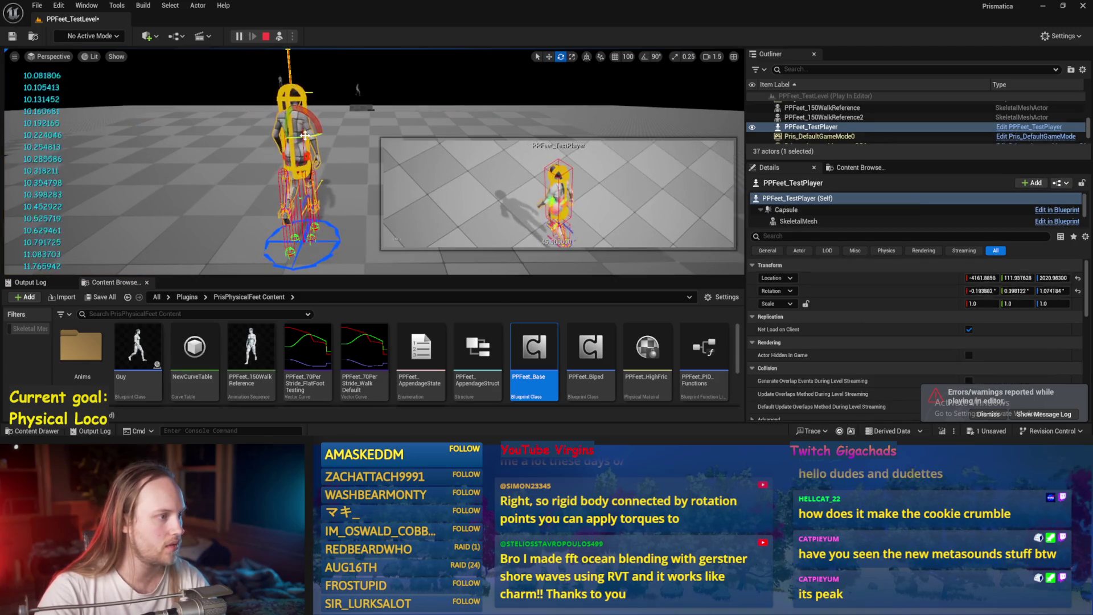
pyautogui.moveTo(305, 134); pyautogui.dragTo(327, 135)
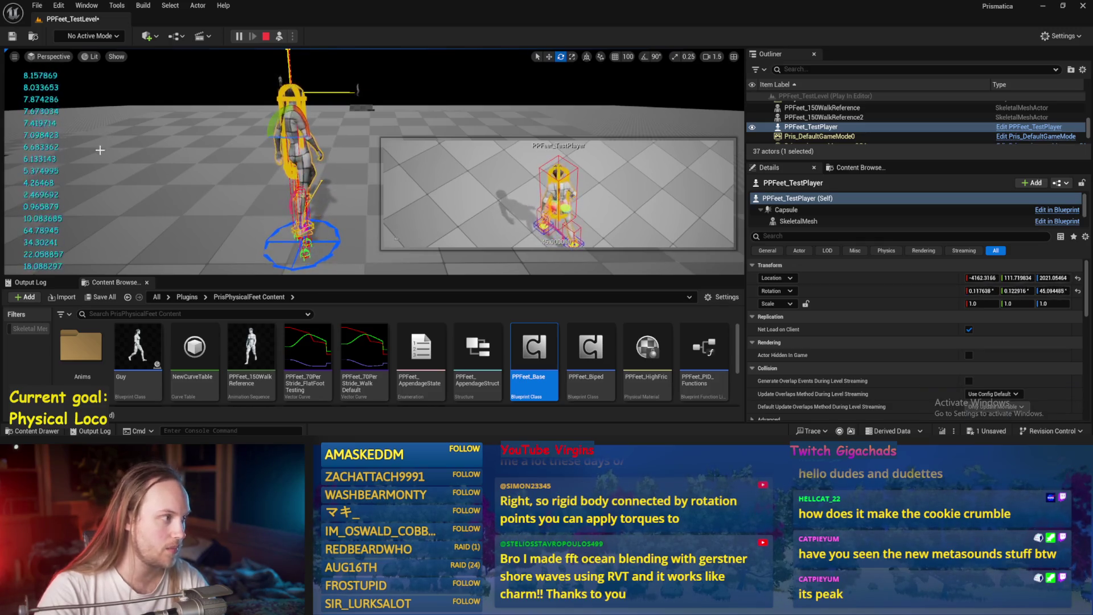
pyautogui.doubleClick(534, 359)
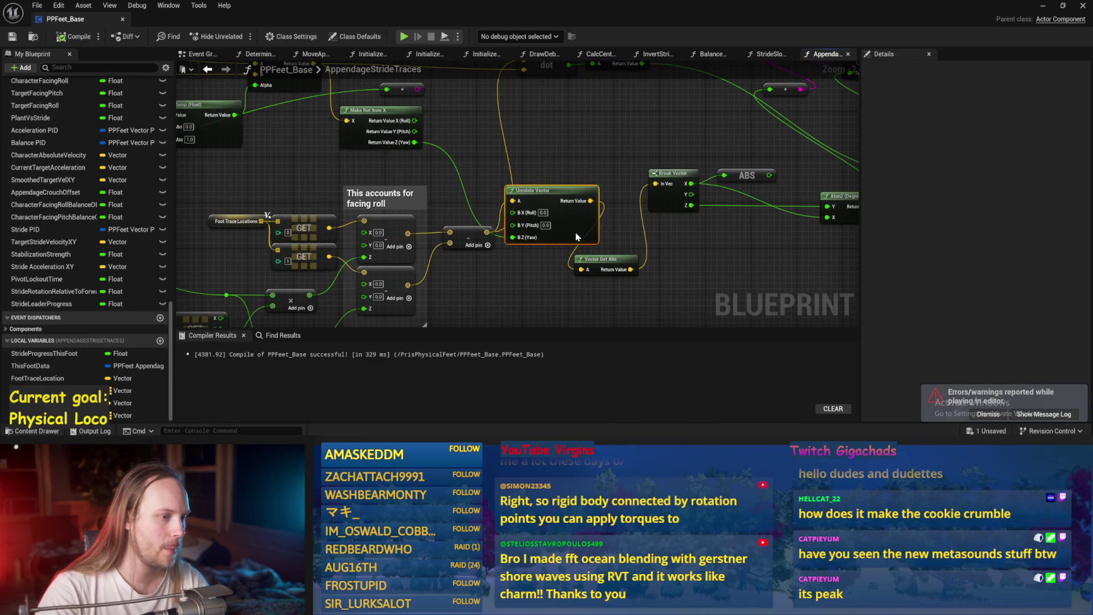
# - Reposition the Unrotate Vector and Vector Get Abs nodes, dismiss the error notice, and save
pyautogui.moveTo(537, 197); pyautogui.dragTo(572, 248)
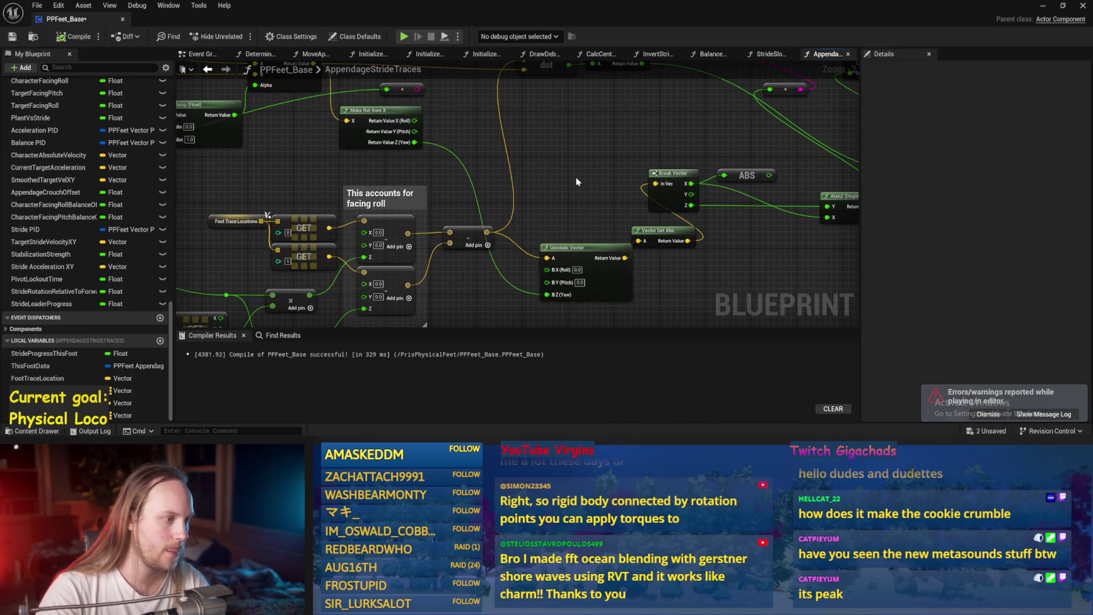
pyautogui.moveTo(577, 182); pyautogui.dragTo(615, 94)
pyautogui.hotkey('ctrl', 's')
pyautogui.moveTo(613, 296)
pyautogui.mouseDown()
pyautogui.moveTo(620, 251)
pyautogui.moveTo(598, 283)
pyautogui.moveTo(584, 272)
pyautogui.mouseUp()
pyautogui.moveTo(555, 211); pyautogui.dragTo(566, 234)
pyautogui.click(988, 414)
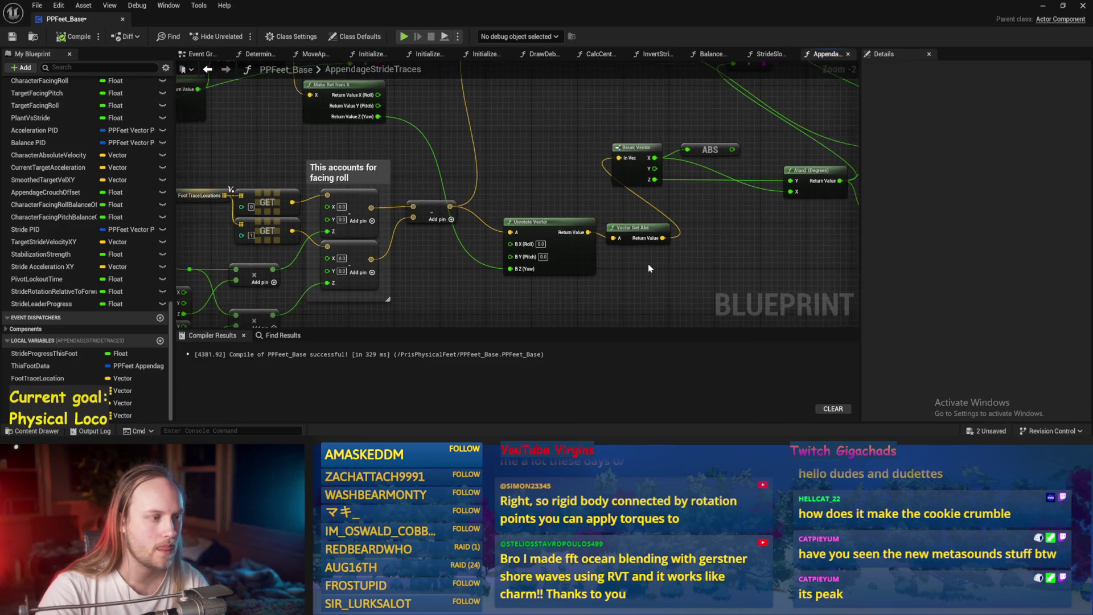
pyautogui.hotkey('ctrl', 's')
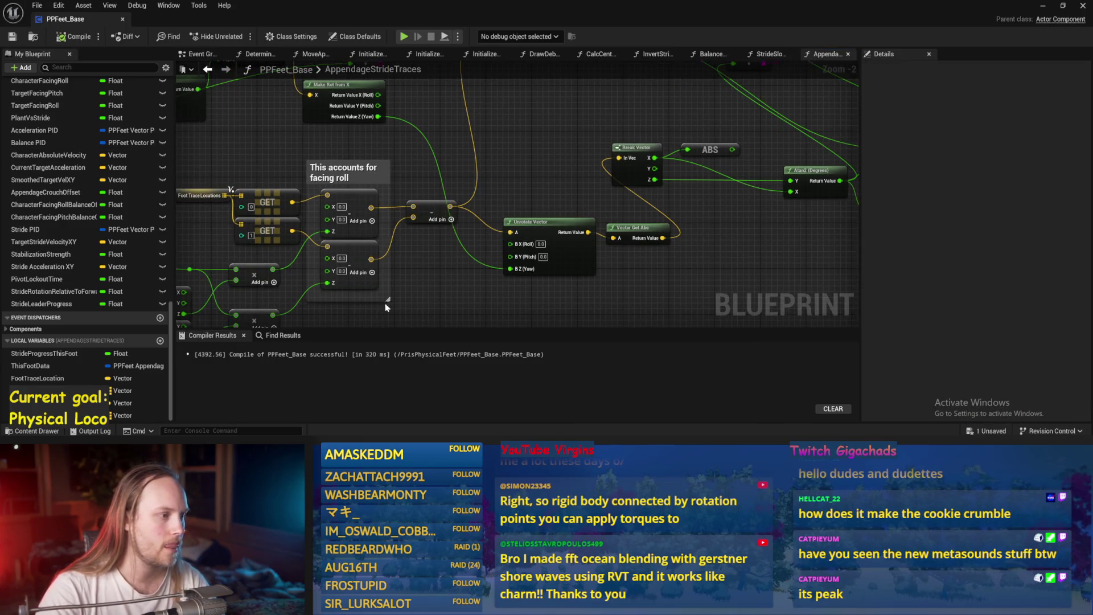
# - Wire the two multiply results into the lower and upper facing-roll Z inputs
pyautogui.scroll(1, 385, 307)
pyautogui.moveTo(408, 283); pyautogui.dragTo(513, 231)
pyautogui.moveTo(359, 210); pyautogui.dragTo(423, 226)
pyautogui.moveTo(359, 263); pyautogui.dragTo(423, 166)
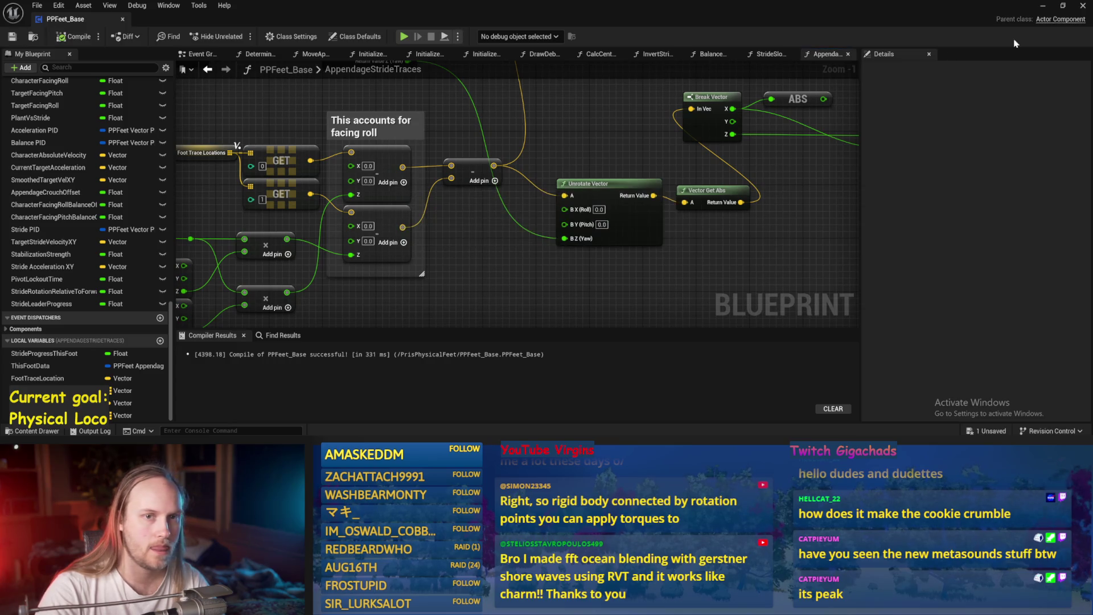
pyautogui.click(1044, 6)
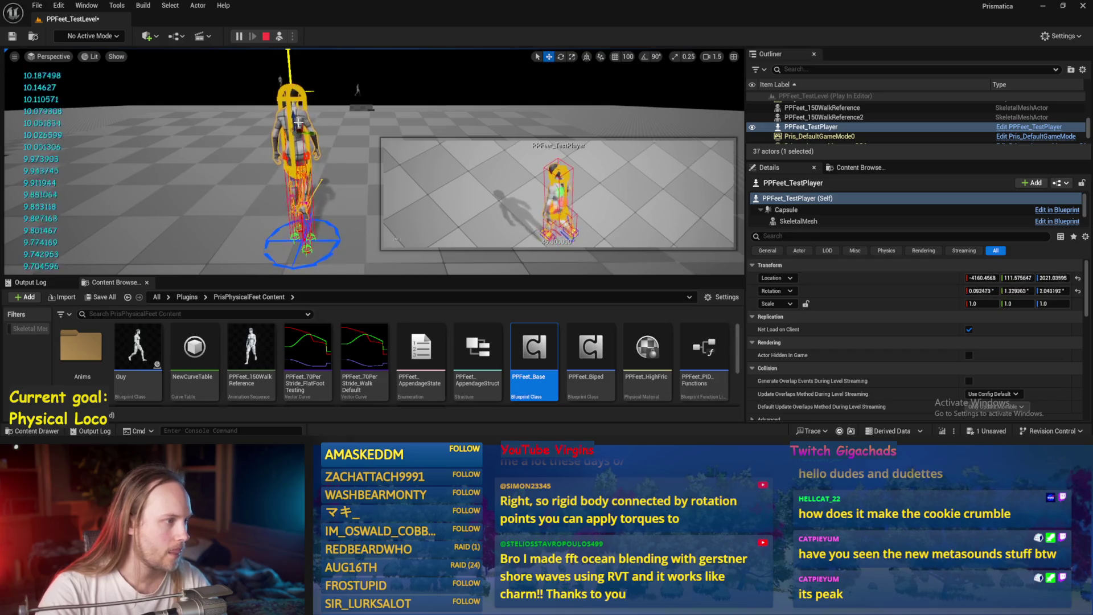
# - Turn the test player about 36 degrees, inspect the feet on the floor, stop, and reopen PPFeet_Base
pyautogui.press('e')
pyautogui.moveTo(271, 136)
pyautogui.mouseDown()
pyautogui.moveTo(344, 91)
pyautogui.moveTo(376, 92)
pyautogui.mouseUp()
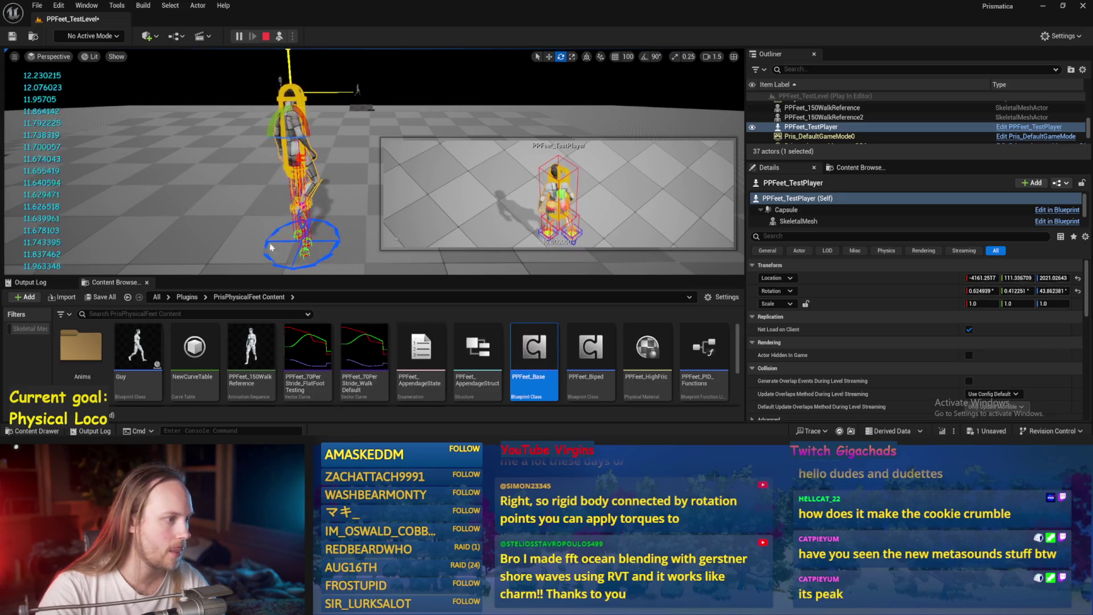
pyautogui.click(217, 165)
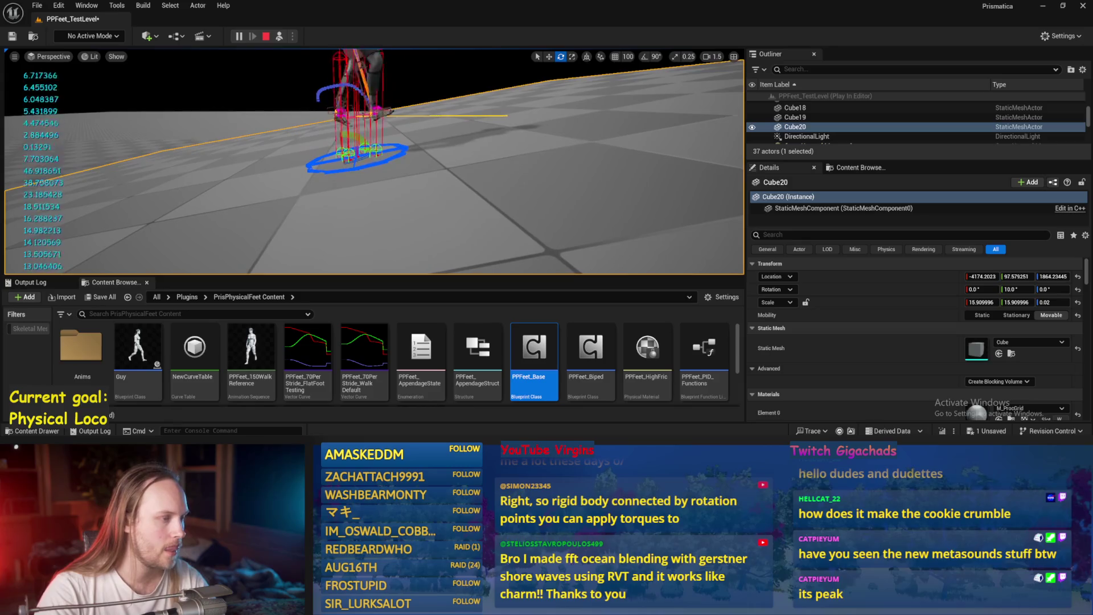
pyautogui.press('Escape')
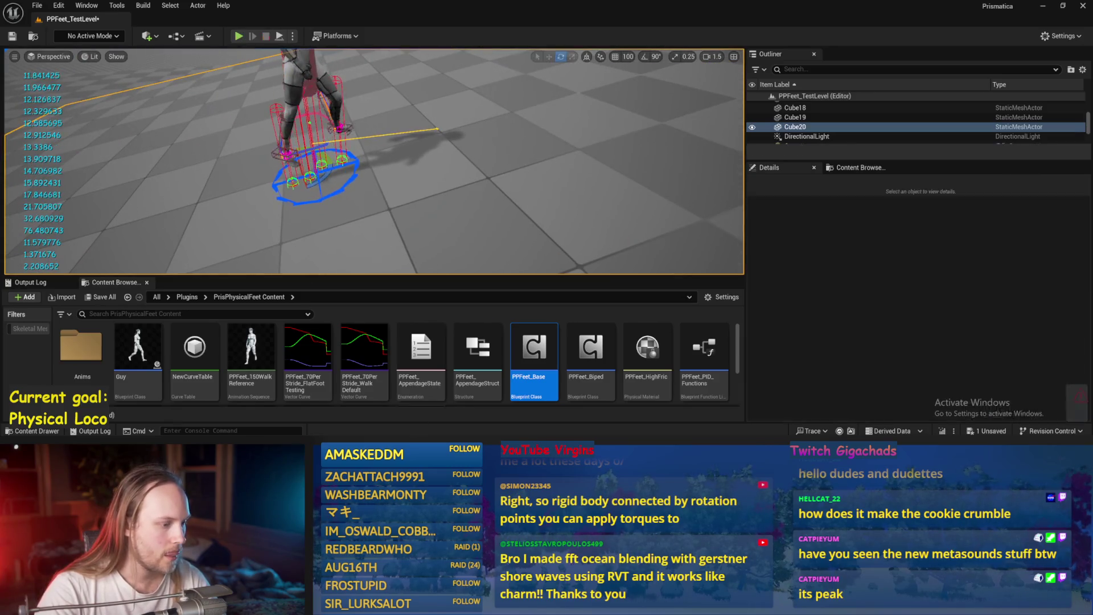
pyautogui.click(495, 417)
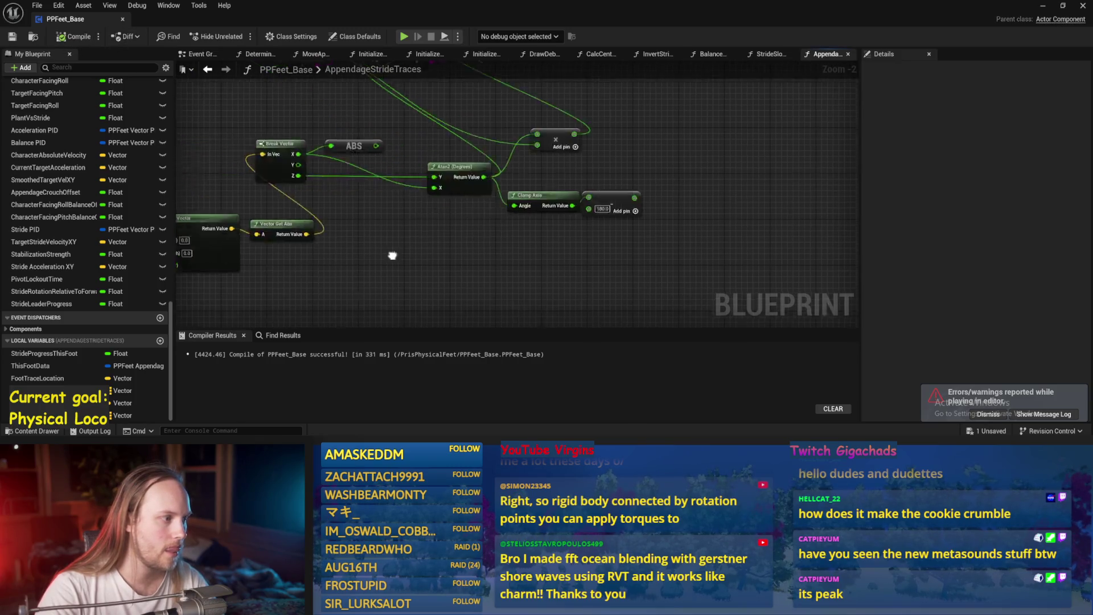
# - Connect Unrotate Vector's Return Value straight into Break Vector's In Vec and save
pyautogui.moveTo(352, 253); pyautogui.dragTo(382, 179)
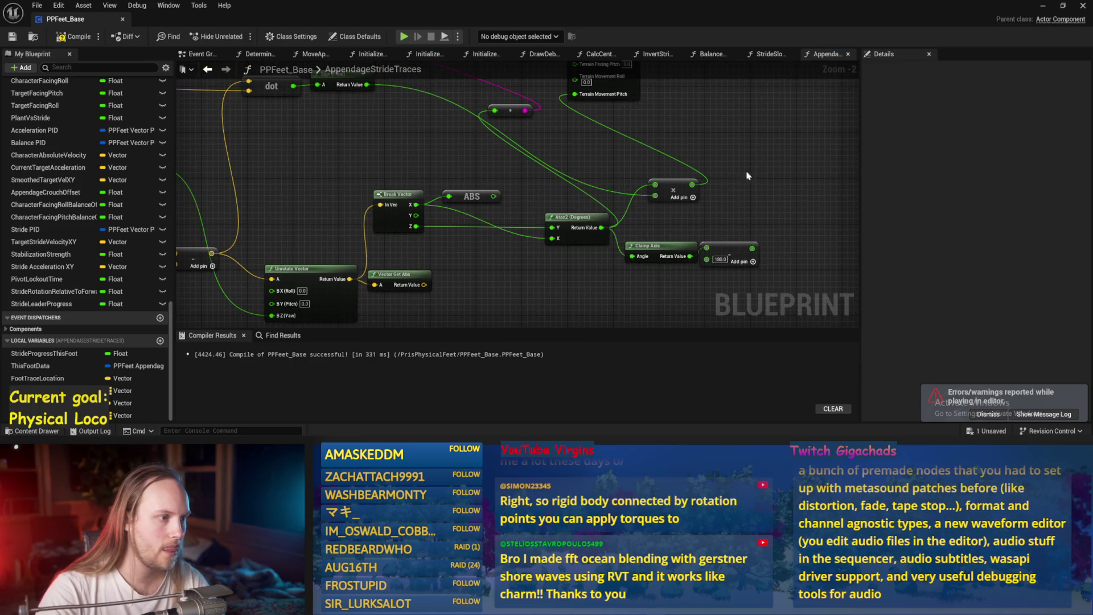
pyautogui.moveTo(758, 167); pyautogui.dragTo(376, 310)
pyautogui.rightClick(334, 181)
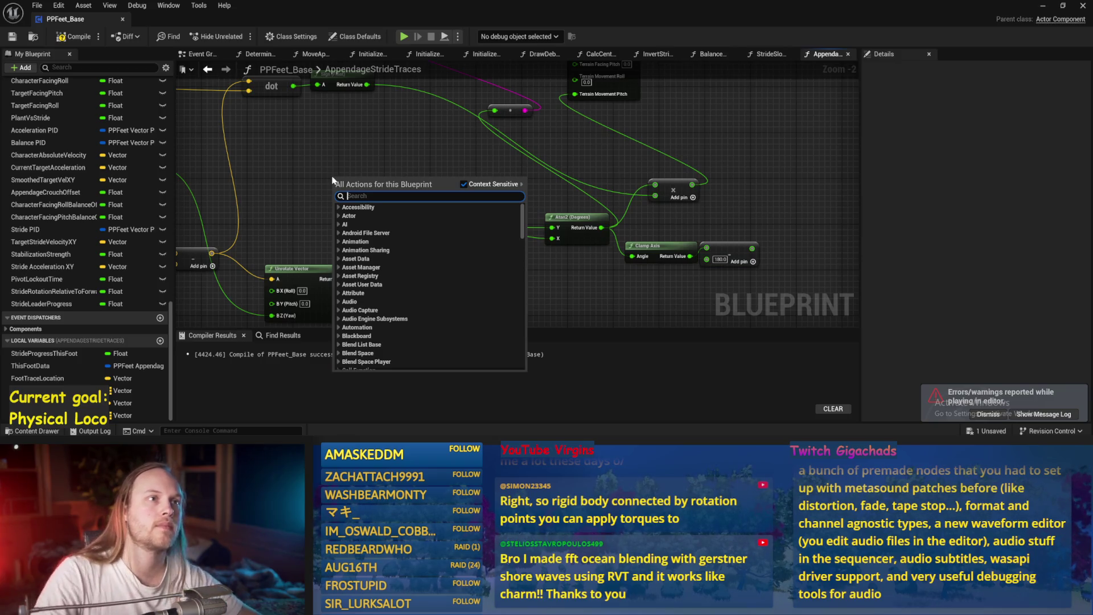
pyautogui.click(731, 154)
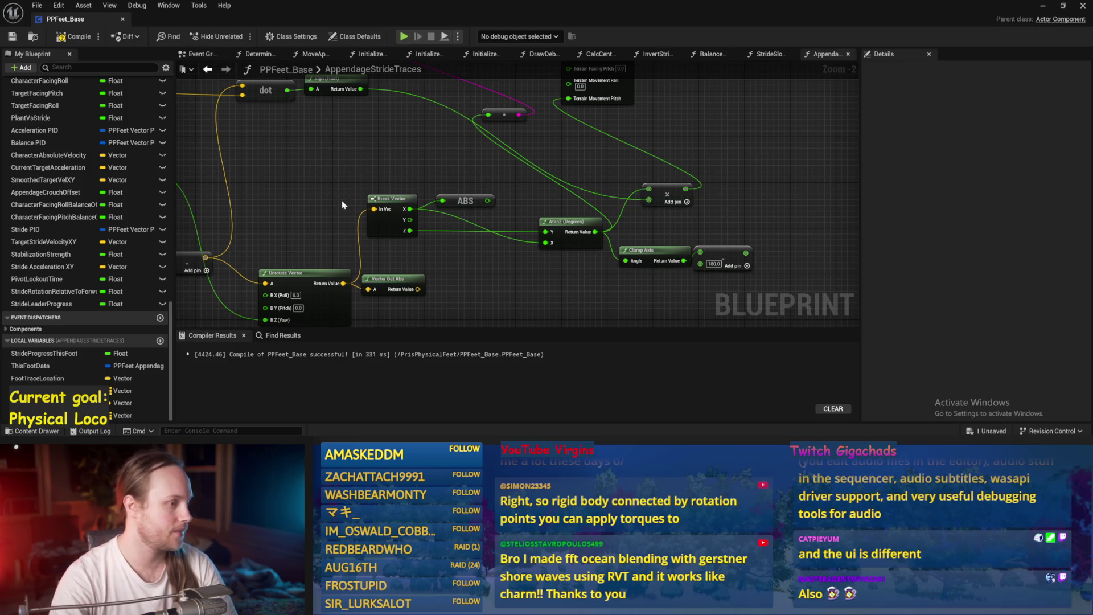
pyautogui.hotkey('ctrl', 's')
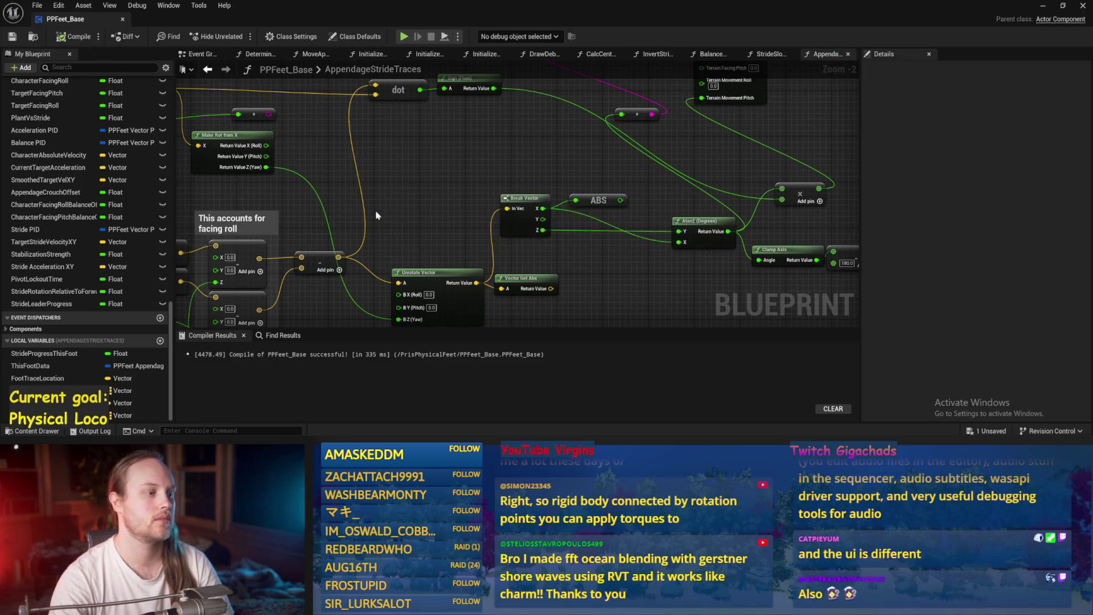
# - Move Unrotate Vector beside Break Vector, delete the unused Vector Get Abs node, then compile and save
pyautogui.moveTo(400, 237); pyautogui.dragTo(464, 190)
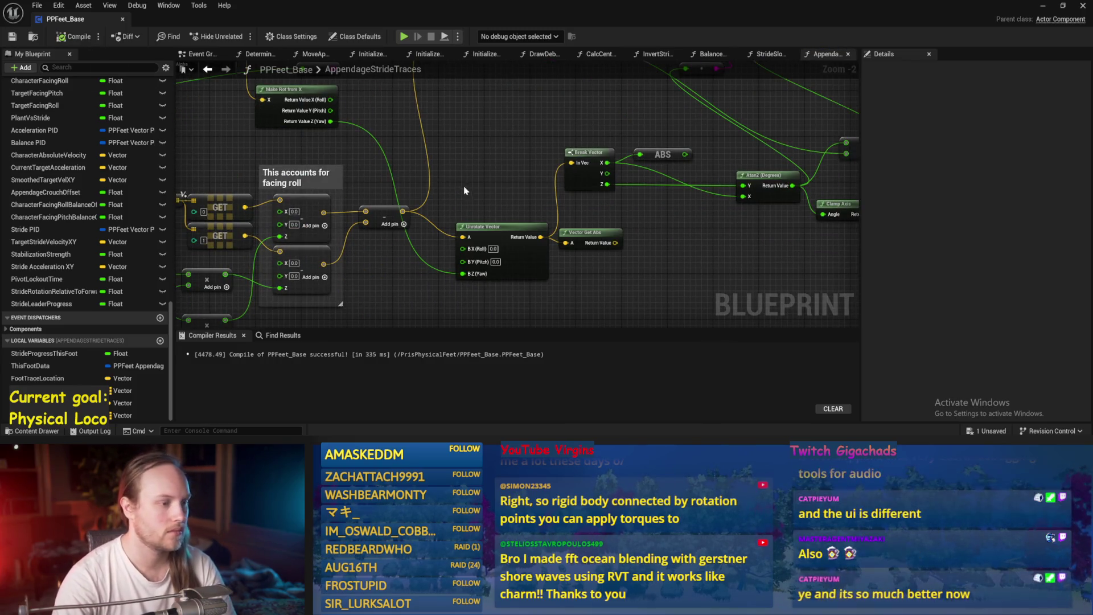
pyautogui.moveTo(497, 233)
pyautogui.mouseDown()
pyautogui.moveTo(497, 107)
pyautogui.moveTo(502, 158)
pyautogui.mouseUp()
pyautogui.click(660, 229)
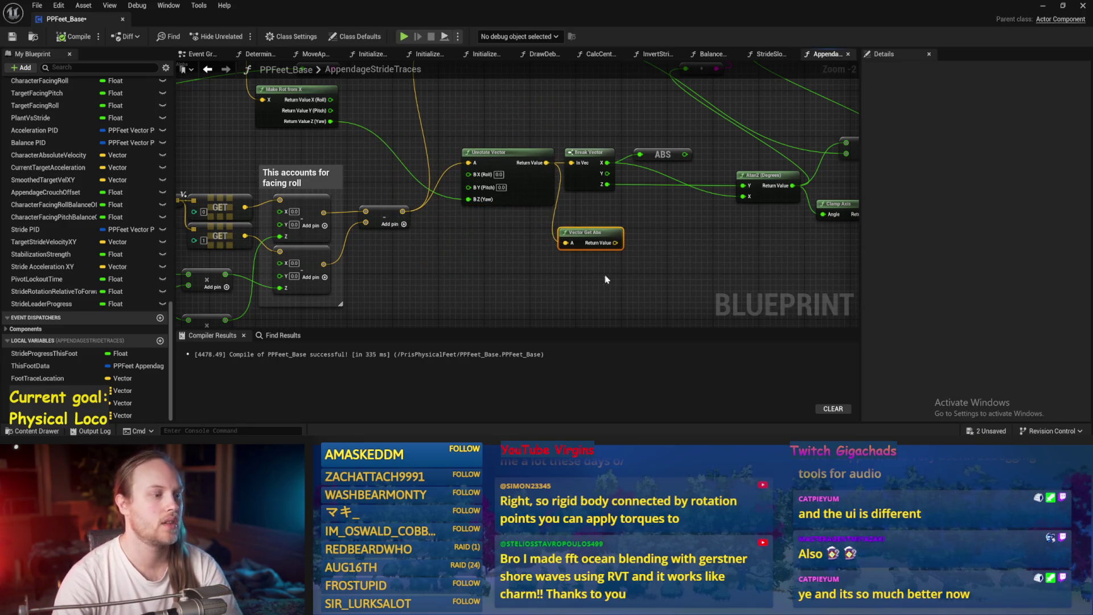
pyautogui.press('Delete')
pyautogui.scroll(-1, 569, 267)
pyautogui.click(77, 36)
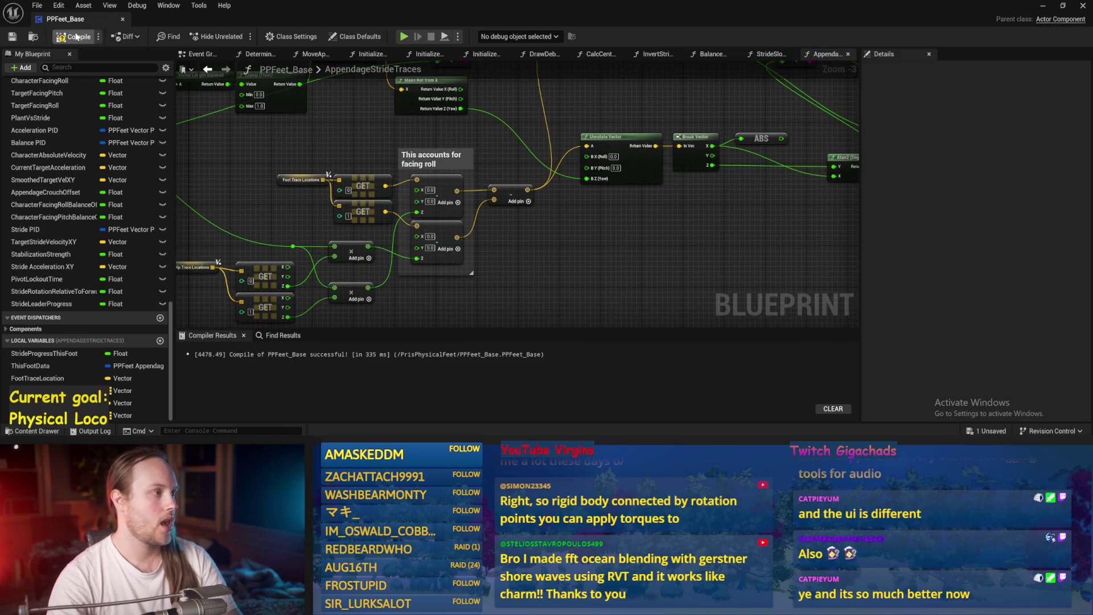
pyautogui.click(12, 37)
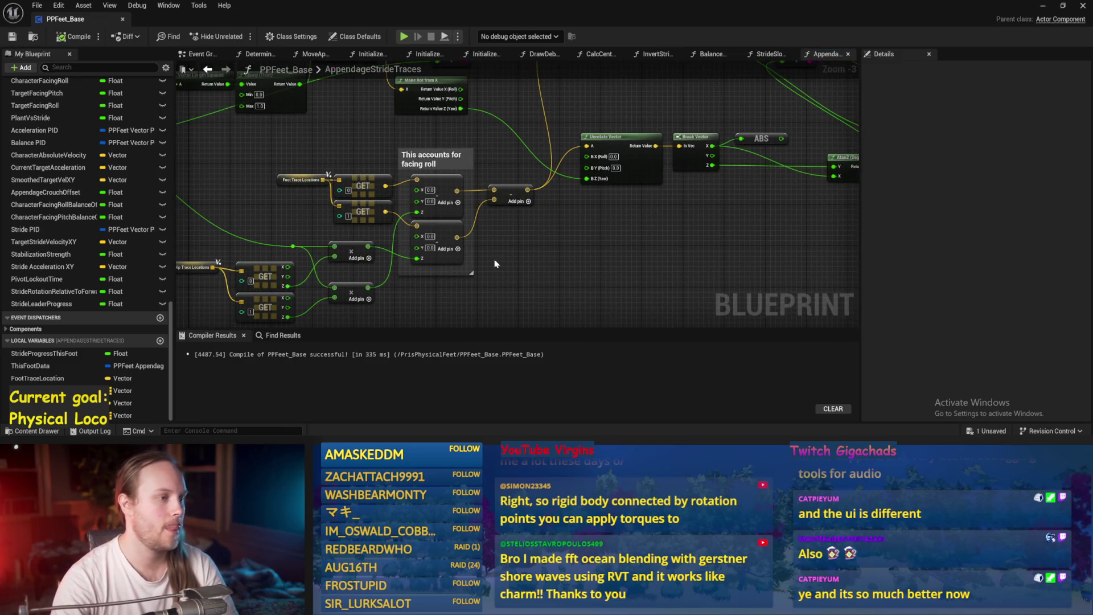
pyautogui.moveTo(546, 273); pyautogui.dragTo(624, 246)
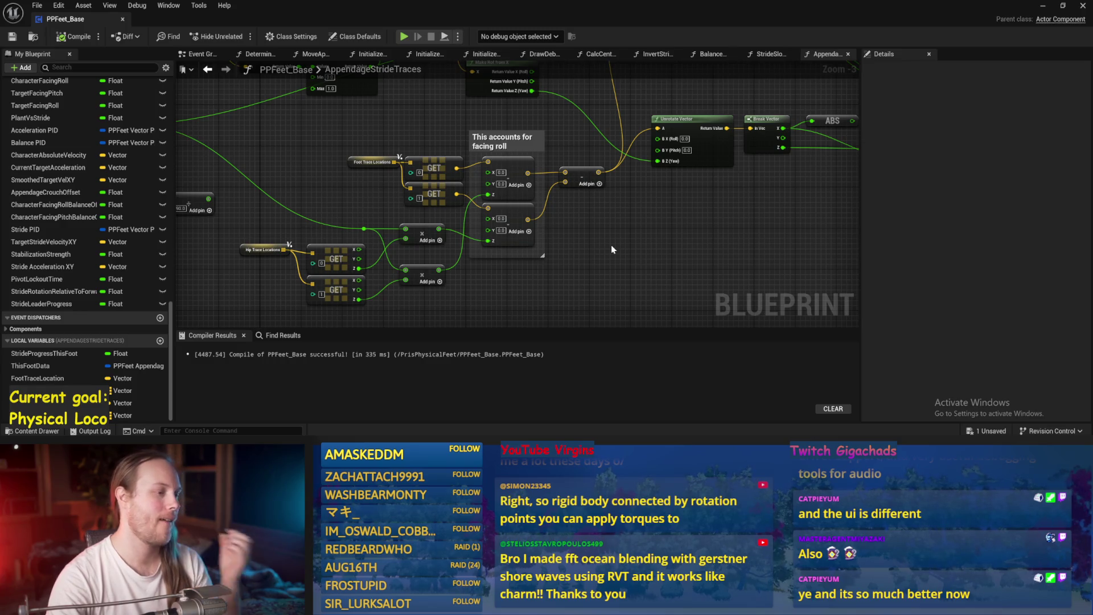
pyautogui.moveTo(611, 249); pyautogui.dragTo(609, 268)
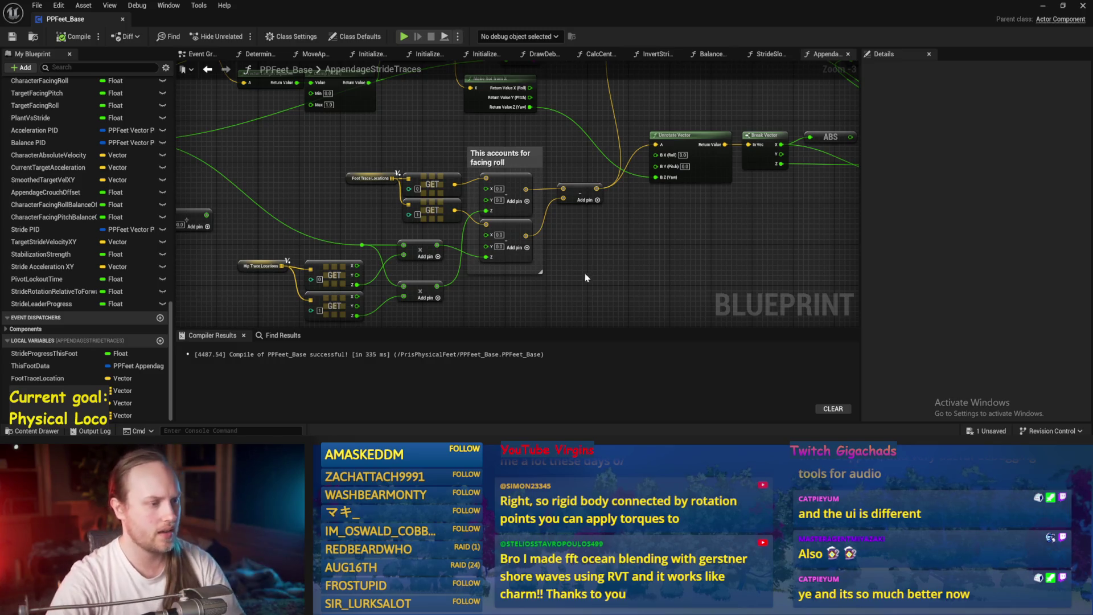
pyautogui.scroll(2, 566, 231)
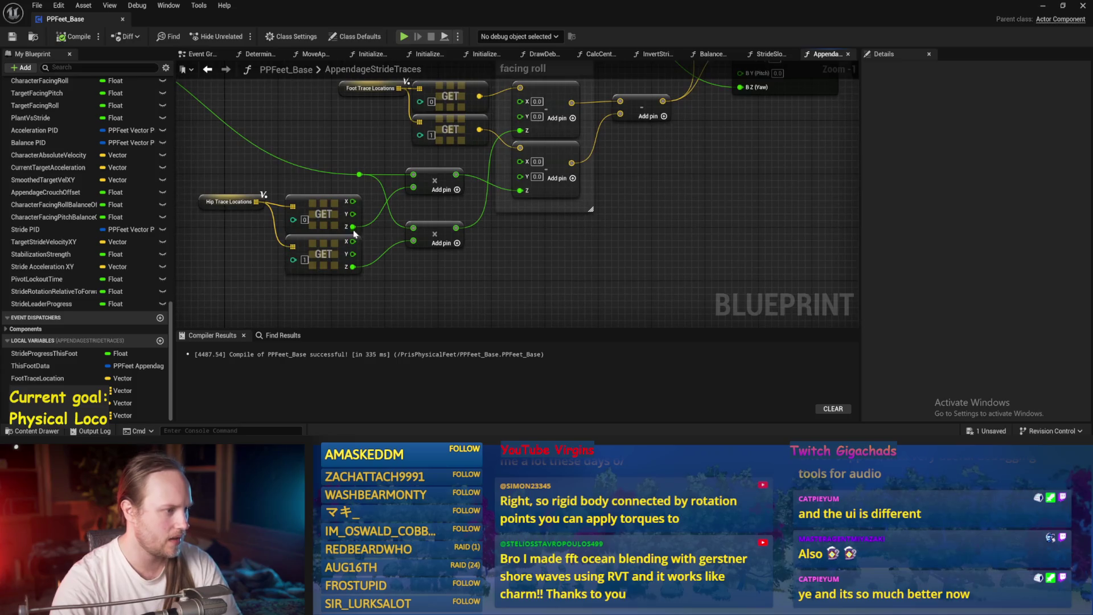
# - Disconnect both hip GET Z outputs and recombine the split vector pins on both GETs
pyautogui.keyDown('alt'); pyautogui.click(353, 227); pyautogui.keyUp('alt')
pyautogui.keyDown('alt'); pyautogui.click(353, 267); pyautogui.keyUp('alt')
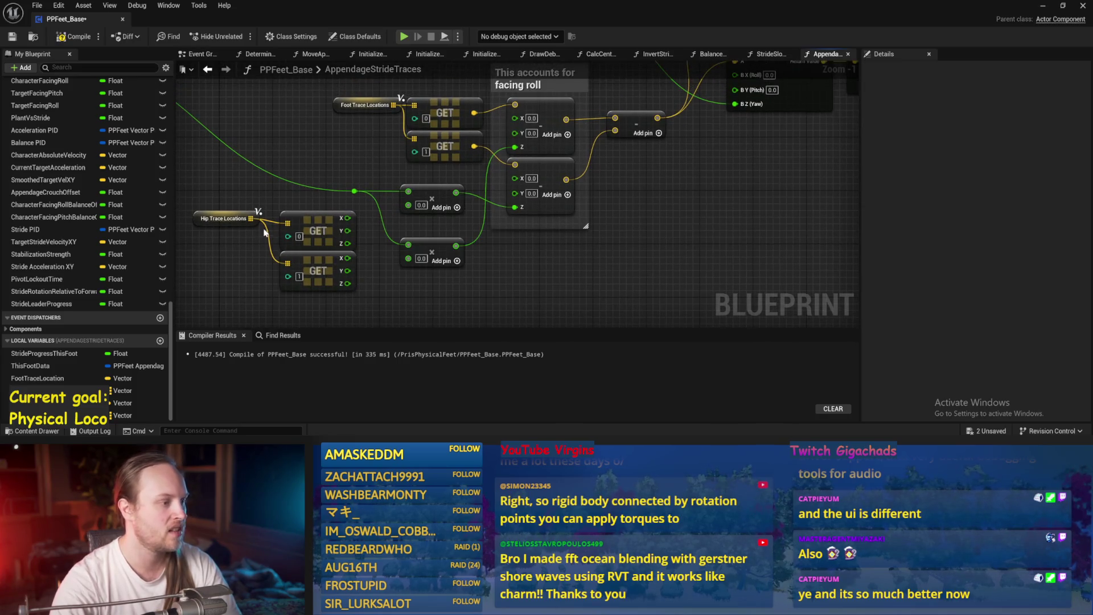
pyautogui.rightClick(347, 218)
pyautogui.click(374, 270)
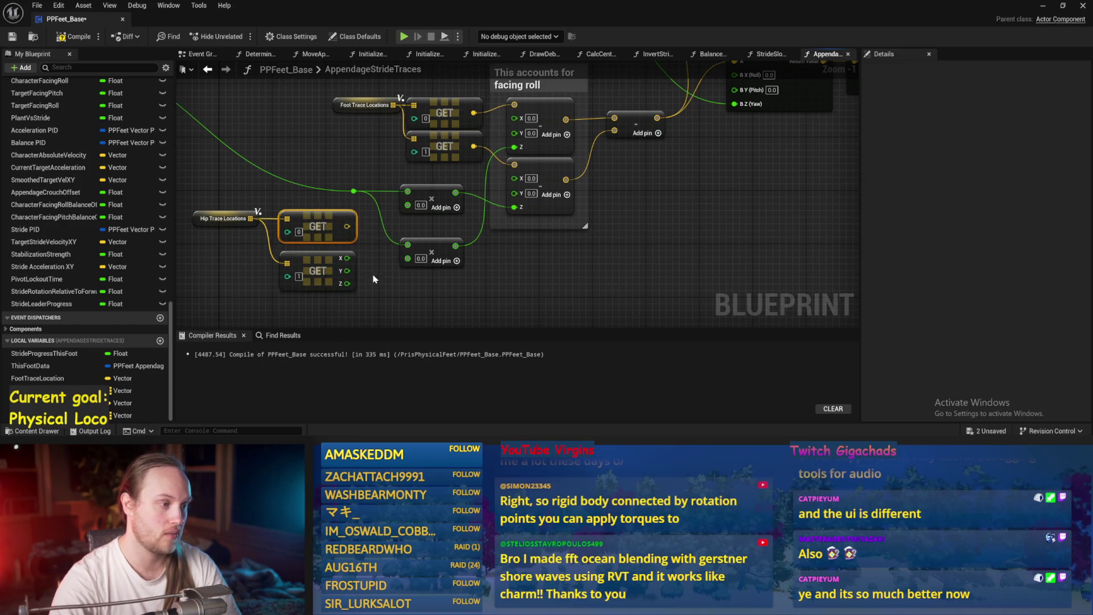
pyautogui.rightClick(346, 258)
pyautogui.click(367, 306)
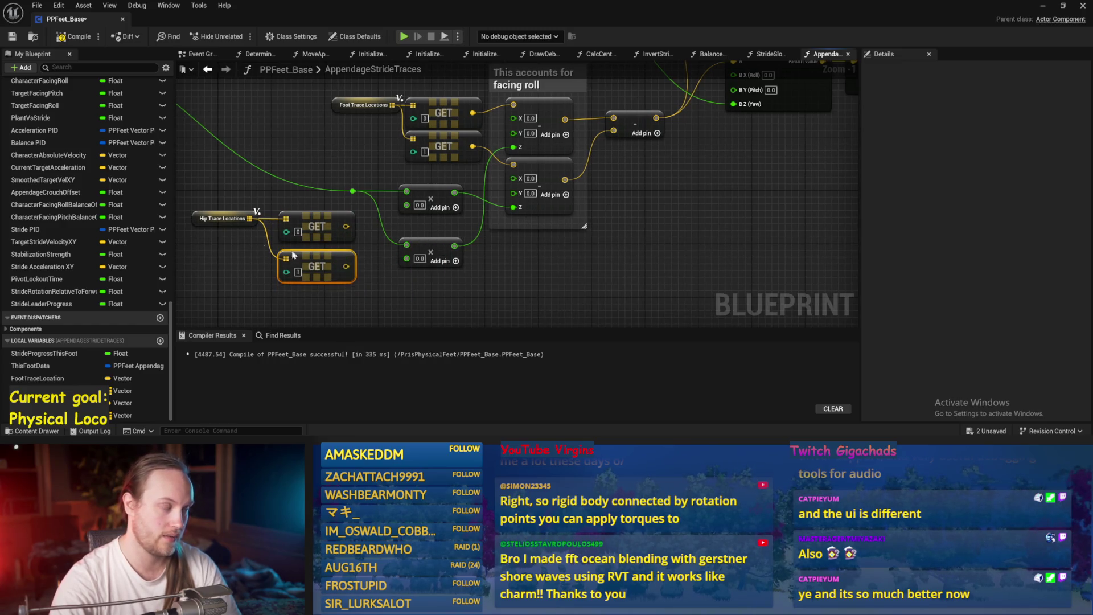
# - Recombine both facing-roll subtraction inputs, wire the lower GET into a multiply node, and save
pyautogui.keyDown('alt'); pyautogui.click(483, 165); pyautogui.keyUp('alt')
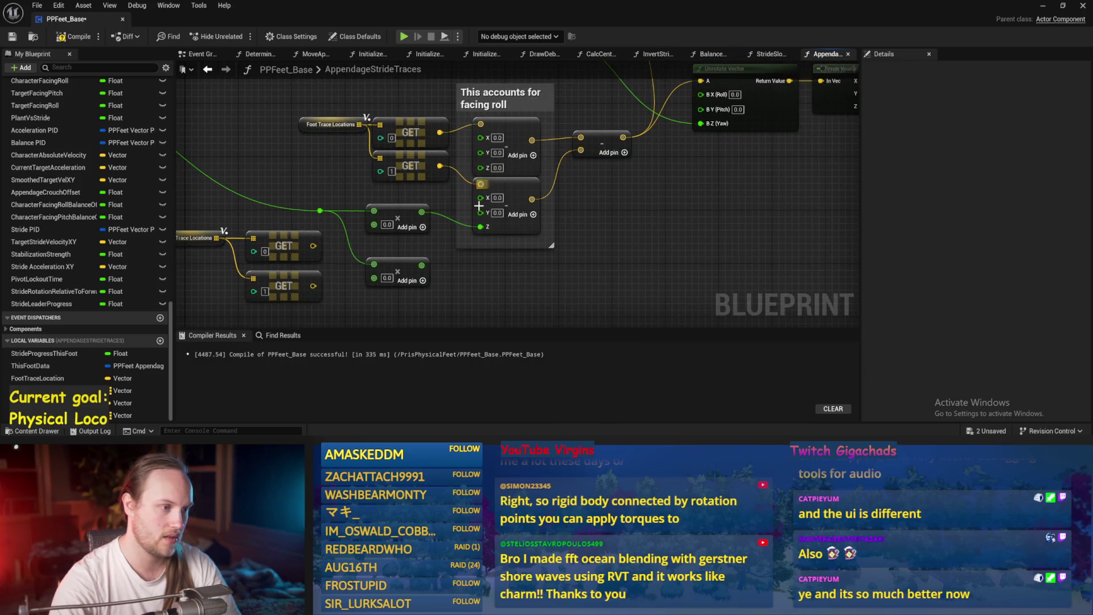
pyautogui.rightClick(479, 228)
pyautogui.click(505, 260)
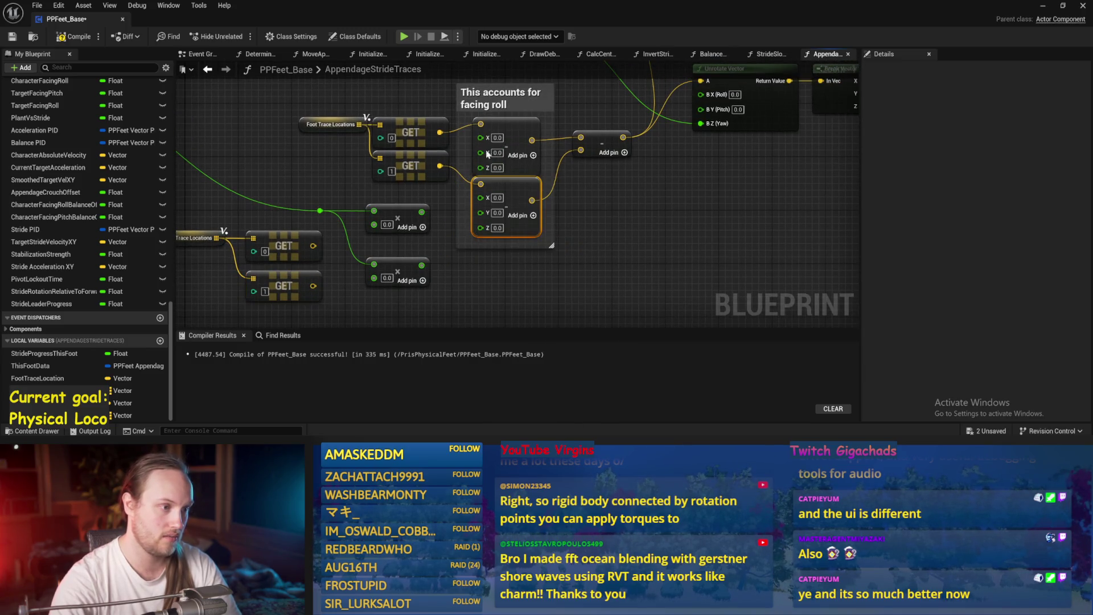
pyautogui.rightClick(476, 169)
pyautogui.click(528, 225)
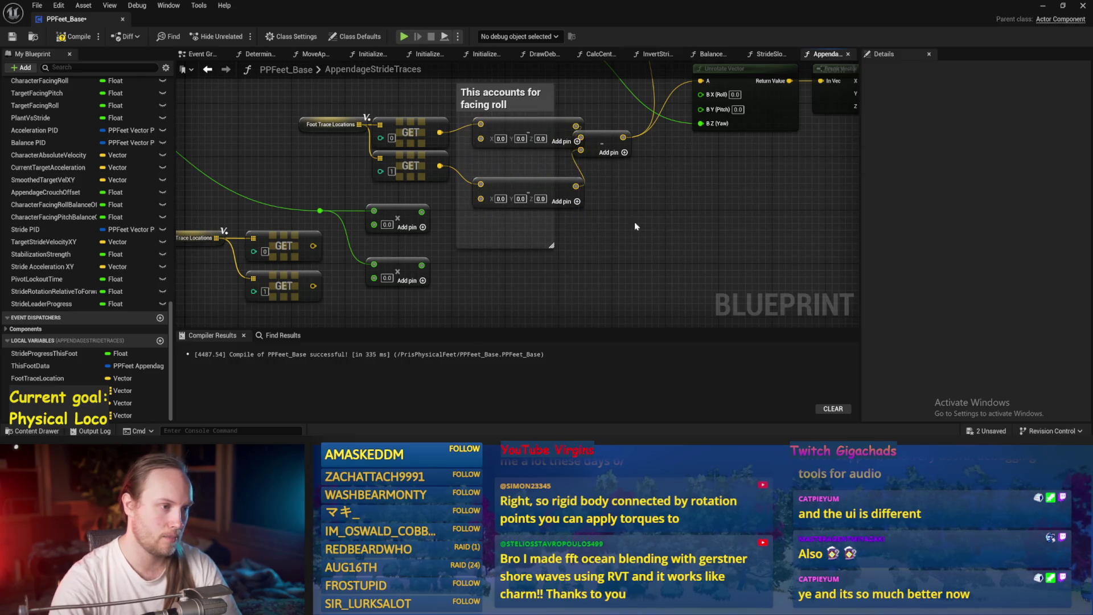
pyautogui.moveTo(313, 286)
pyautogui.mouseDown()
pyautogui.moveTo(319, 271)
pyautogui.moveTo(374, 264)
pyautogui.mouseUp()
pyautogui.hotkey('ctrl', 's')
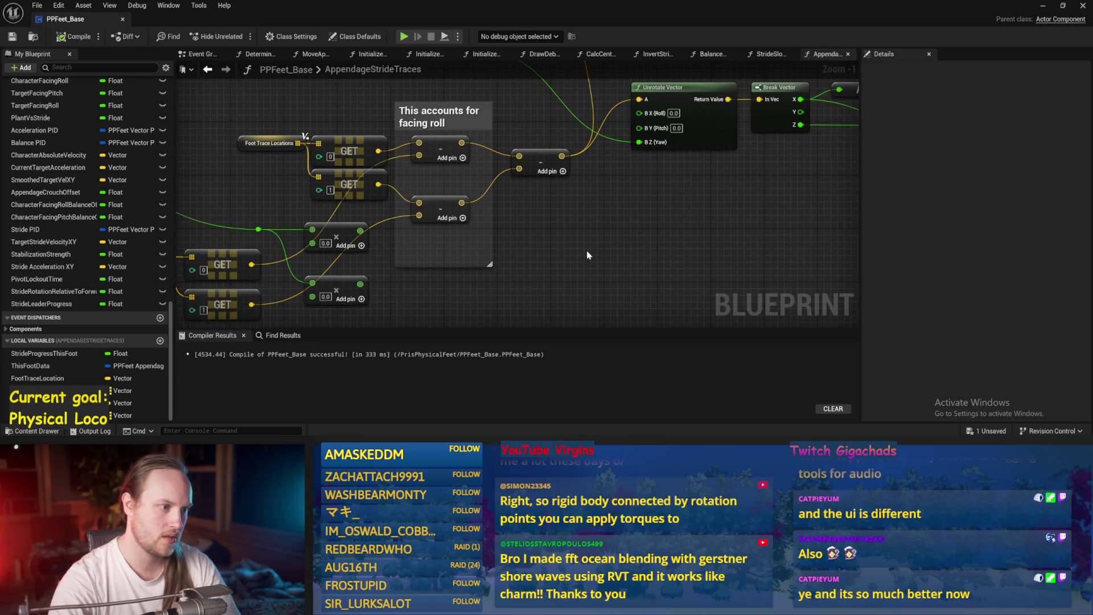
pyautogui.hotkey('ctrl', 's')
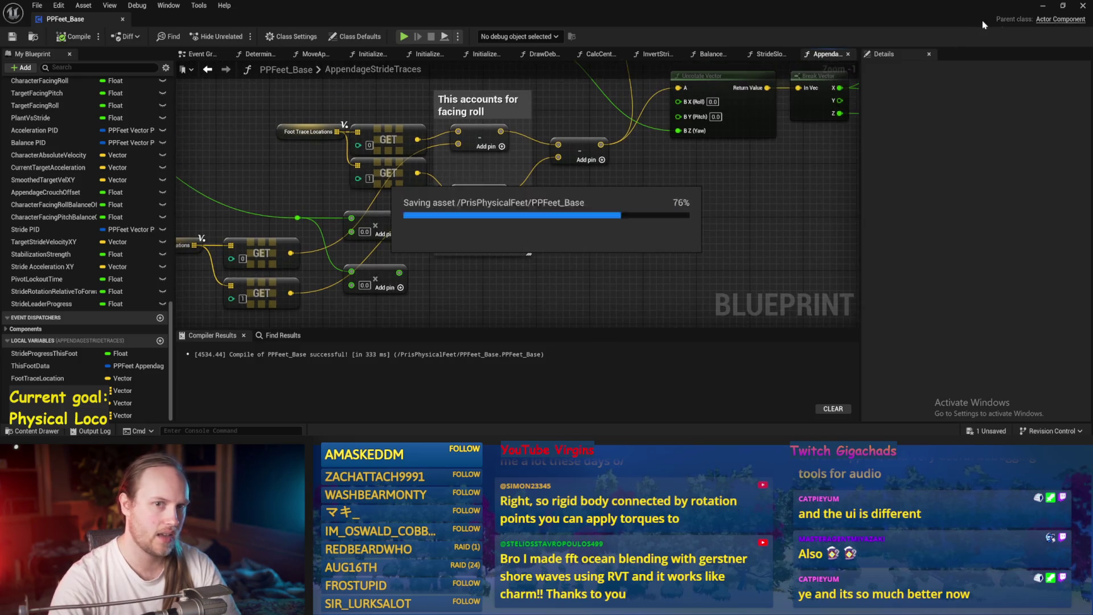
pyautogui.click(1043, 6)
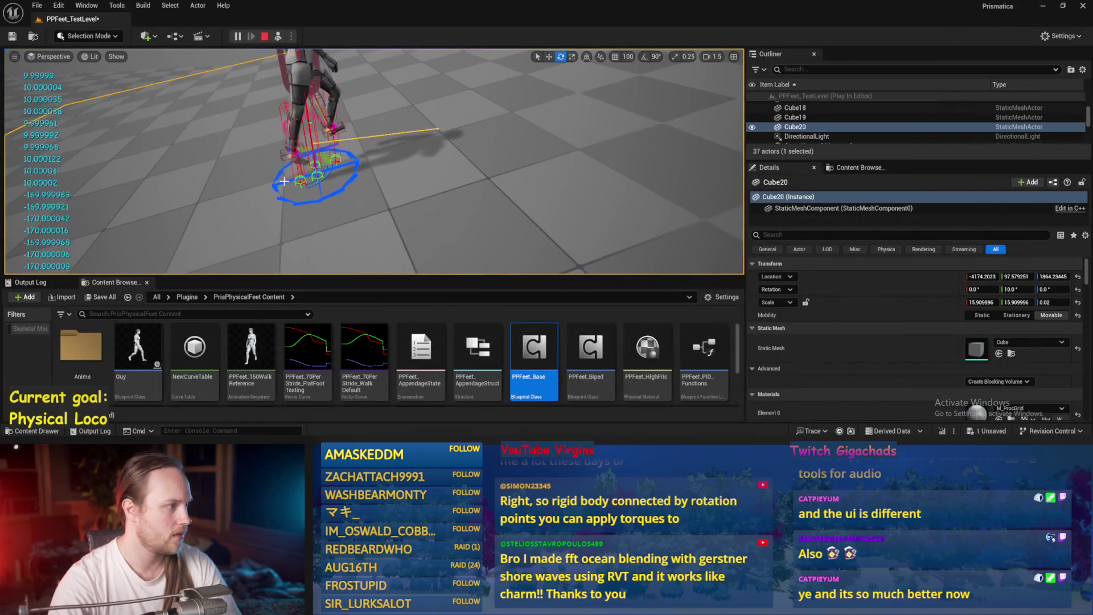
# - Focus on Cube20, tilt the floor under the walking character, then stop the play session
pyautogui.press('f')
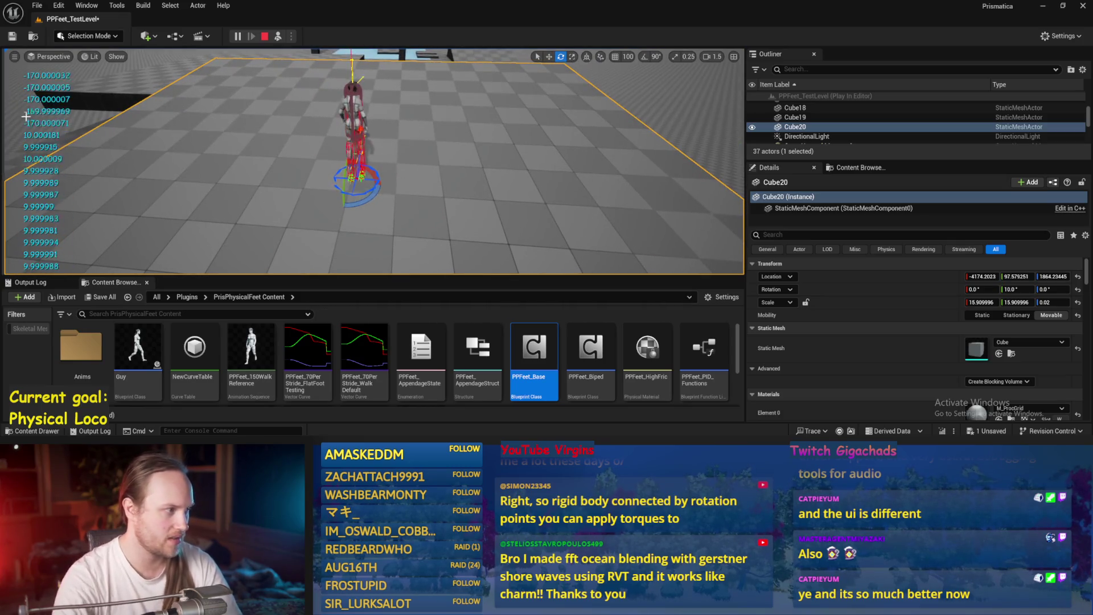
pyautogui.scroll(5, 232, 178)
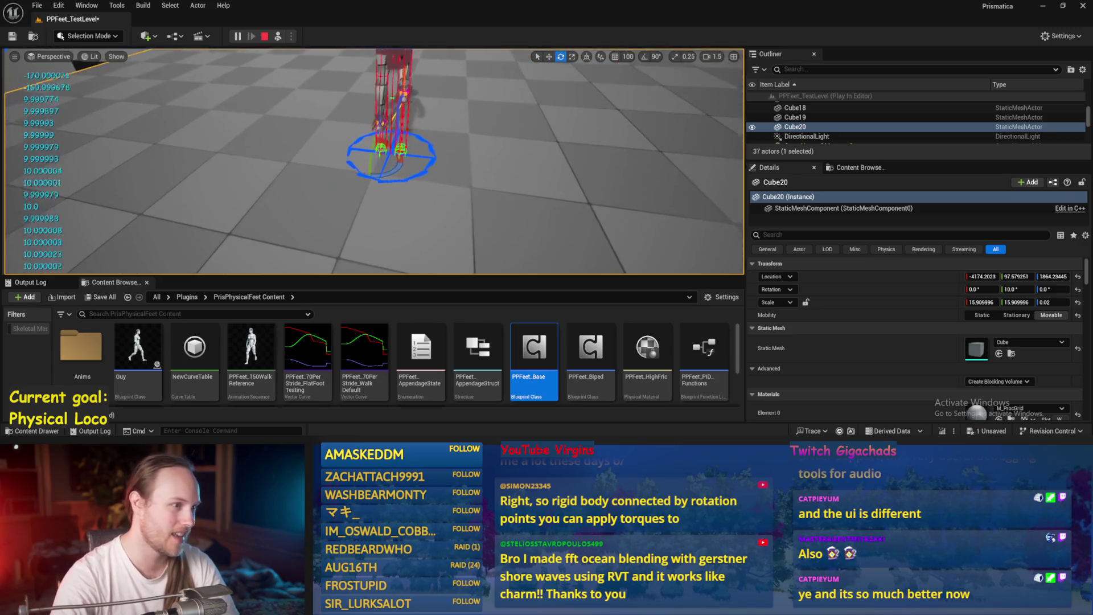
pyautogui.moveTo(193, 166); pyautogui.dragTo(329, 182)
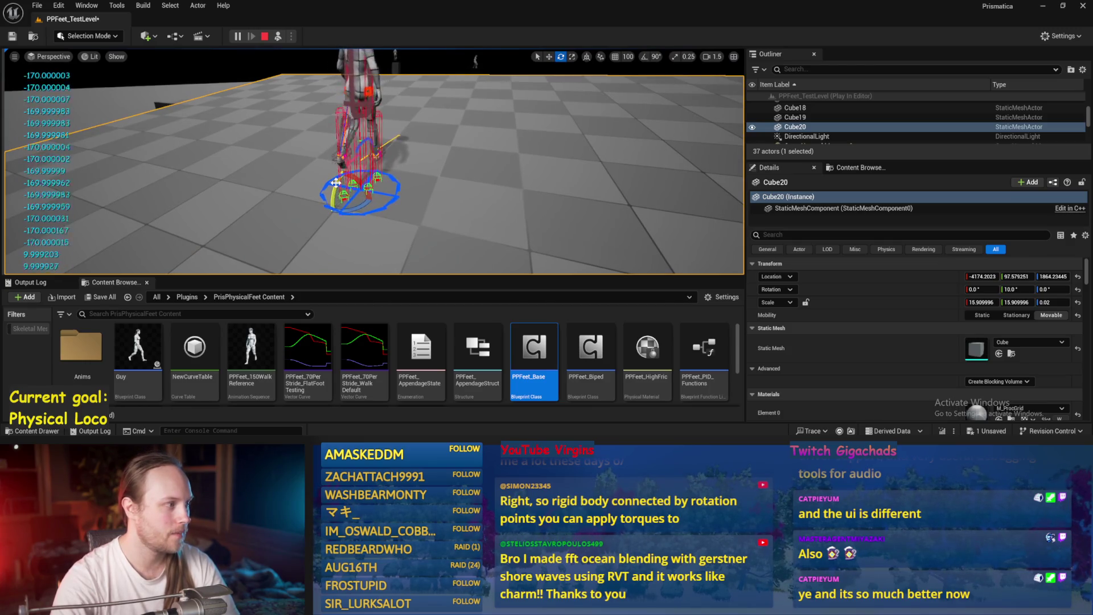
pyautogui.moveTo(336, 182)
pyautogui.mouseDown()
pyautogui.moveTo(344, 211)
pyautogui.moveTo(339, 185)
pyautogui.moveTo(354, 183)
pyautogui.moveTo(345, 174)
pyautogui.mouseUp()
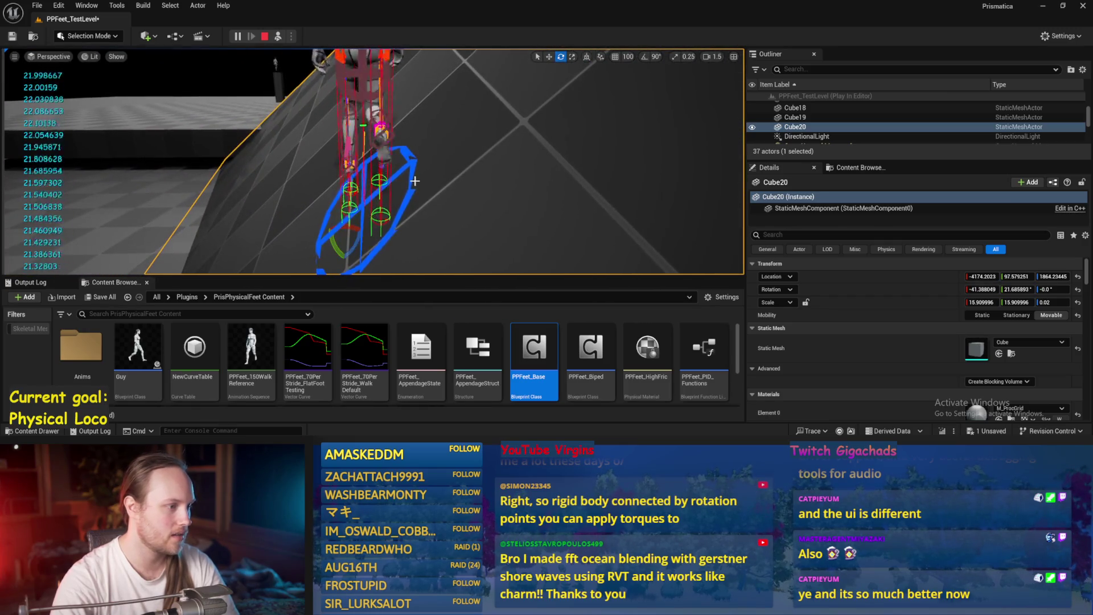
pyautogui.press('Escape')
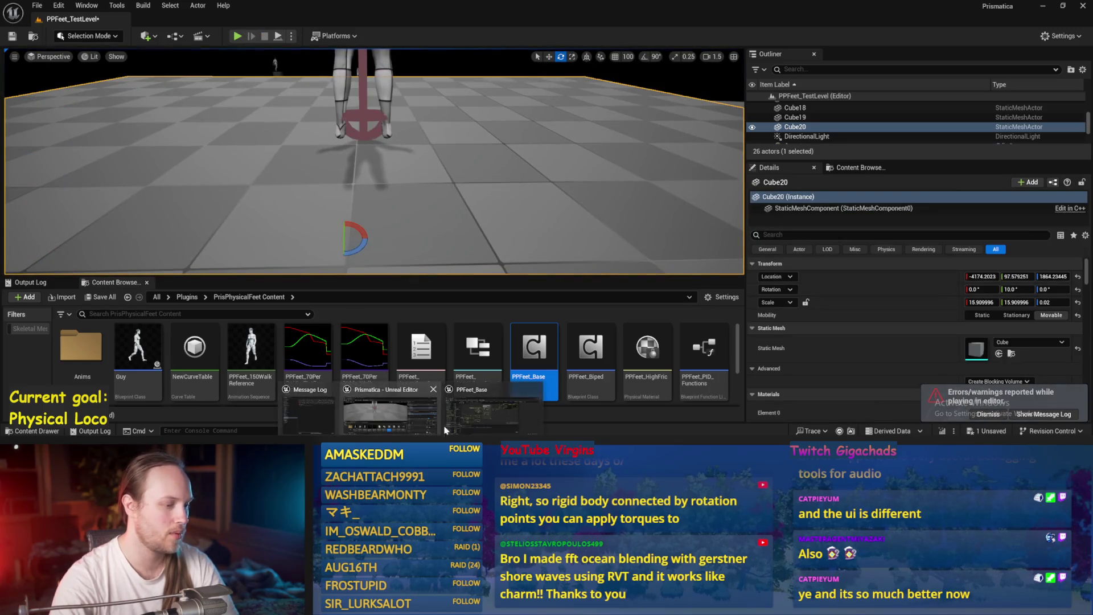
# - Play-test while turning the test player around its vertical axis, then reopen the PPFeet_Base graph
pyautogui.doubleClick(534, 350)
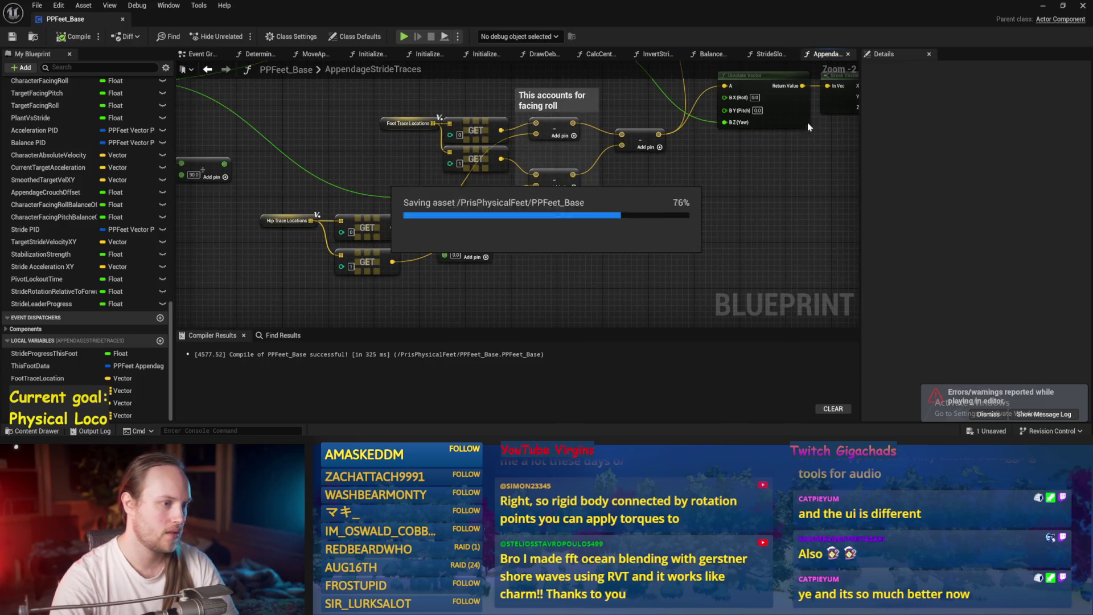
pyautogui.click(1042, 5)
pyautogui.hotkey('alt', 'p')
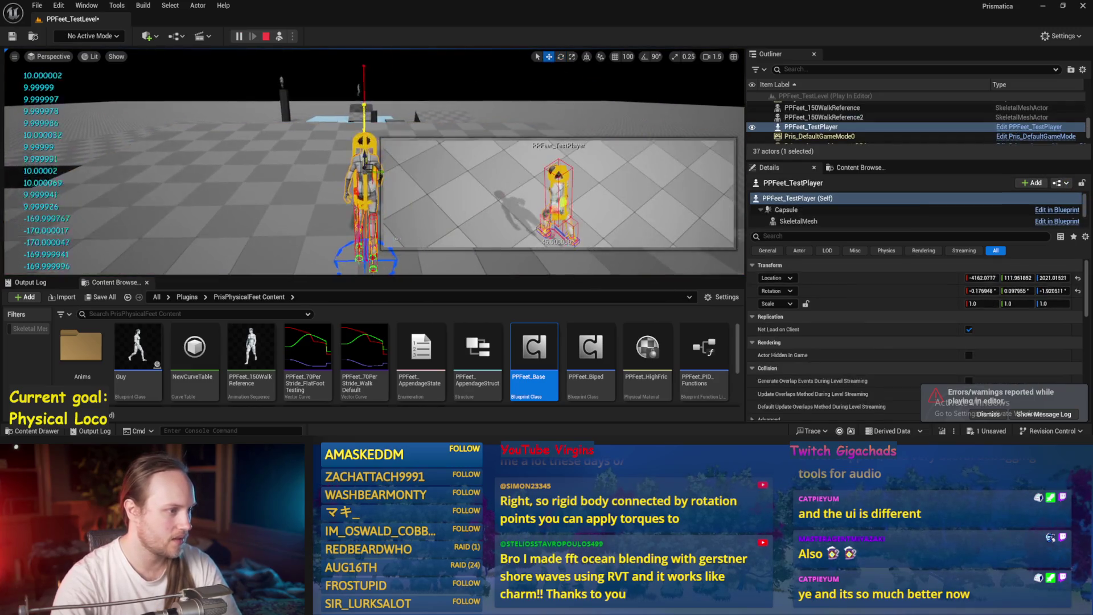
pyautogui.press('e')
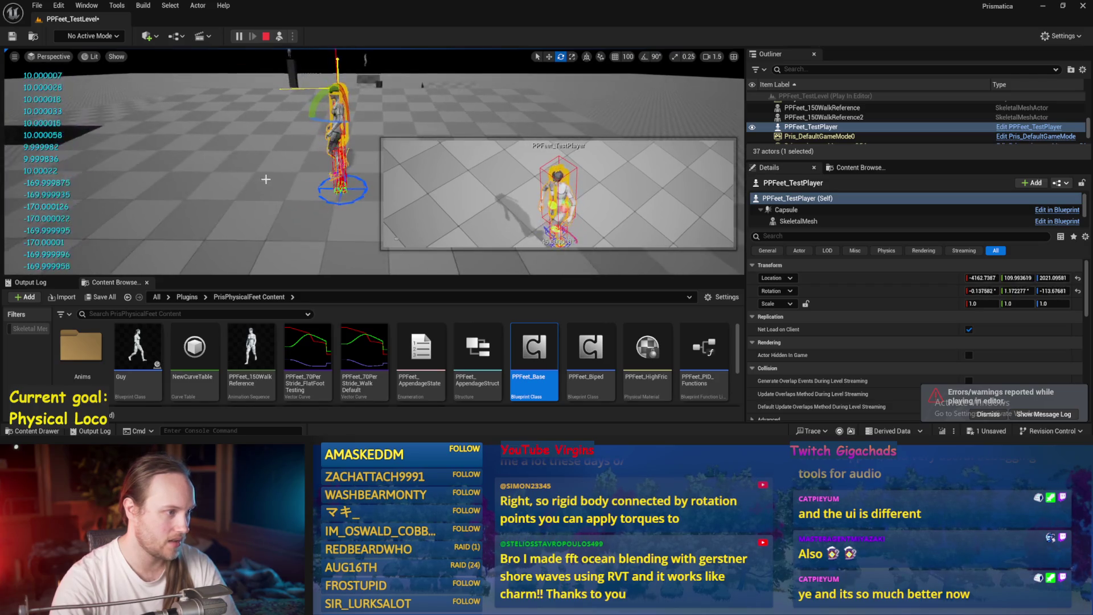
pyautogui.click(345, 151)
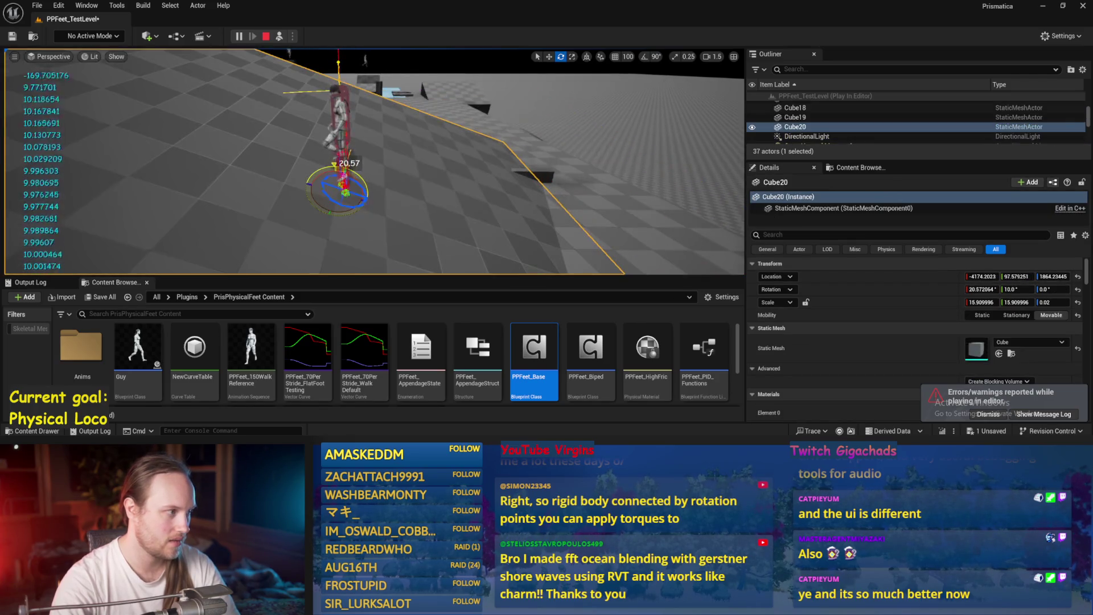
pyautogui.click(333, 123)
pyautogui.moveTo(333, 123); pyautogui.dragTo(199, 117)
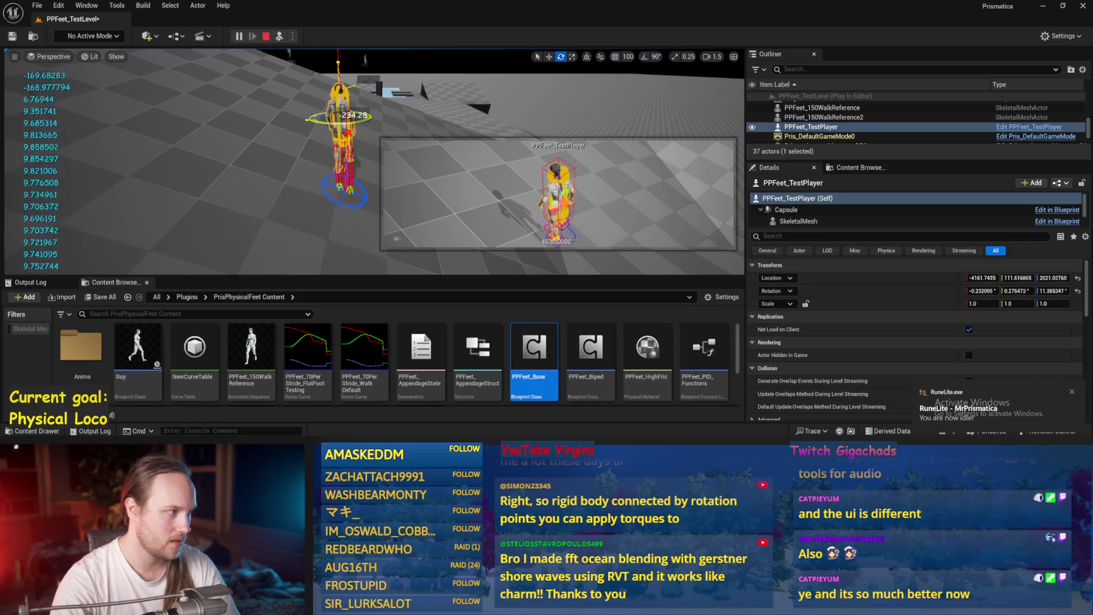
pyautogui.press('Escape')
pyautogui.doubleClick(533, 350)
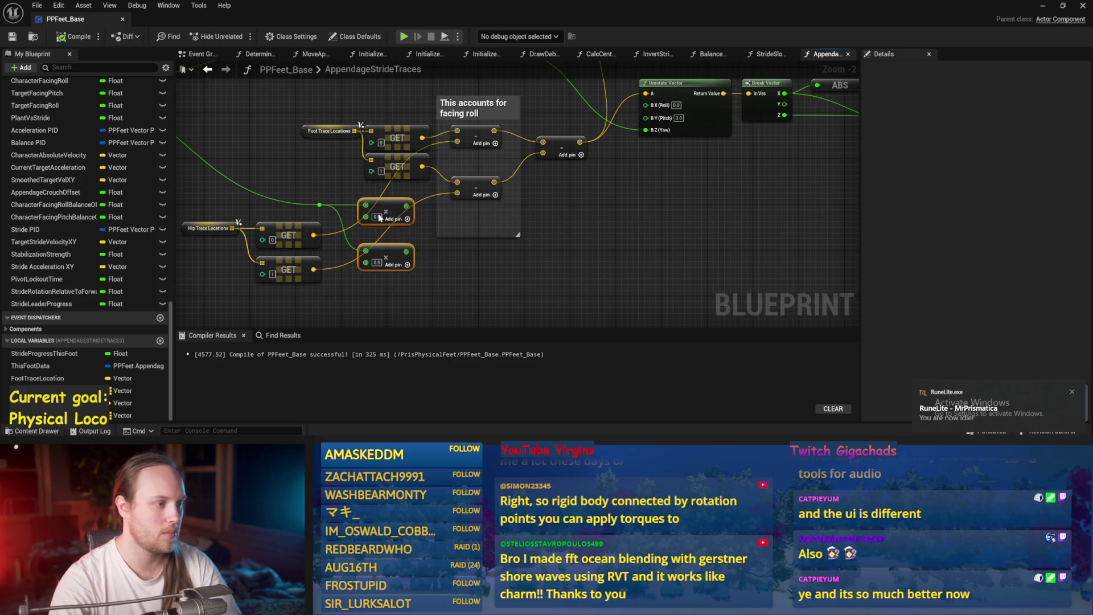
# - Nudge the array nodes, save, and select the Clamp Axis and two math nodes
pyautogui.moveTo(379, 217)
pyautogui.mouseDown()
pyautogui.moveTo(396, 223)
pyautogui.moveTo(251, 273)
pyautogui.mouseUp()
pyautogui.hotkey('ctrl', 's')
pyautogui.moveTo(562, 184)
pyautogui.mouseDown()
pyautogui.moveTo(649, 178)
pyautogui.moveTo(613, 179)
pyautogui.mouseUp()
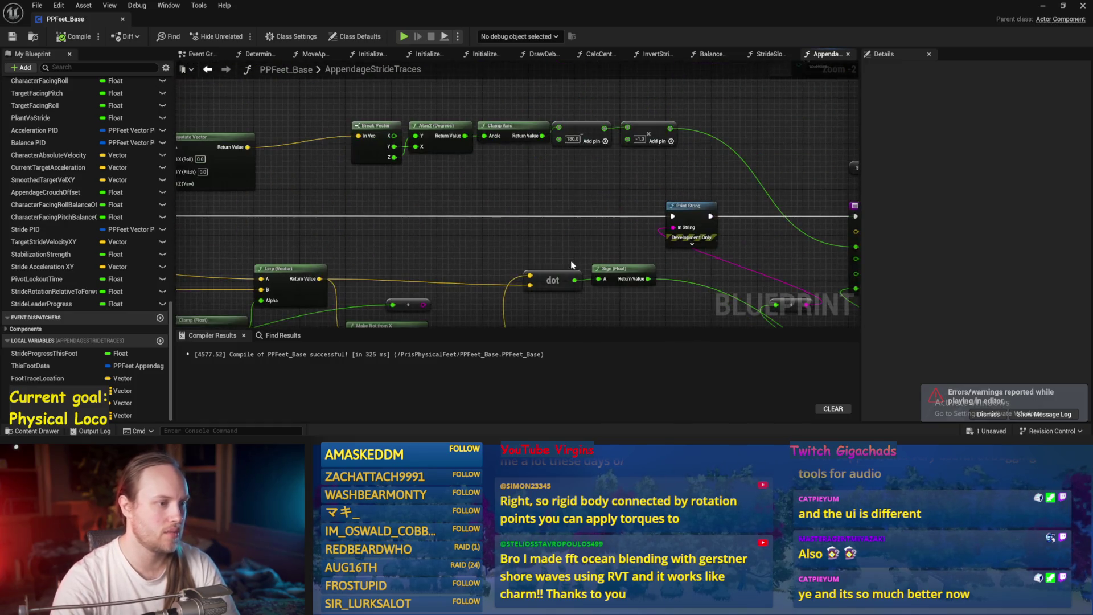
pyautogui.moveTo(501, 108); pyautogui.dragTo(695, 169)
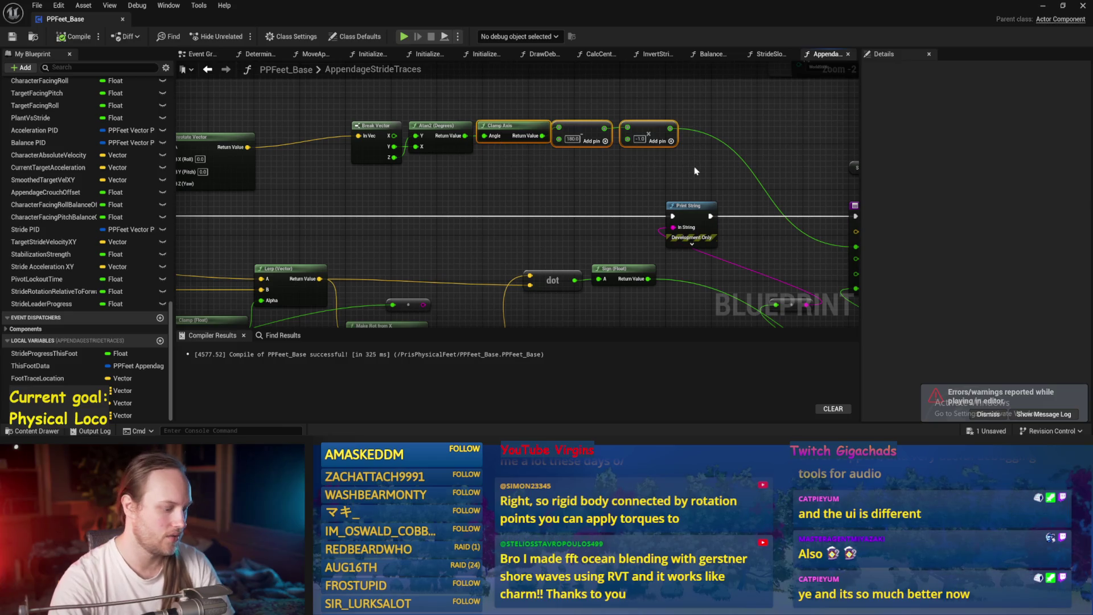
# - Paste the Clamp Axis, add 180 and multiply -1 copy beside Atan2, wire it in, and save
pyautogui.moveTo(629, 293); pyautogui.dragTo(441, 144)
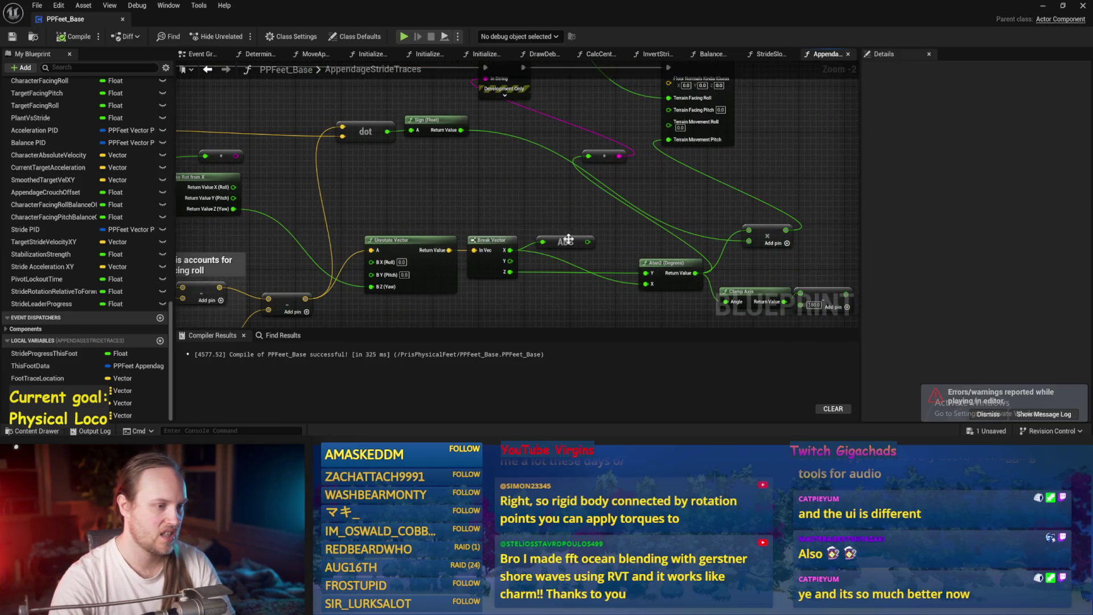
pyautogui.moveTo(568, 239)
pyautogui.mouseDown()
pyautogui.moveTo(518, 204)
pyautogui.moveTo(515, 165)
pyautogui.moveTo(492, 163)
pyautogui.moveTo(533, 167)
pyautogui.moveTo(481, 166)
pyautogui.mouseUp()
pyautogui.hotkey('ctrl', 'v')
pyautogui.moveTo(647, 260); pyautogui.dragTo(455, 175)
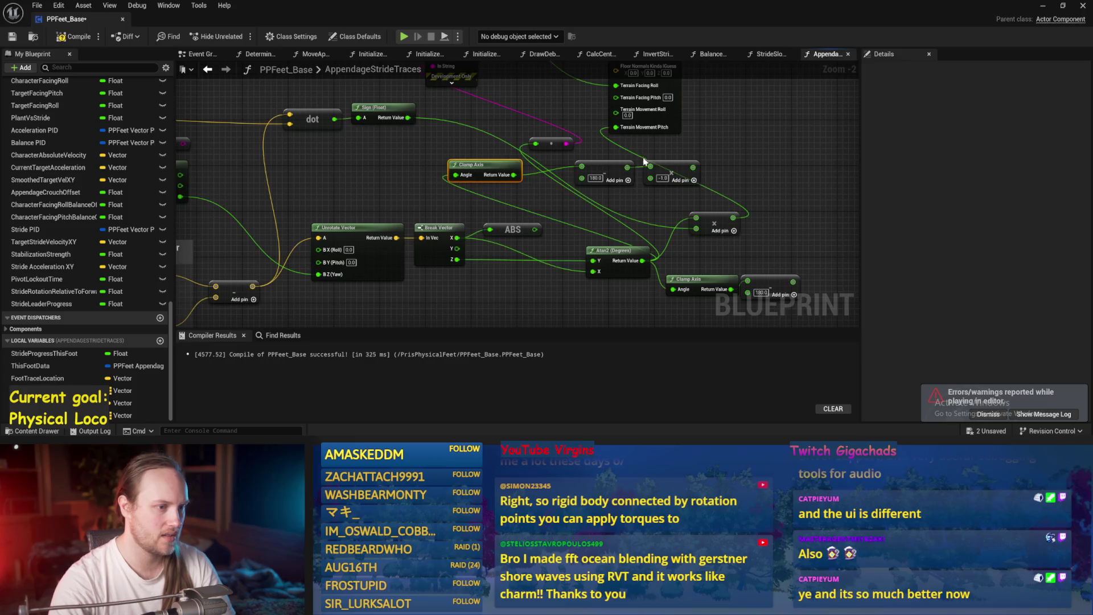
pyautogui.moveTo(693, 167)
pyautogui.mouseDown()
pyautogui.moveTo(512, 142)
pyautogui.moveTo(534, 143)
pyautogui.mouseUp()
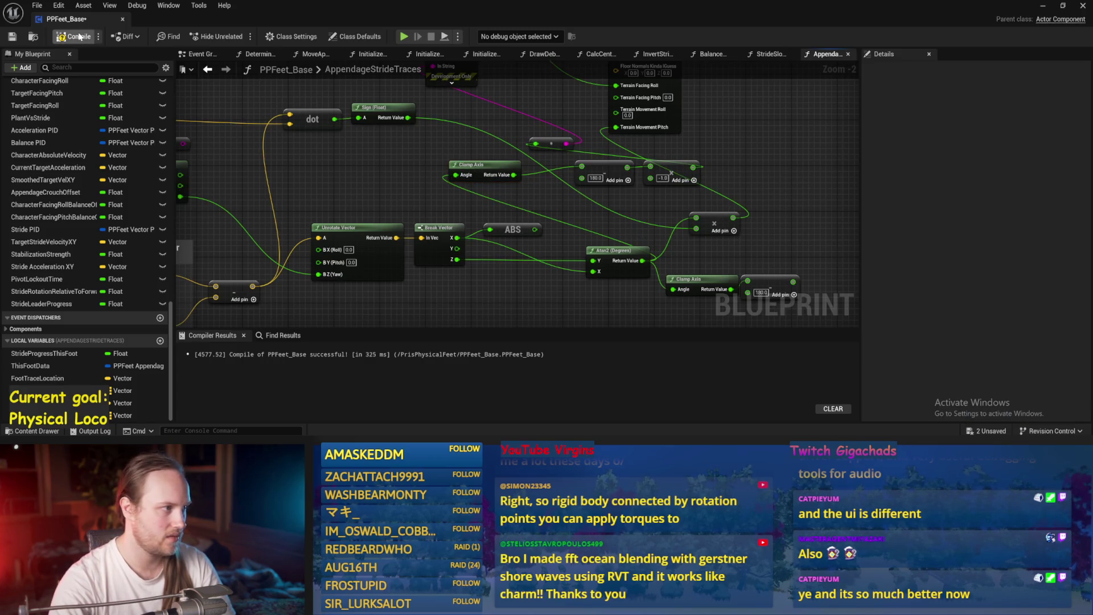
pyautogui.hotkey('ctrl', 's')
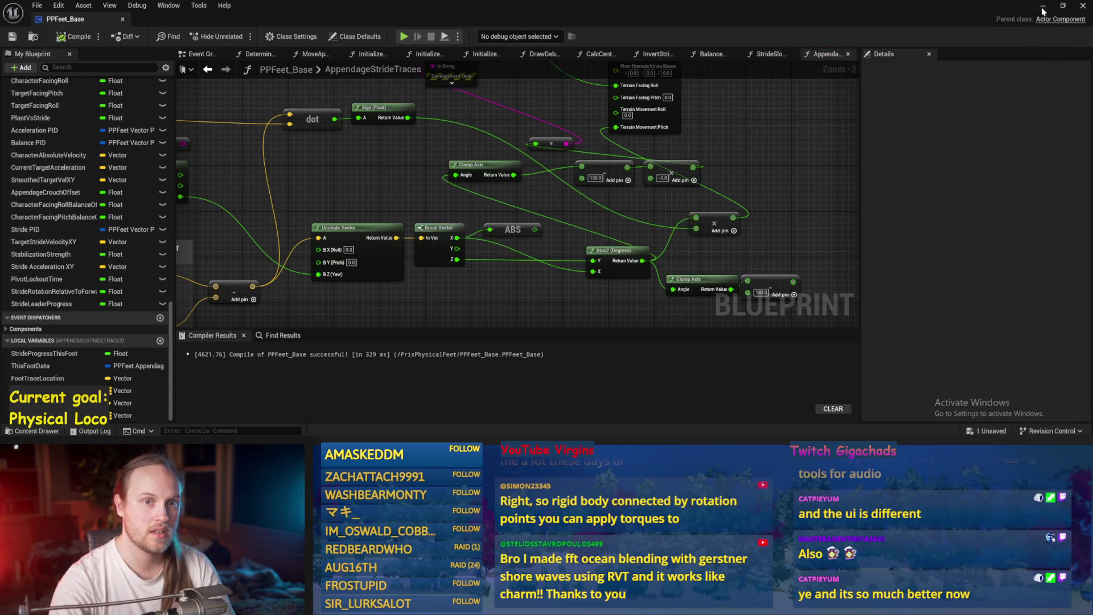
# - Restart the play test and select the floor platform Cube20
pyautogui.click(1042, 11)
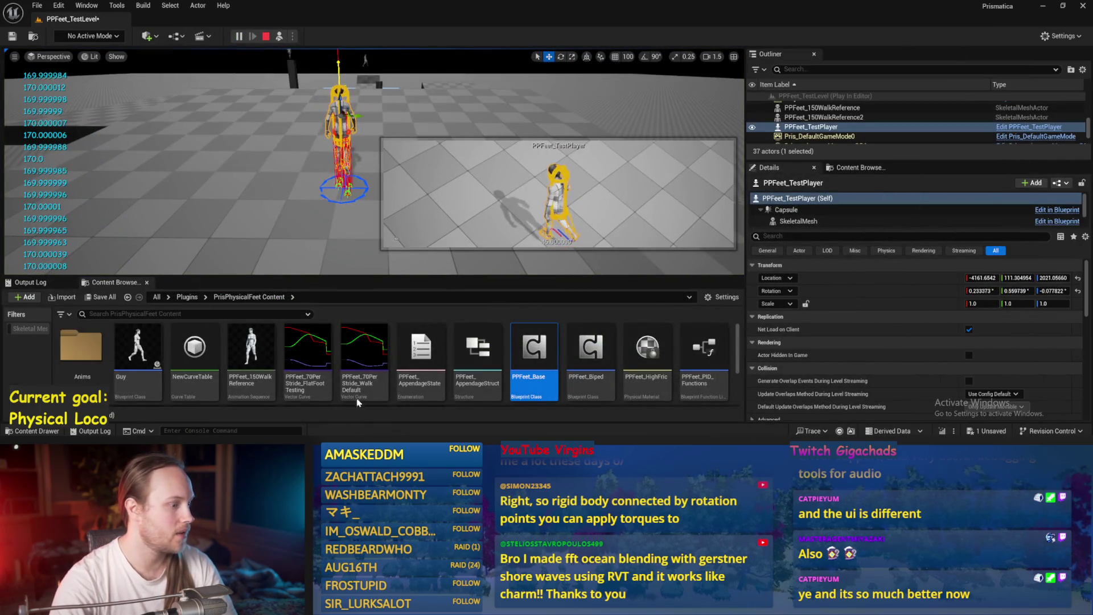
pyautogui.press('Escape')
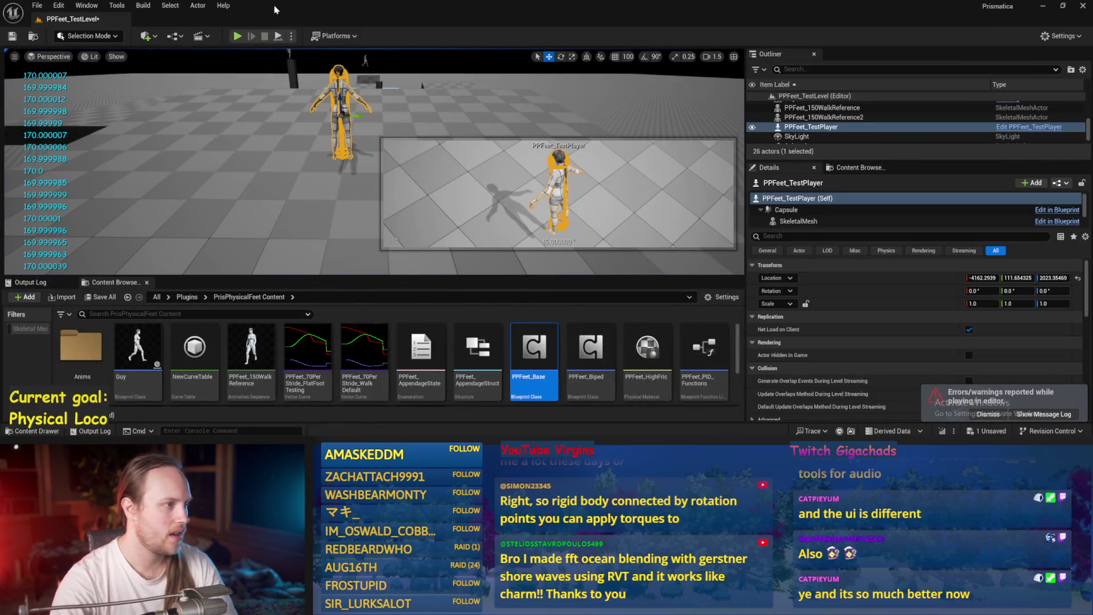
pyautogui.click(277, 36)
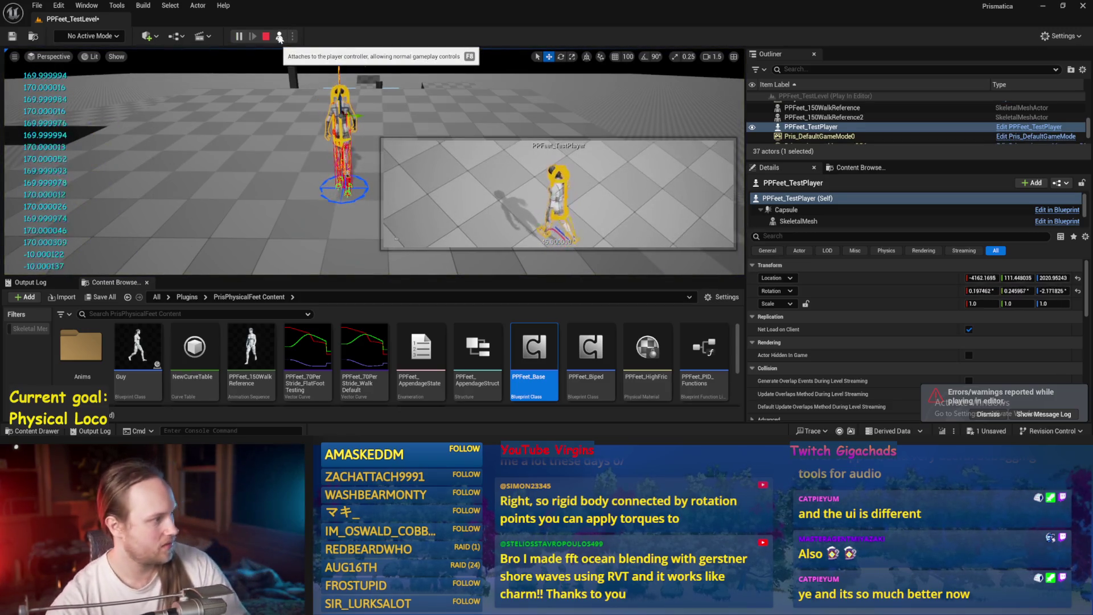
pyautogui.click(58, 171)
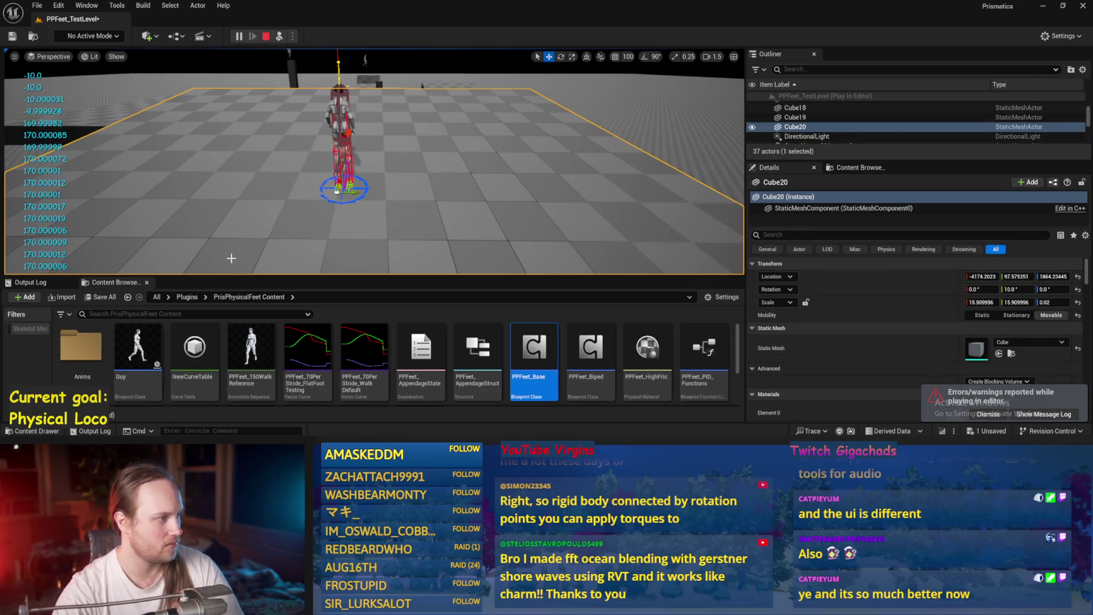
pyautogui.press('Escape')
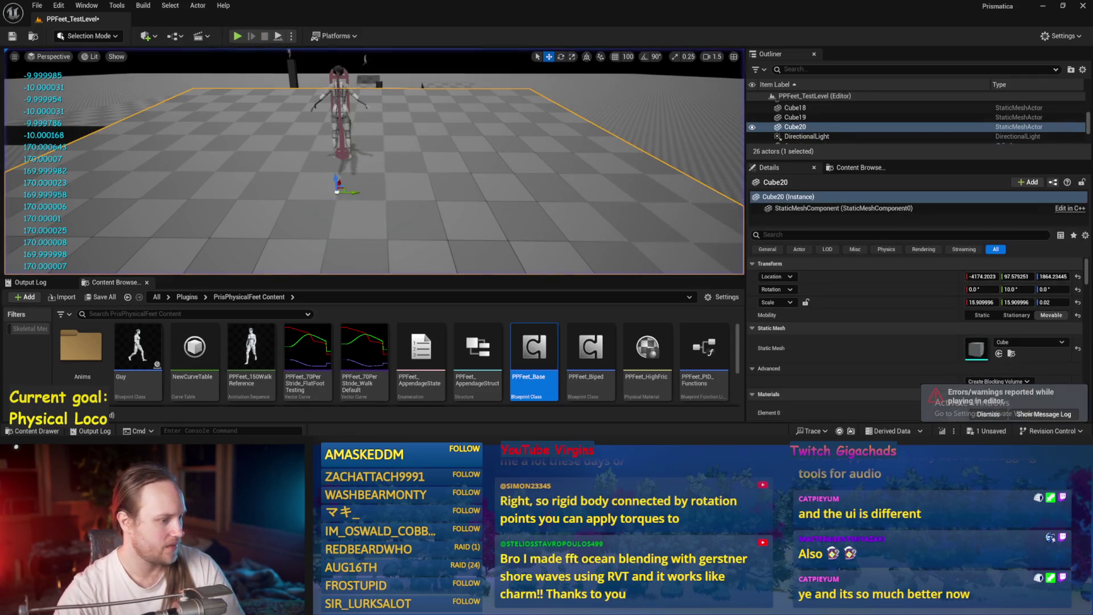
# - Reopen PPFeet_Base, bring the Atan2 node into view, and save the blueprint
pyautogui.doubleClick(534, 352)
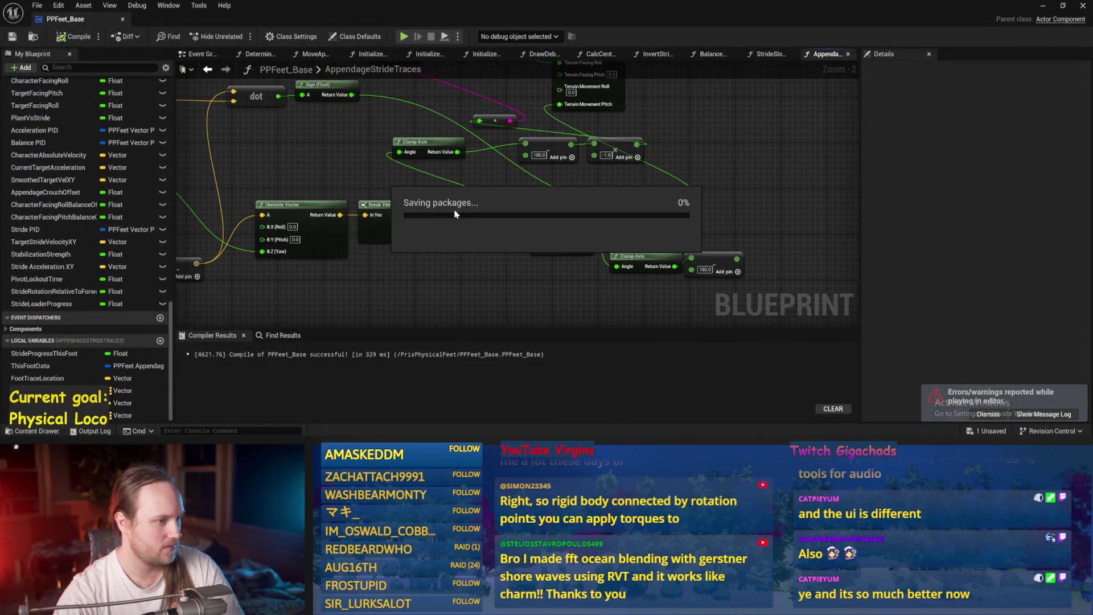
pyautogui.moveTo(571, 214)
pyautogui.mouseDown()
pyautogui.moveTo(505, 239)
pyautogui.moveTo(447, 151)
pyautogui.moveTo(414, 146)
pyautogui.mouseUp()
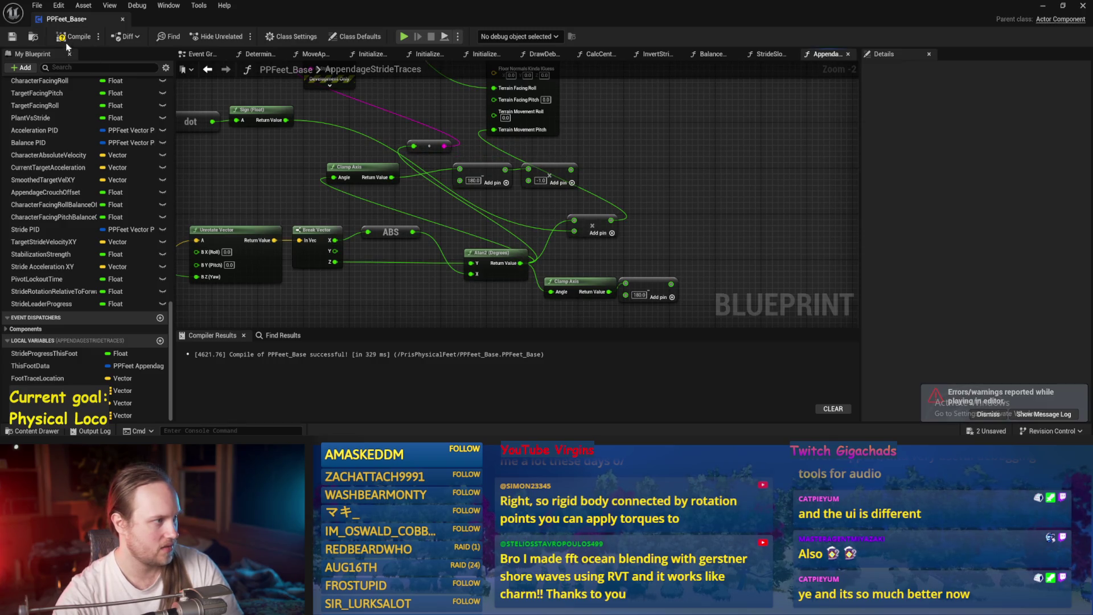
pyautogui.click(12, 38)
# - Run two more play tests, tilting Cube20 under the character with the rotate gizmo
pyautogui.click(1043, 5)
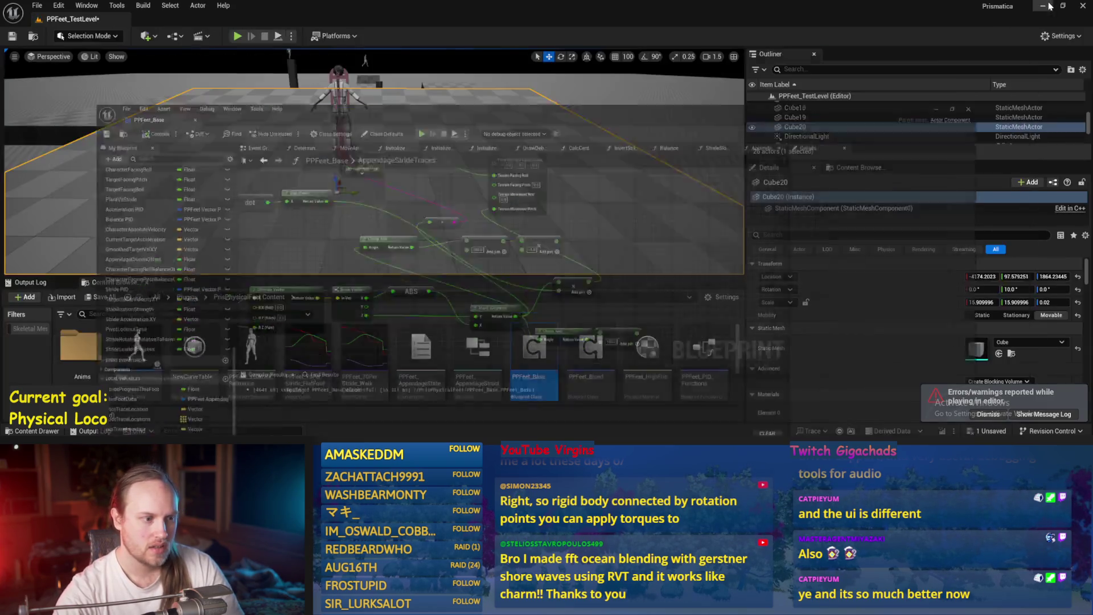
pyautogui.hotkey('alt', 'p')
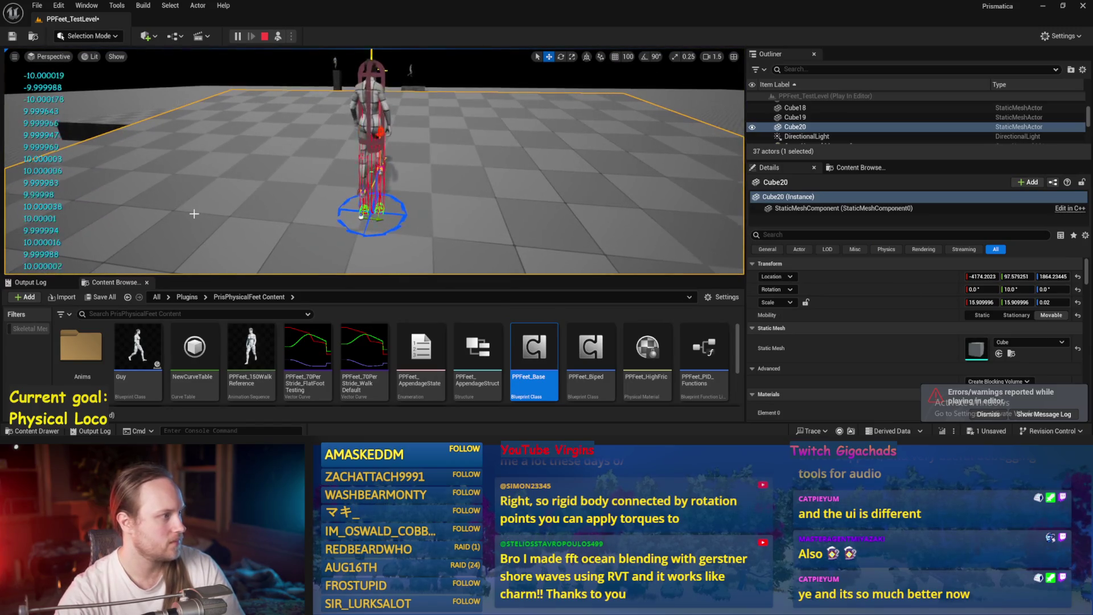
pyautogui.scroll(1, 420, 235)
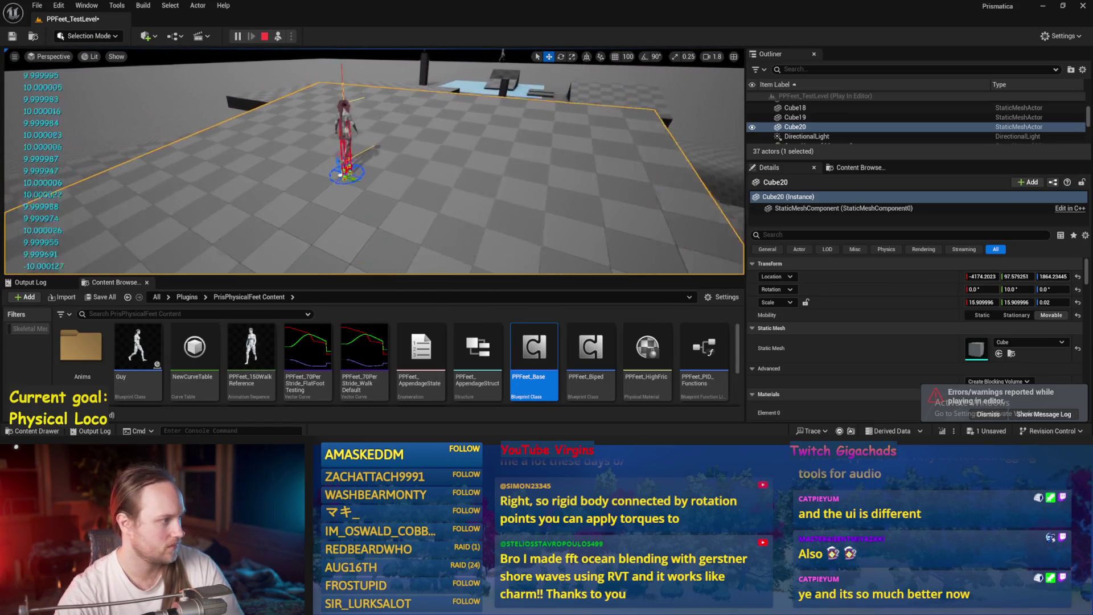
pyautogui.press('Escape')
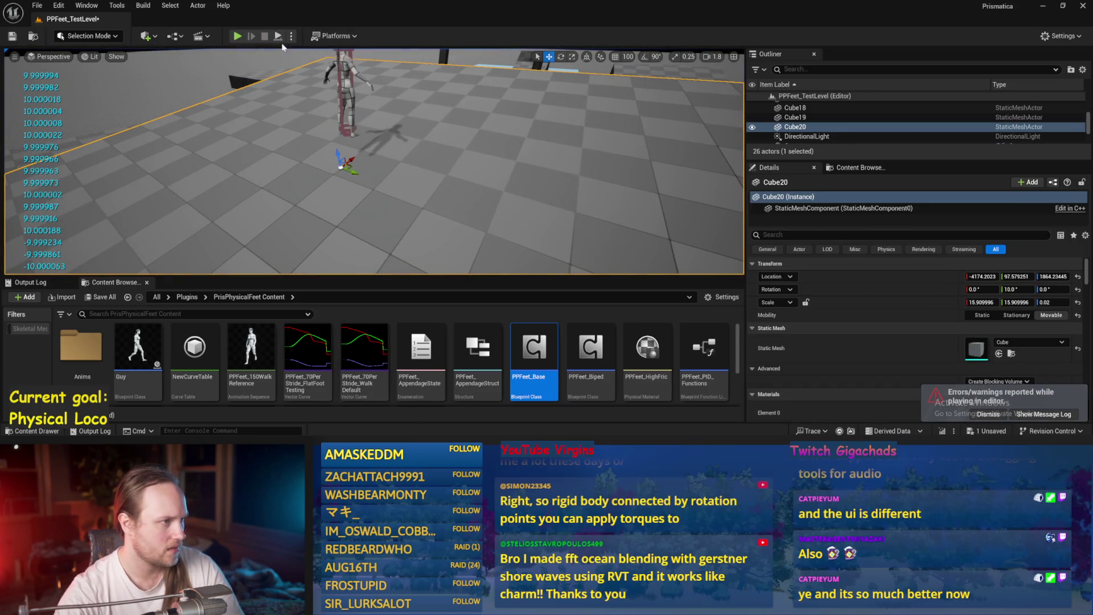
pyautogui.click(285, 38)
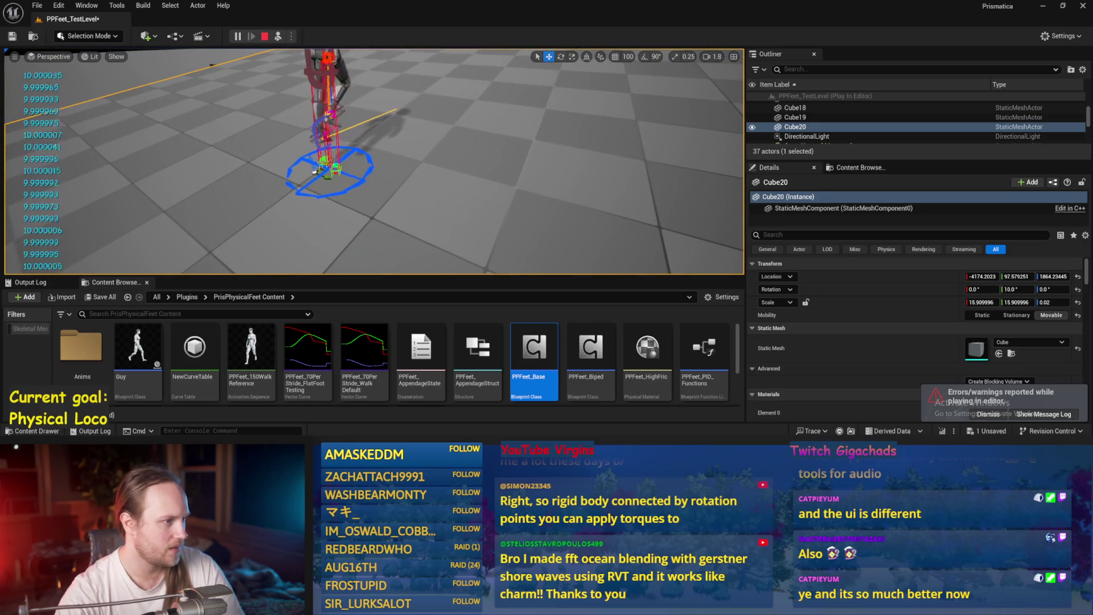
pyautogui.press('e')
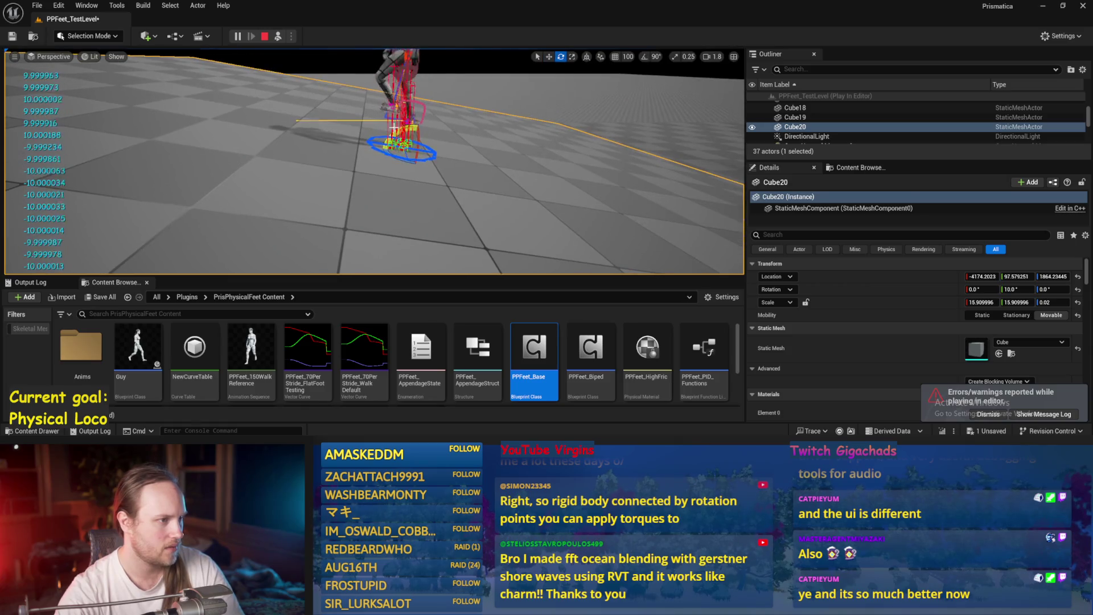
pyautogui.moveTo(393, 125); pyautogui.dragTo(375, 165)
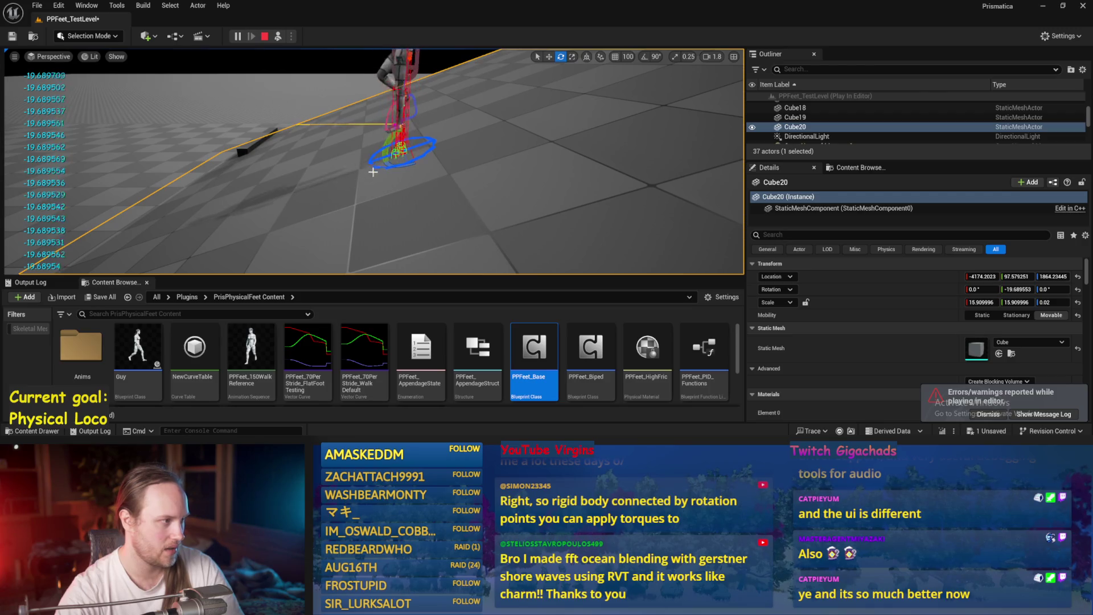
pyautogui.press('Escape')
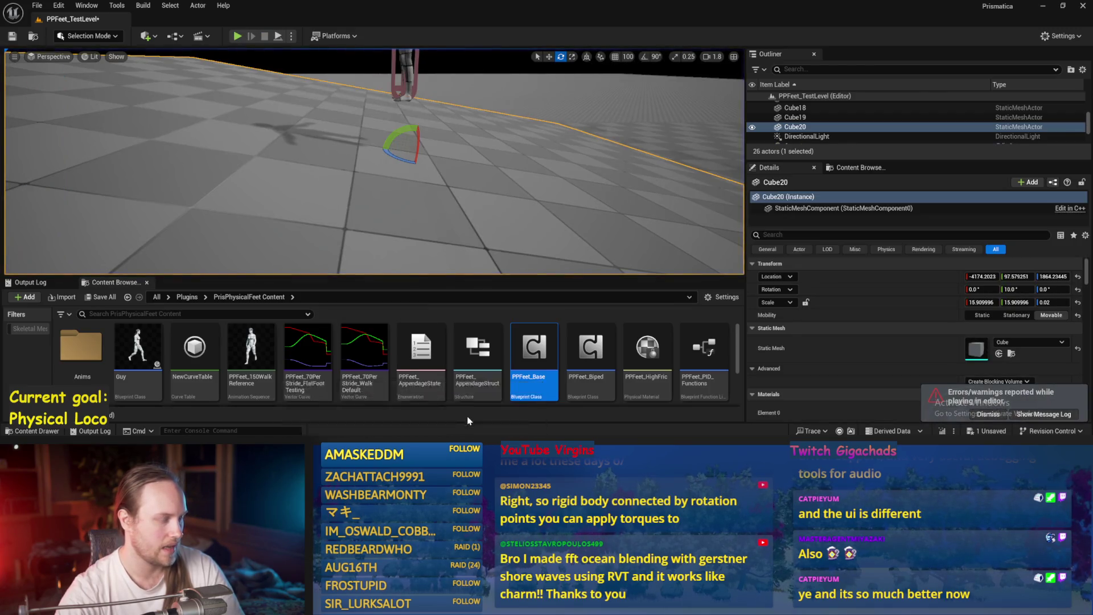
# - In PPFeet_Base, add a Sign node fed by Break Vector Z and wire its output onward
pyautogui.doubleClick(534, 352)
pyautogui.moveTo(366, 312)
pyautogui.mouseDown()
pyautogui.moveTo(398, 262)
pyautogui.moveTo(508, 251)
pyautogui.moveTo(512, 297)
pyautogui.mouseUp()
pyautogui.write('sign')
pyautogui.press('Return')
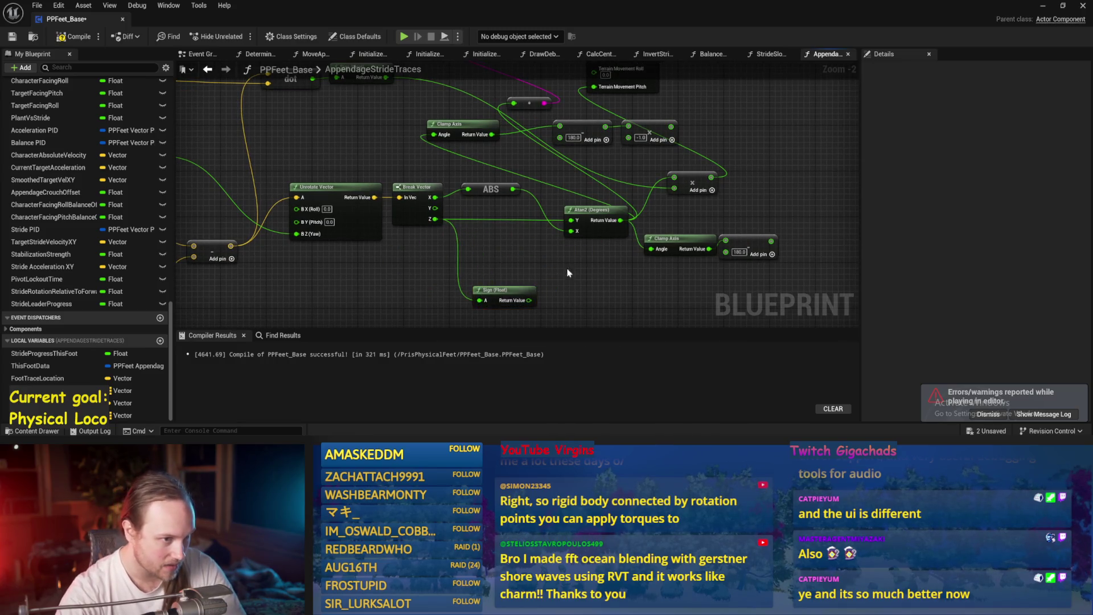
pyautogui.moveTo(505, 296)
pyautogui.mouseDown()
pyautogui.moveTo(463, 309)
pyautogui.moveTo(515, 321)
pyautogui.moveTo(636, 211)
pyautogui.moveTo(577, 221)
pyautogui.moveTo(632, 250)
pyautogui.moveTo(306, 94)
pyautogui.moveTo(333, 119)
pyautogui.mouseUp()
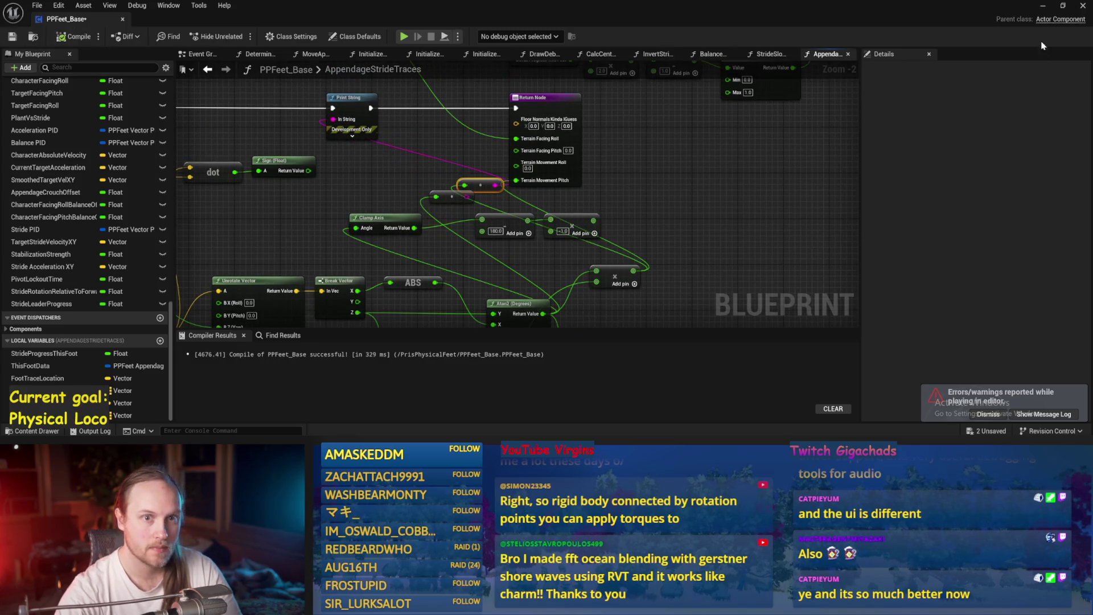
# - Tilt the floor cube to a steeper slope in the running test, then stop it
pyautogui.click(1043, 6)
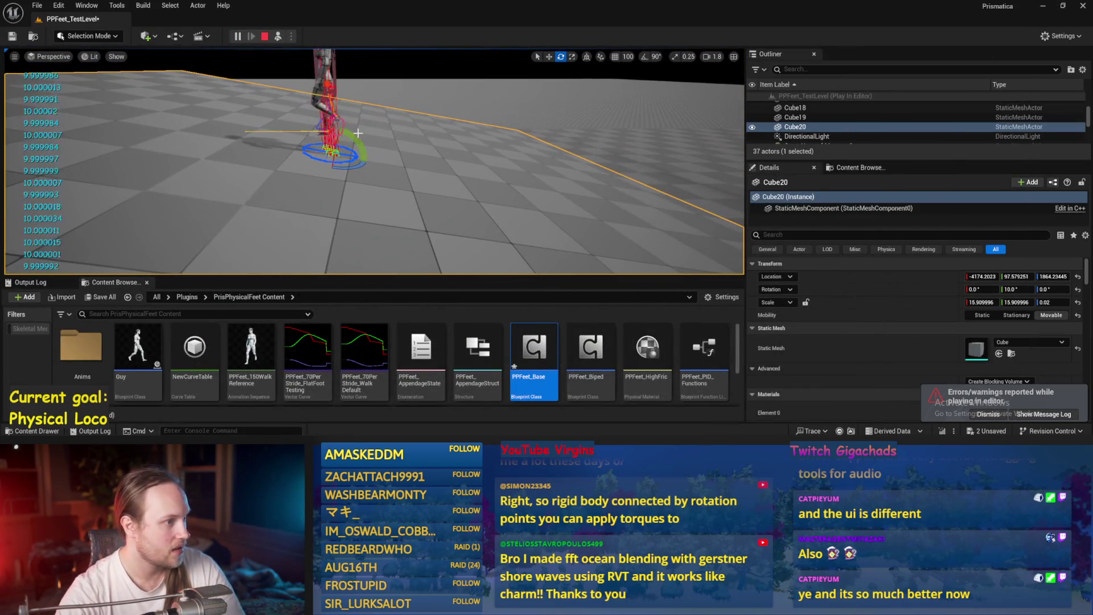
pyautogui.moveTo(365, 147)
pyautogui.mouseDown()
pyautogui.moveTo(346, 177)
pyautogui.moveTo(358, 159)
pyautogui.mouseUp()
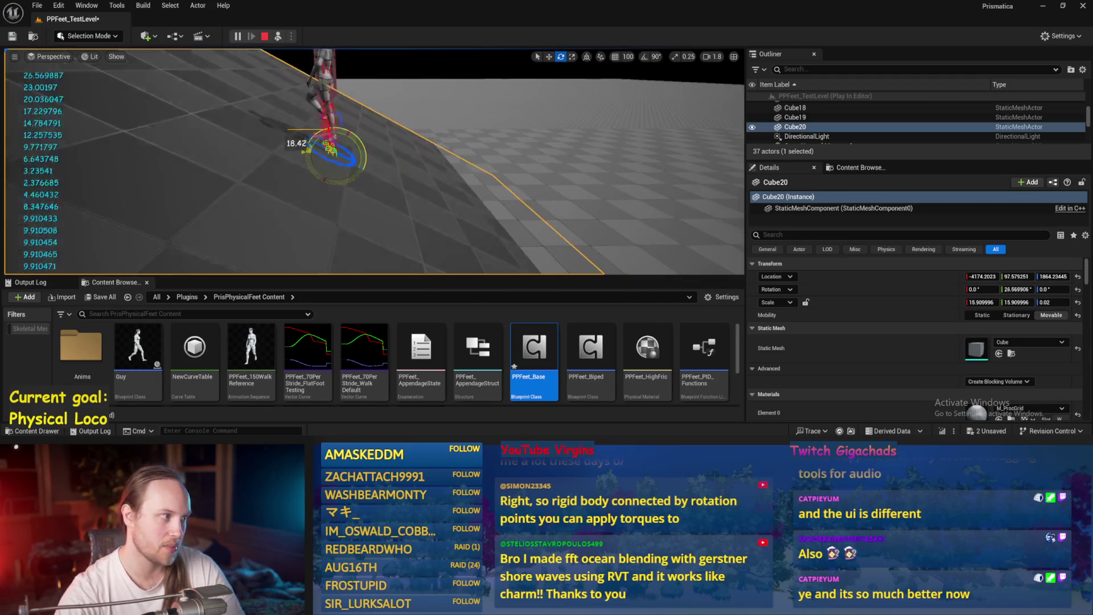
pyautogui.press('Escape')
# - Review the Lerp, Clamp, GET and Unrotate Vector nodes, then compile PPFeet_Base
pyautogui.click(481, 414)
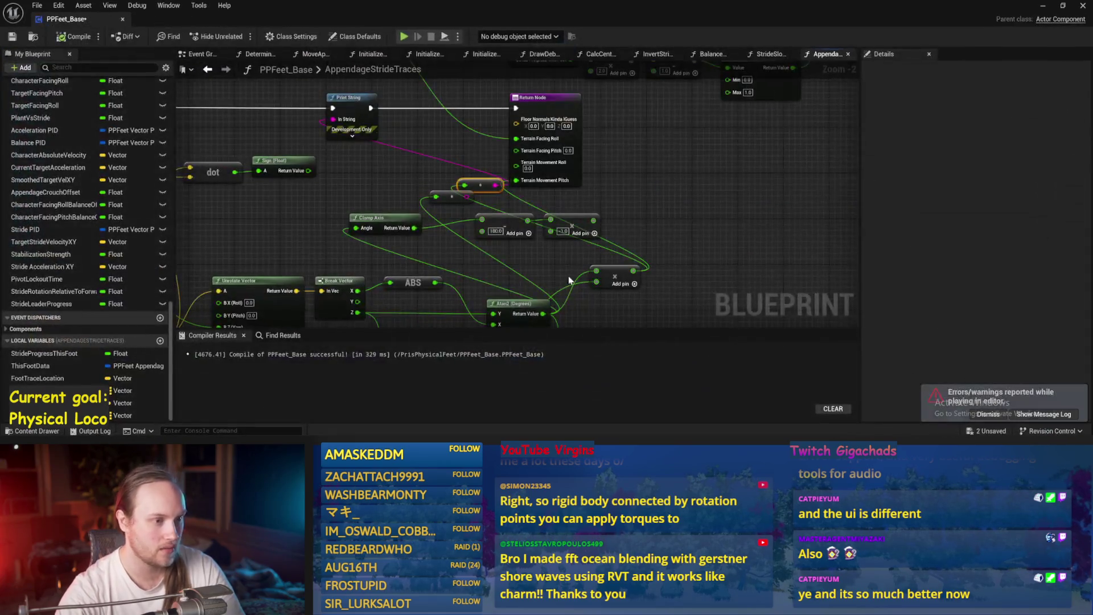
pyautogui.moveTo(685, 268)
pyautogui.mouseDown()
pyautogui.moveTo(764, 194)
pyautogui.moveTo(682, 221)
pyautogui.mouseUp()
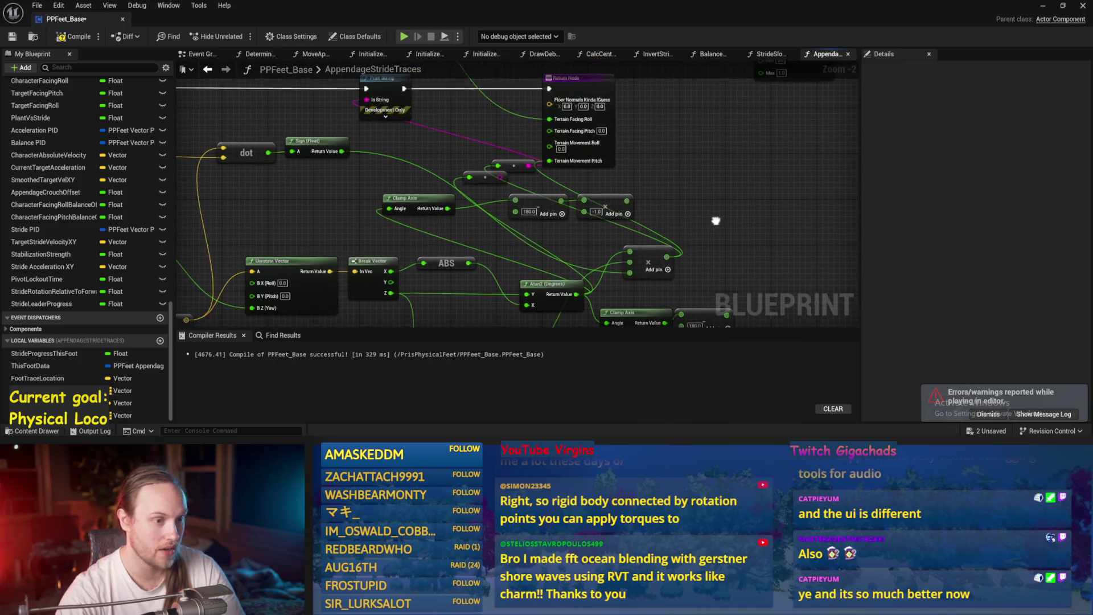
pyautogui.moveTo(277, 159)
pyautogui.mouseDown()
pyautogui.moveTo(620, 186)
pyautogui.moveTo(797, 176)
pyautogui.mouseUp()
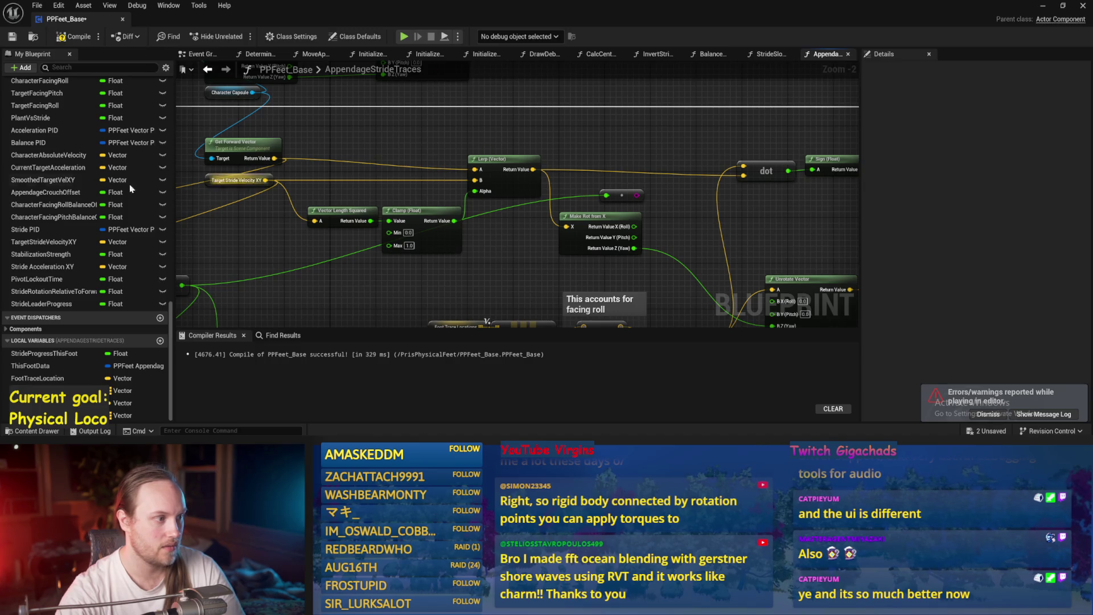
pyautogui.moveTo(749, 236); pyautogui.dragTo(764, 64)
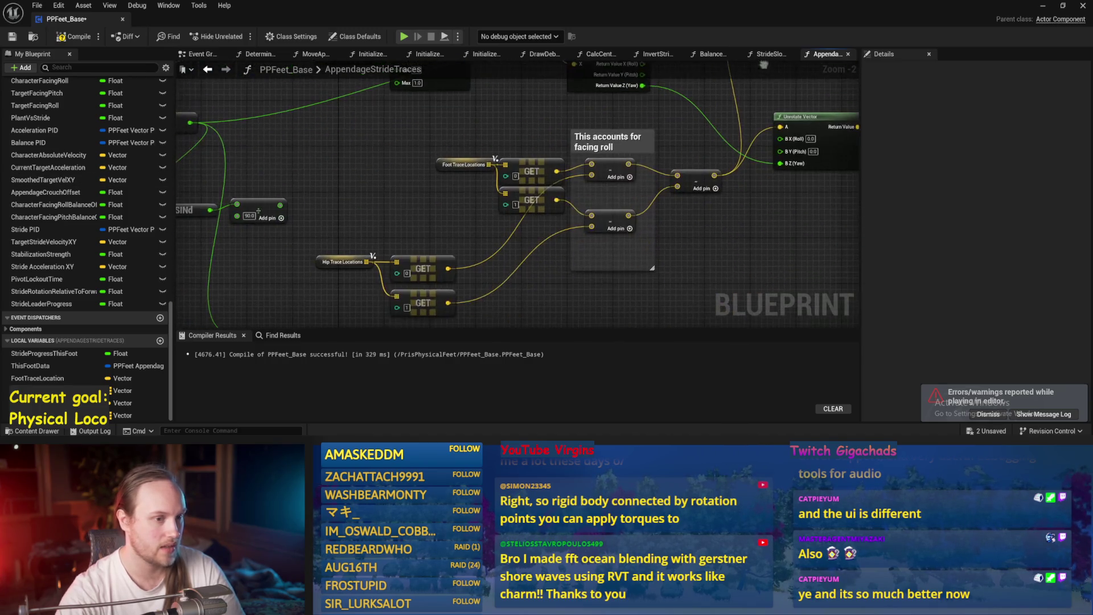
pyautogui.moveTo(715, 121)
pyautogui.mouseDown()
pyautogui.moveTo(657, 155)
pyautogui.moveTo(522, 199)
pyautogui.moveTo(521, 230)
pyautogui.moveTo(497, 176)
pyautogui.moveTo(496, 227)
pyautogui.mouseUp()
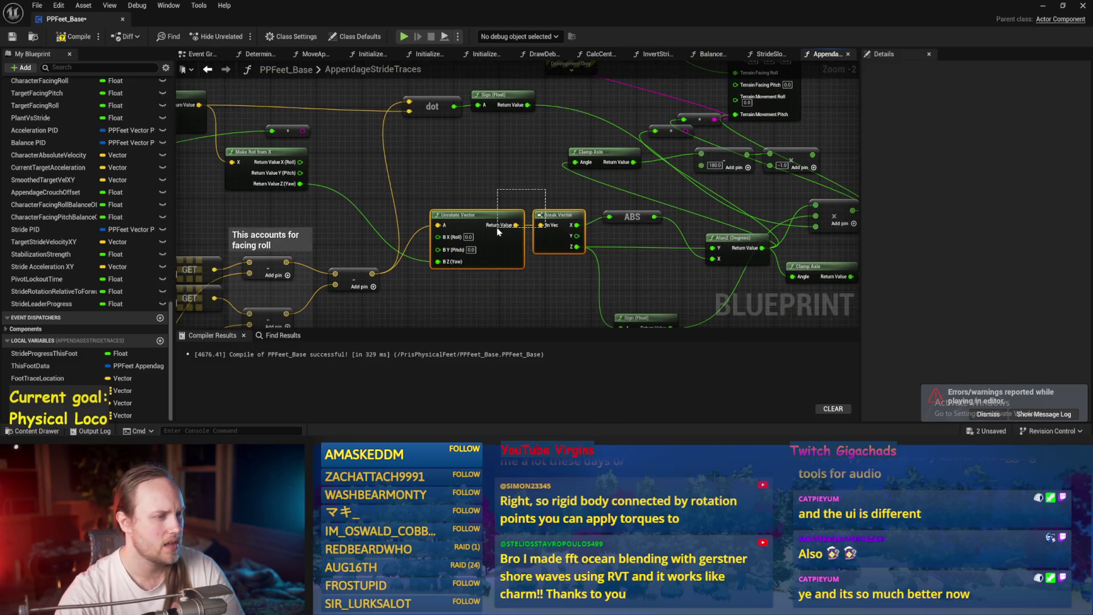
pyautogui.click(381, 278)
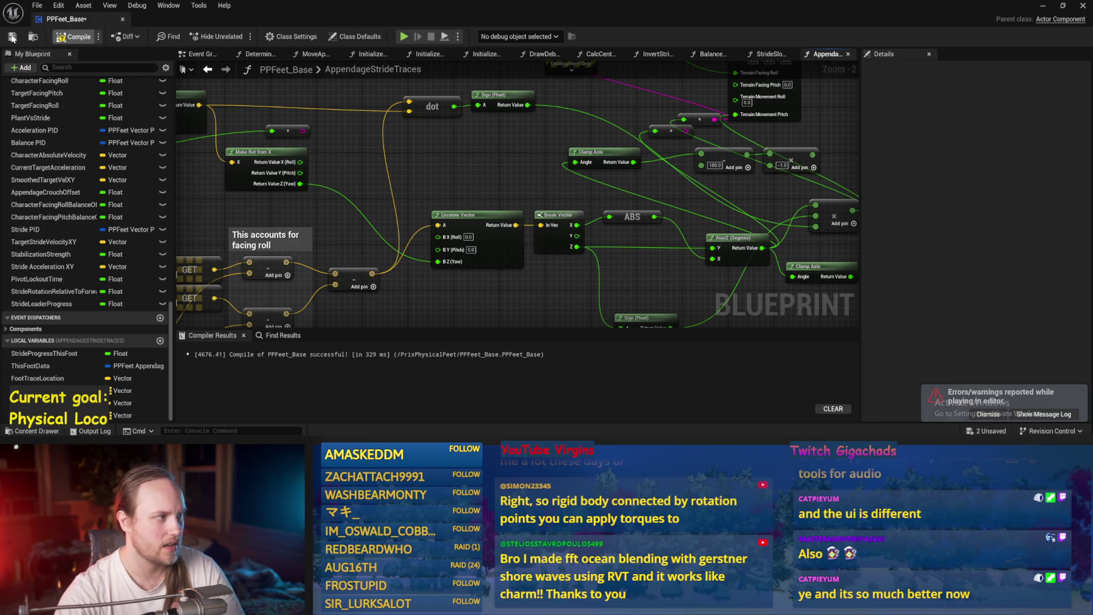
pyautogui.click(11, 37)
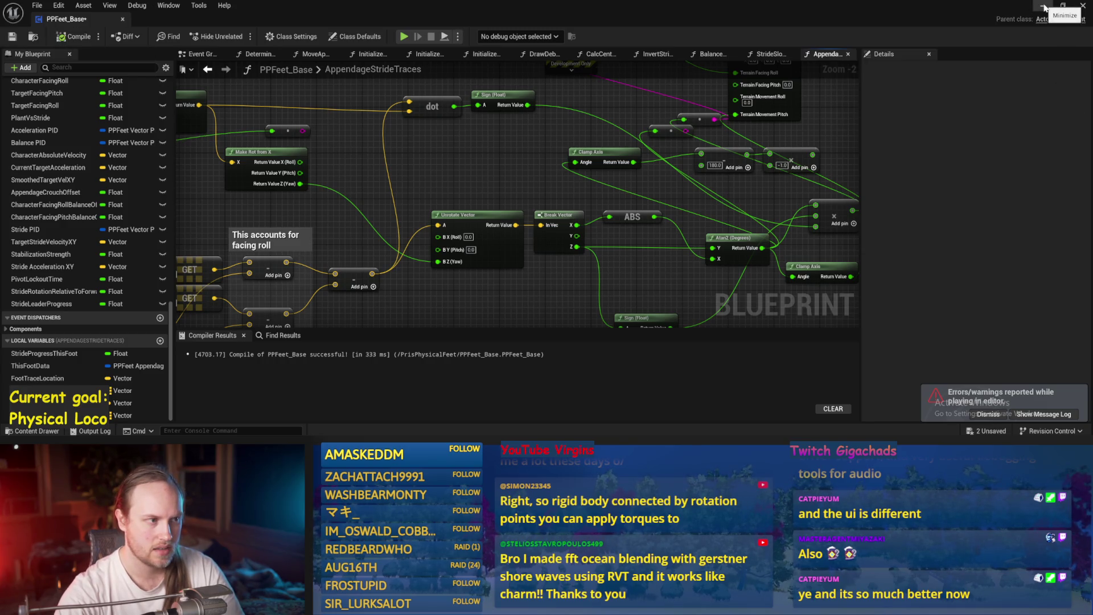
pyautogui.click(1044, 7)
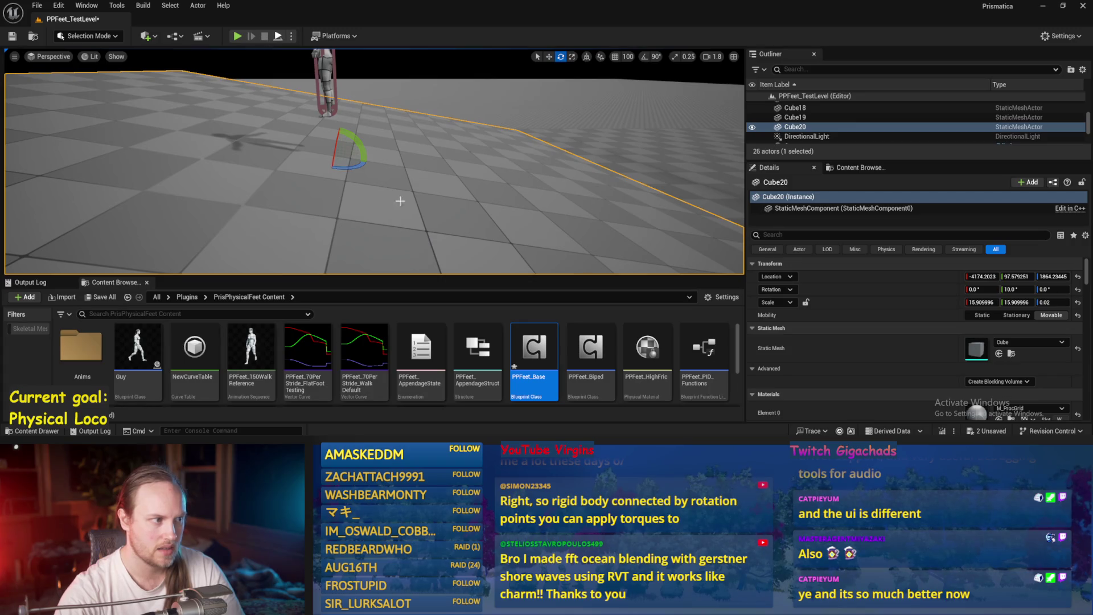
# - Run a quick play test, then save the PPFeet_Base Blueprint with Ctrl+S
pyautogui.hotkey('alt', 'p')
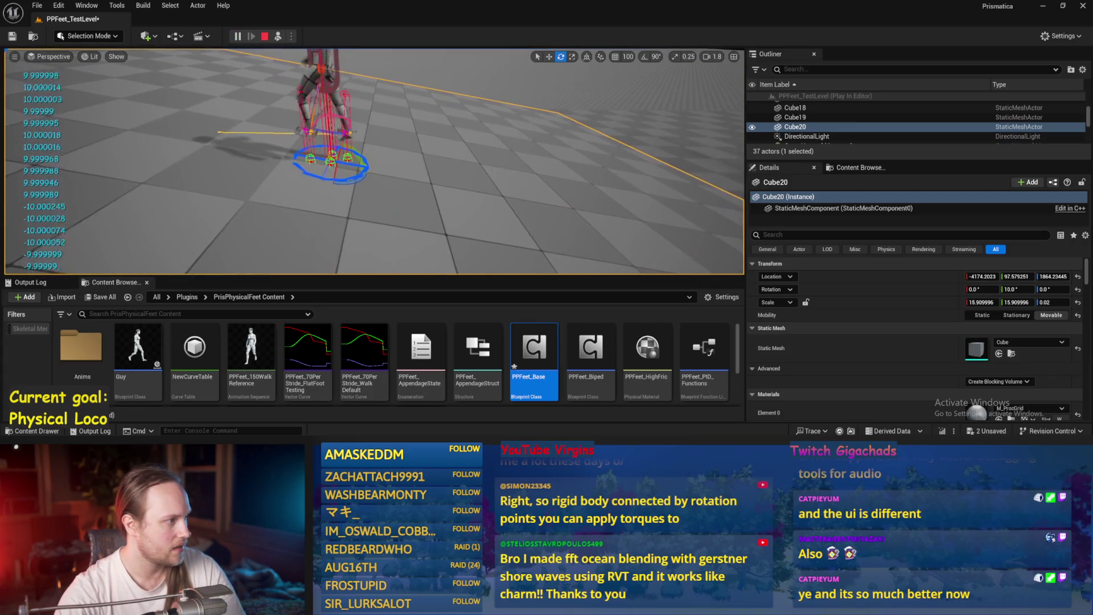
pyautogui.press('Escape')
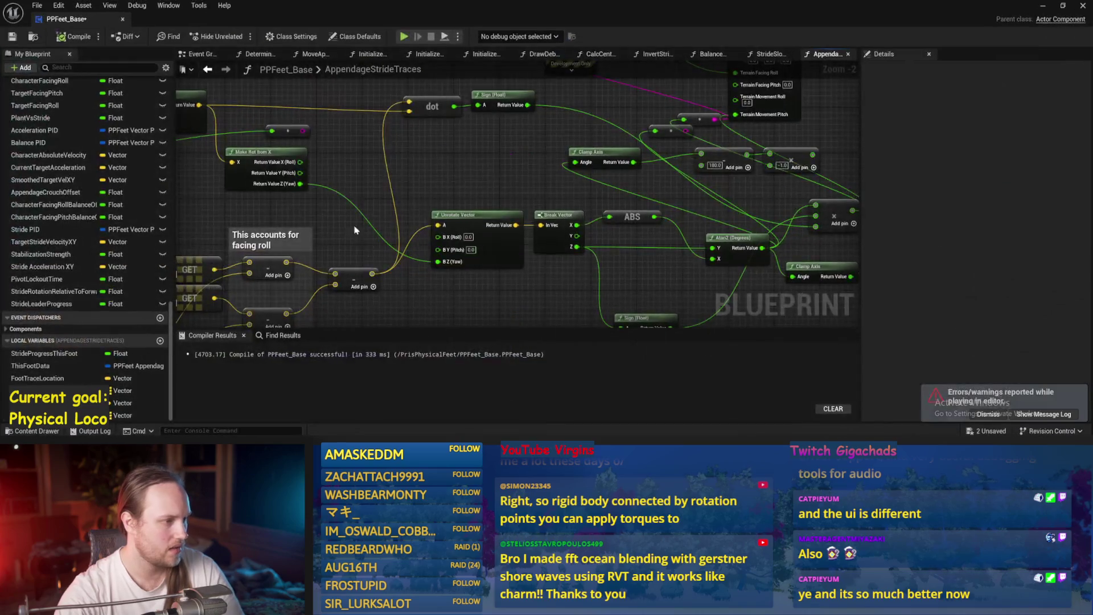
pyautogui.scroll(-2, 355, 229)
pyautogui.hotkey('ctrl', 's')
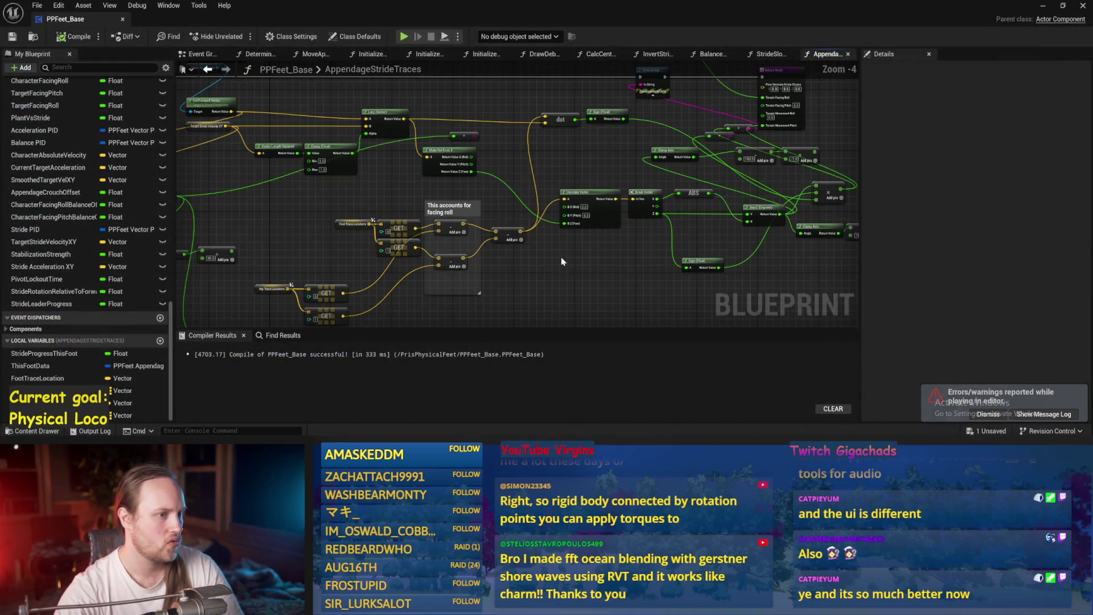
# - Frame the Print String and Return nodes and compile the Blueprint
pyautogui.scroll(1, 561, 258)
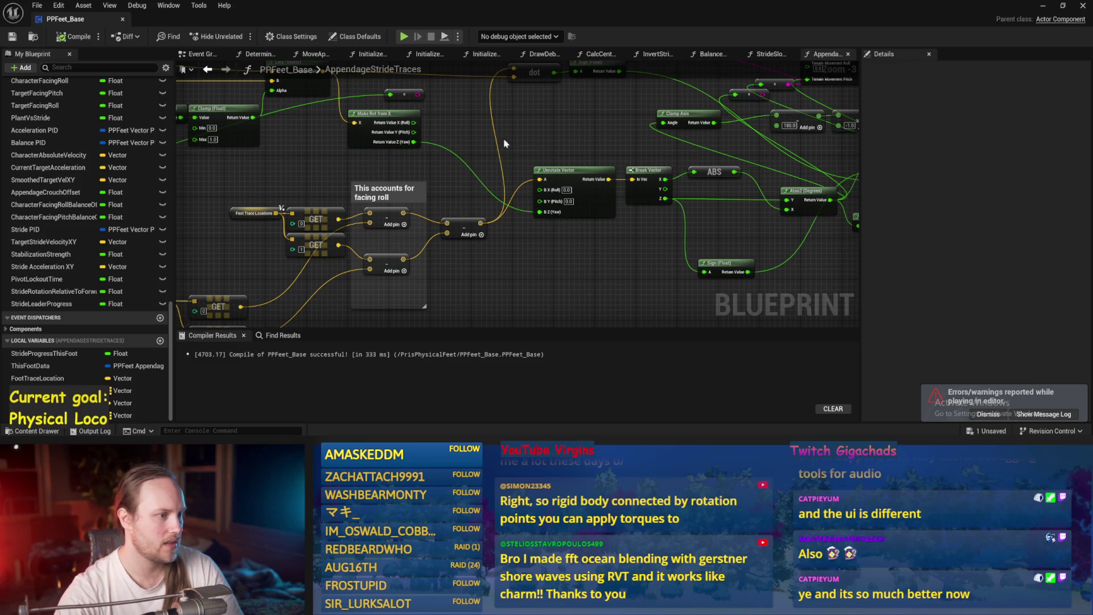
pyautogui.moveTo(504, 143)
pyautogui.mouseDown()
pyautogui.moveTo(646, 85)
pyautogui.moveTo(576, 171)
pyautogui.moveTo(537, 168)
pyautogui.moveTo(484, 247)
pyautogui.moveTo(401, 148)
pyautogui.moveTo(388, 152)
pyautogui.mouseUp()
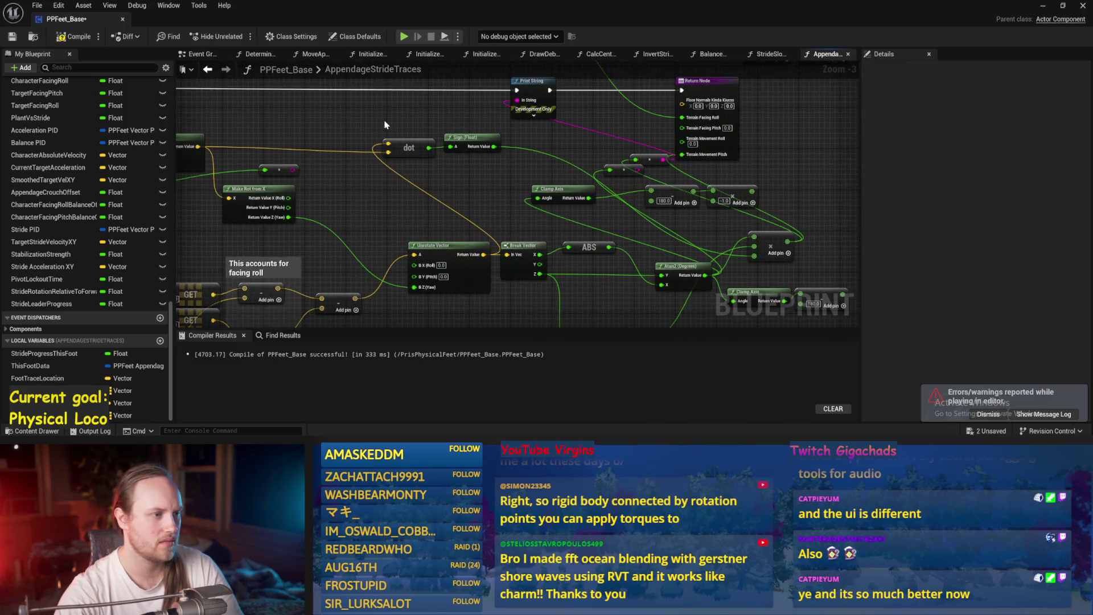
pyautogui.click(79, 36)
pyautogui.click(1043, 6)
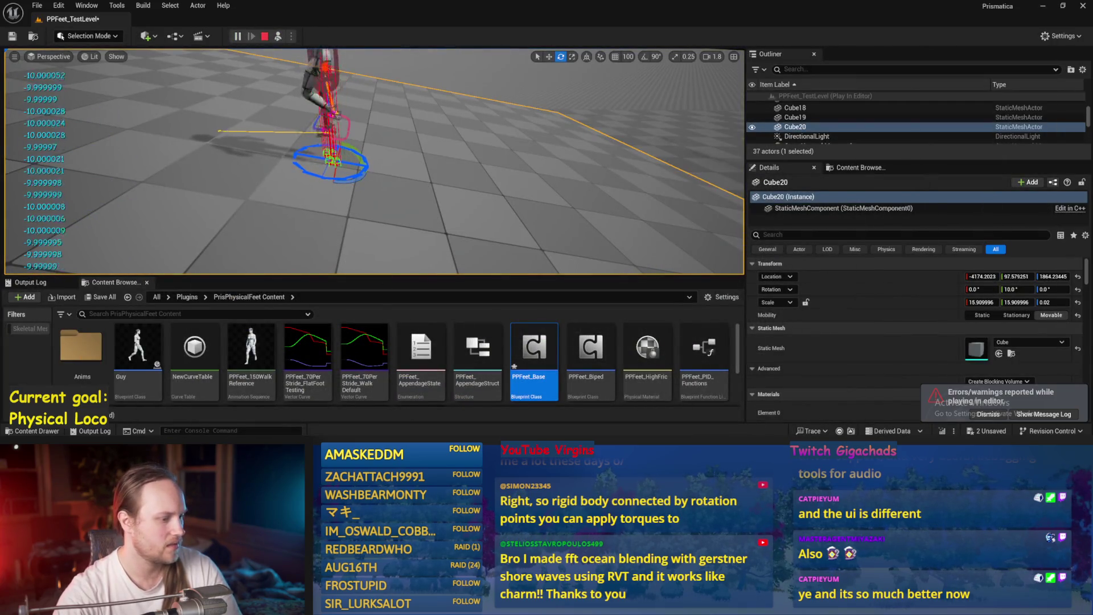
# - Back in AppendageStrideTraces, nudge the Get Forward Vector node up and save
pyautogui.doubleClick(534, 350)
pyautogui.moveTo(502, 174)
pyautogui.mouseDown()
pyautogui.moveTo(501, 148)
pyautogui.moveTo(626, 200)
pyautogui.moveTo(720, 212)
pyautogui.moveTo(640, 200)
pyautogui.moveTo(454, 206)
pyautogui.mouseUp()
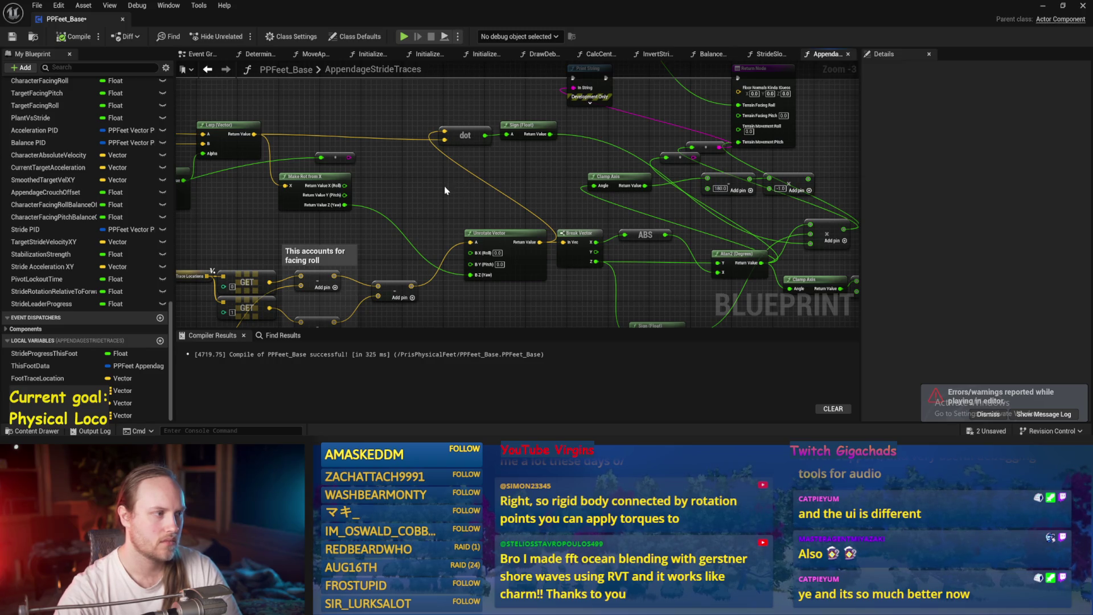
pyautogui.moveTo(445, 190); pyautogui.dragTo(644, 189)
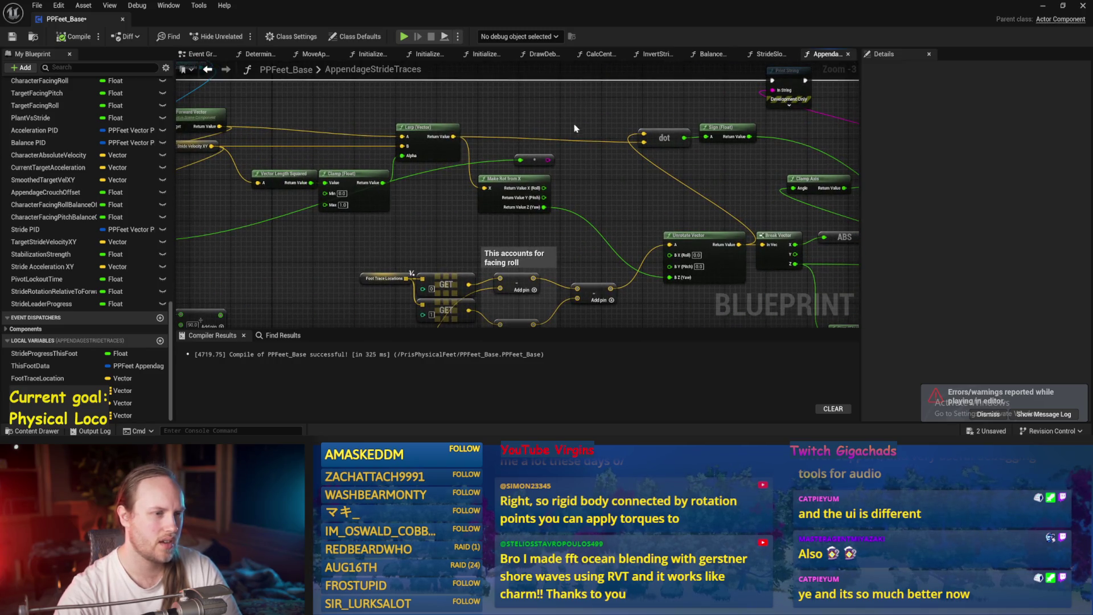
pyautogui.moveTo(575, 128); pyautogui.dragTo(620, 131)
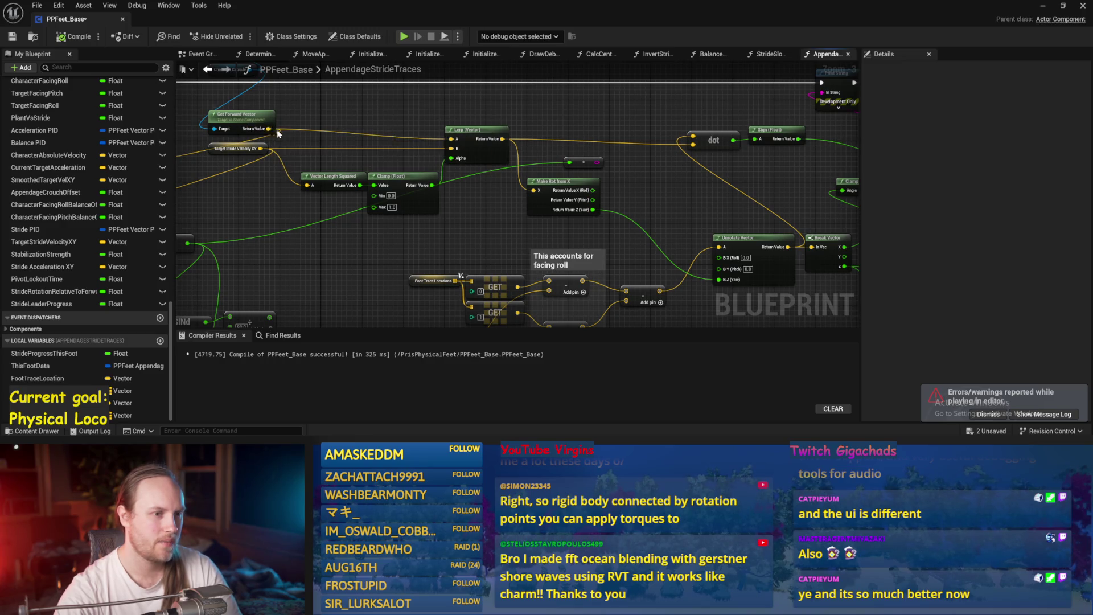
pyautogui.moveTo(276, 130)
pyautogui.mouseDown()
pyautogui.moveTo(740, 170)
pyautogui.moveTo(693, 136)
pyautogui.mouseUp()
pyautogui.moveTo(261, 149)
pyautogui.mouseDown()
pyautogui.moveTo(336, 174)
pyautogui.moveTo(634, 182)
pyautogui.moveTo(708, 159)
pyautogui.moveTo(693, 144)
pyautogui.mouseUp()
pyautogui.moveTo(740, 181); pyautogui.dragTo(512, 193)
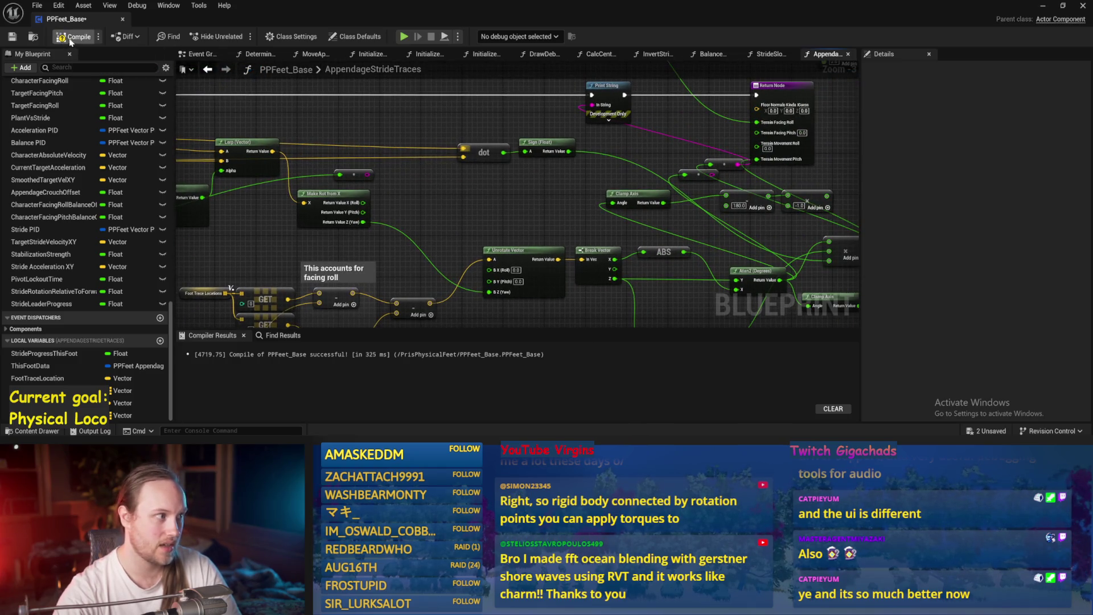
pyautogui.click(10, 37)
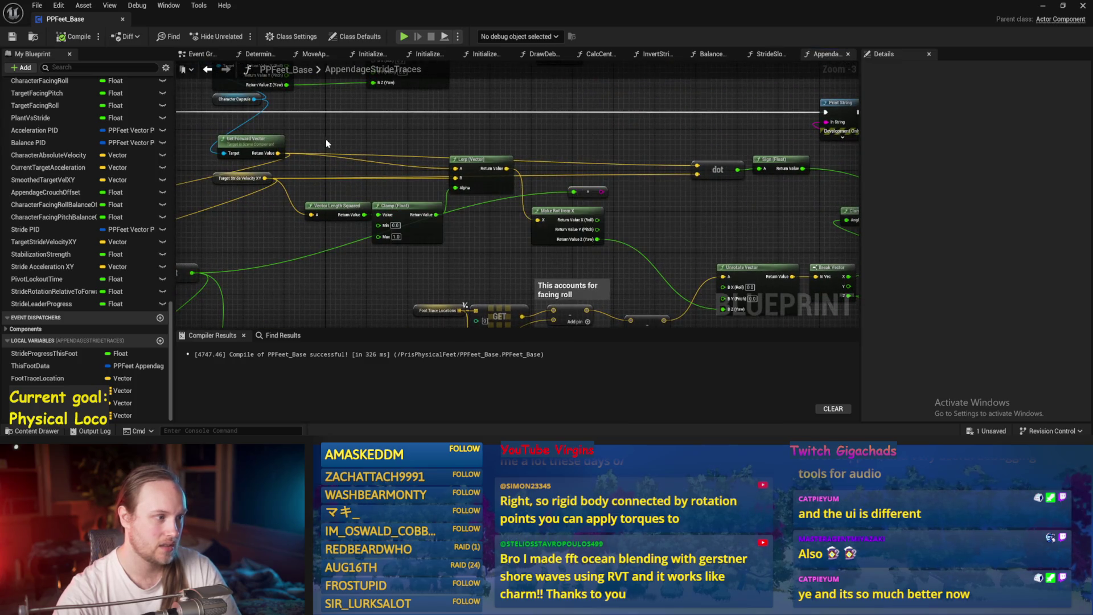
# - Delete the stray reroute node and its wires, then save the Blueprint
pyautogui.moveTo(325, 139)
pyautogui.mouseDown()
pyautogui.moveTo(467, 141)
pyautogui.moveTo(540, 127)
pyautogui.mouseUp()
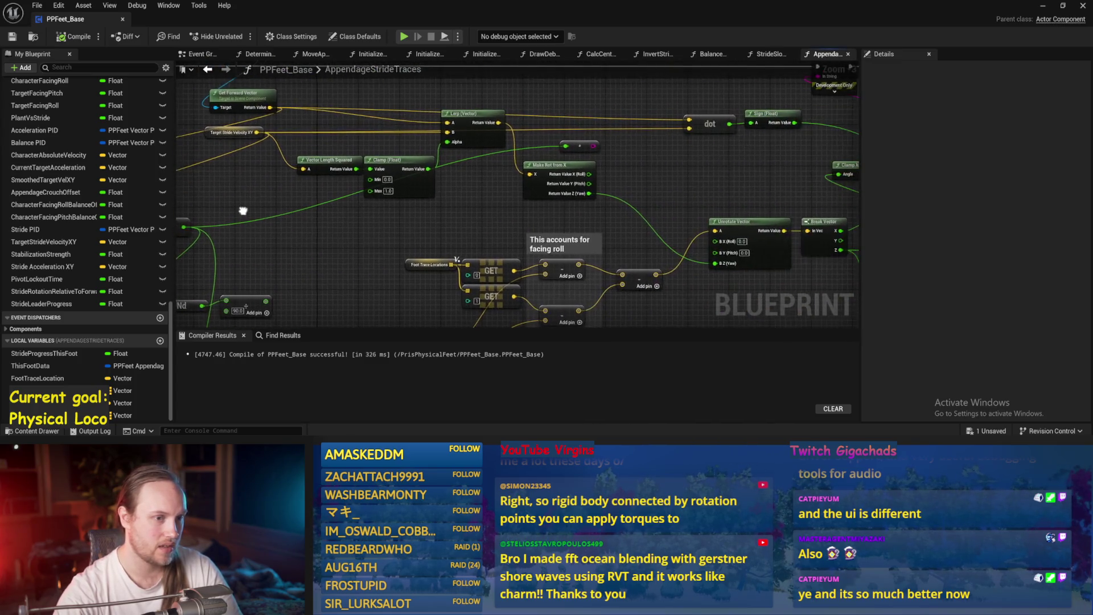
pyautogui.moveTo(484, 188); pyautogui.dragTo(244, 165)
pyautogui.moveTo(599, 145)
pyautogui.mouseDown()
pyautogui.moveTo(583, 123)
pyautogui.moveTo(376, 192)
pyautogui.mouseUp()
pyautogui.click(564, 123)
pyautogui.press('Delete')
pyautogui.click(10, 37)
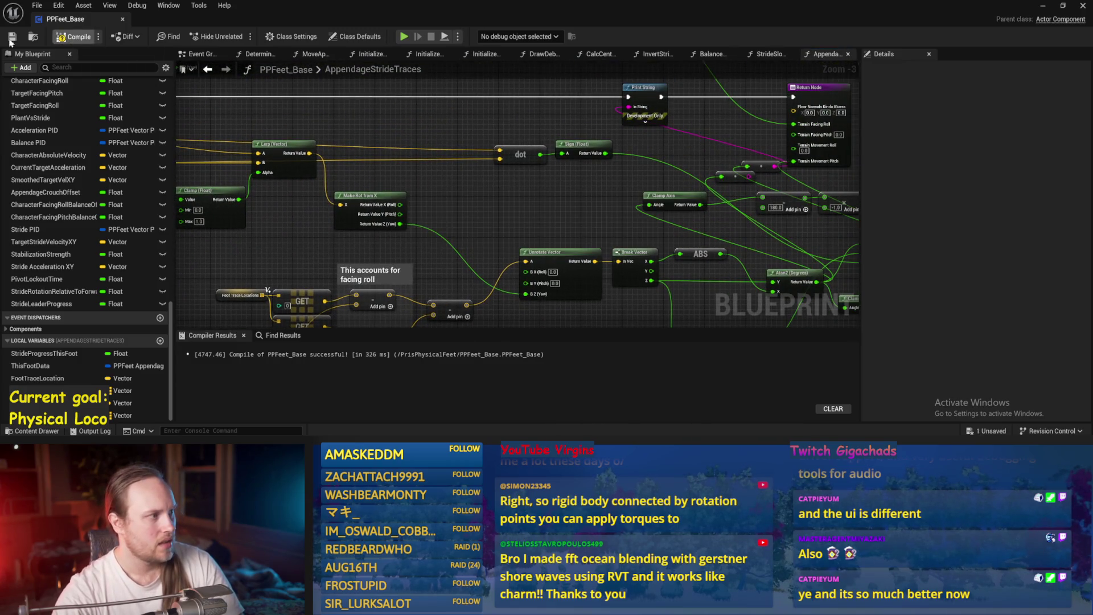
# - Tilt the floor cube a few degrees more during play, then stop and reopen PPFeet_Base
pyautogui.click(1042, 6)
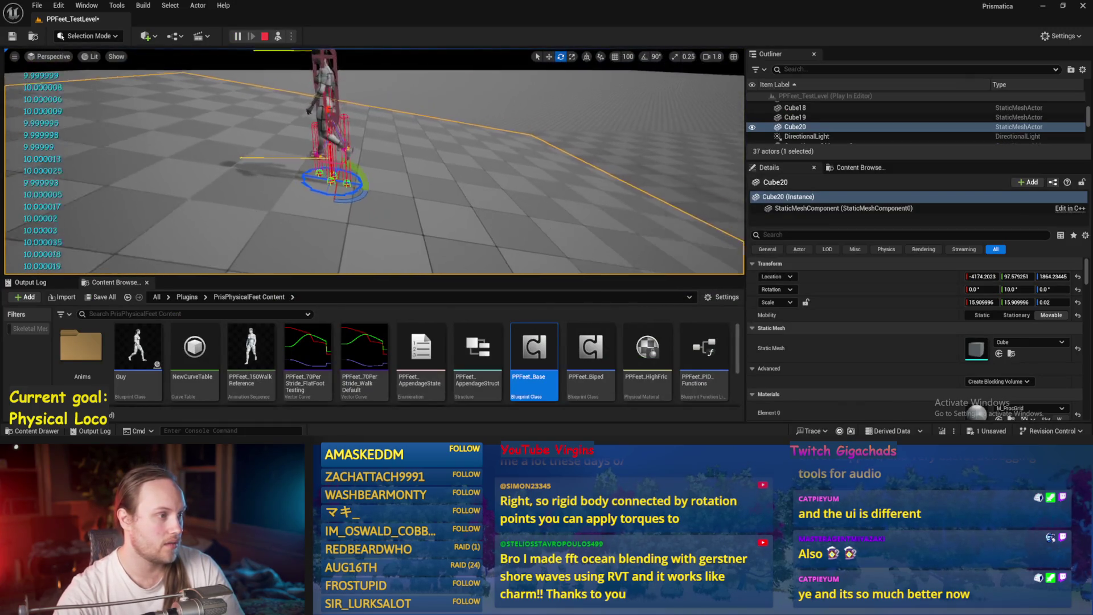
pyautogui.moveTo(369, 181); pyautogui.dragTo(355, 200)
pyautogui.press('Escape')
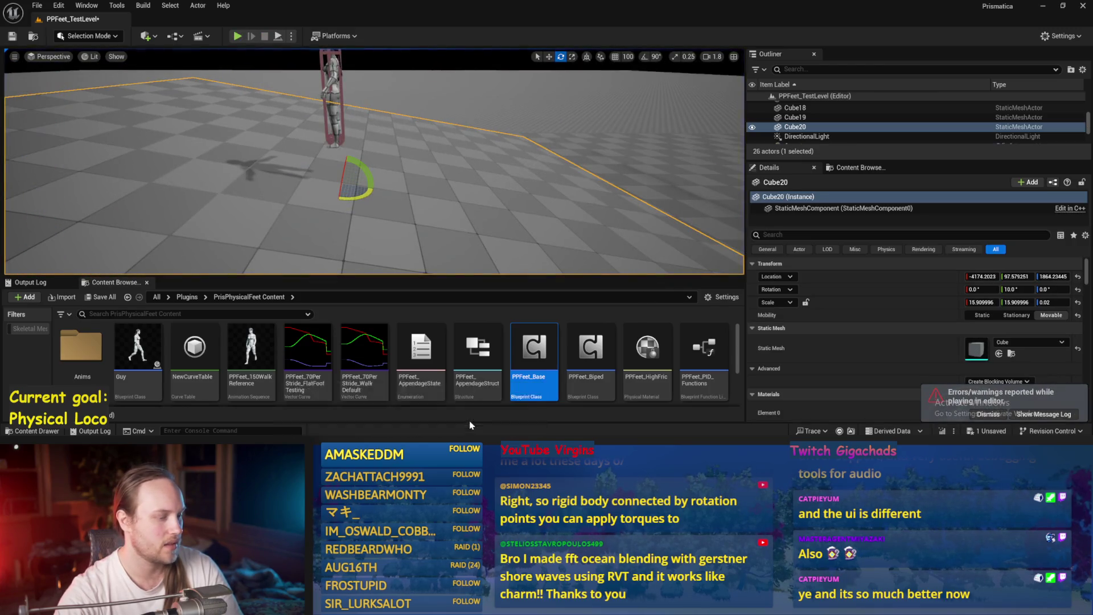
pyautogui.doubleClick(534, 350)
pyautogui.moveTo(519, 209)
pyautogui.mouseDown()
pyautogui.moveTo(592, 212)
pyautogui.moveTo(707, 164)
pyautogui.mouseUp()
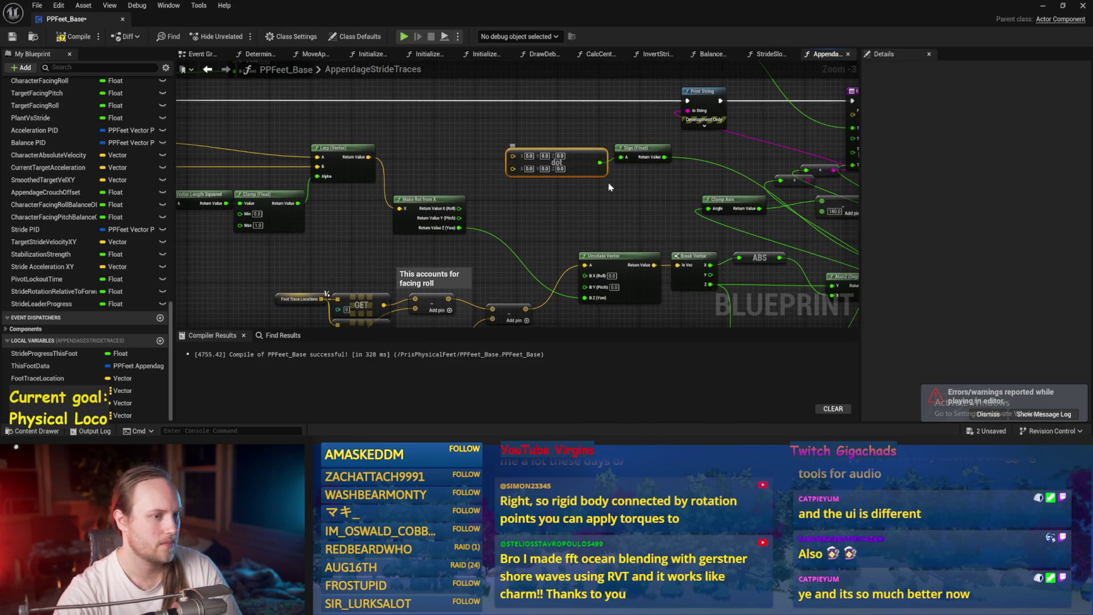
# - Delete the Clamp Axis and 180.0 Add nodes and add a multiply node after Add
pyautogui.hotkey('ctrl', 's')
pyautogui.moveTo(706, 137)
pyautogui.mouseDown()
pyautogui.moveTo(598, 164)
pyautogui.moveTo(472, 165)
pyautogui.moveTo(463, 209)
pyautogui.moveTo(569, 145)
pyautogui.mouseUp()
pyautogui.press('Delete')
pyautogui.press('Delete')
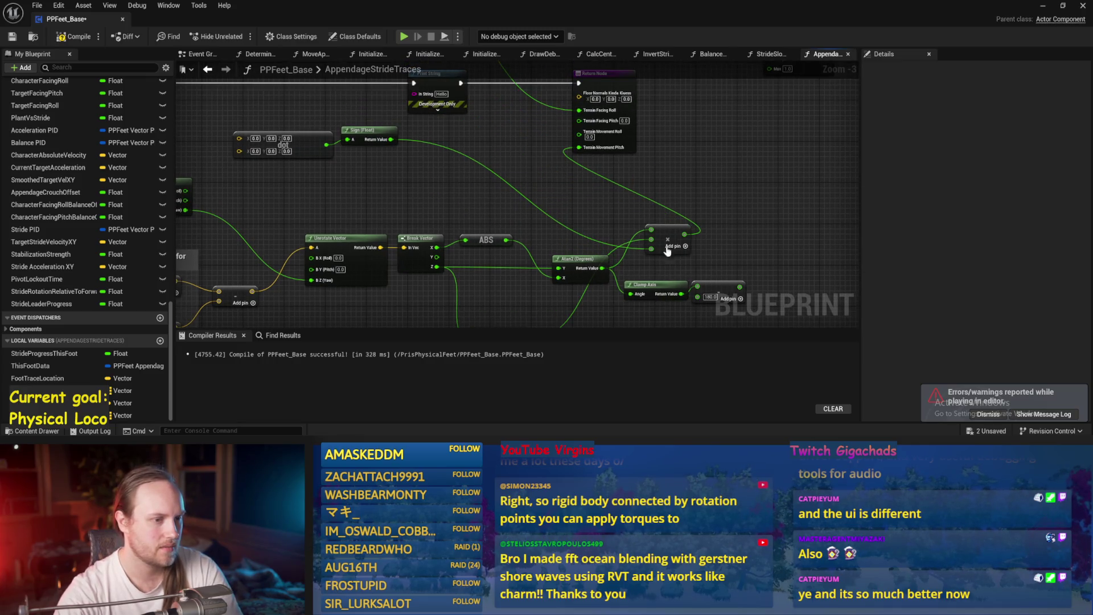
pyautogui.moveTo(684, 234); pyautogui.dragTo(427, 110)
pyautogui.write('*')
pyautogui.press('Return')
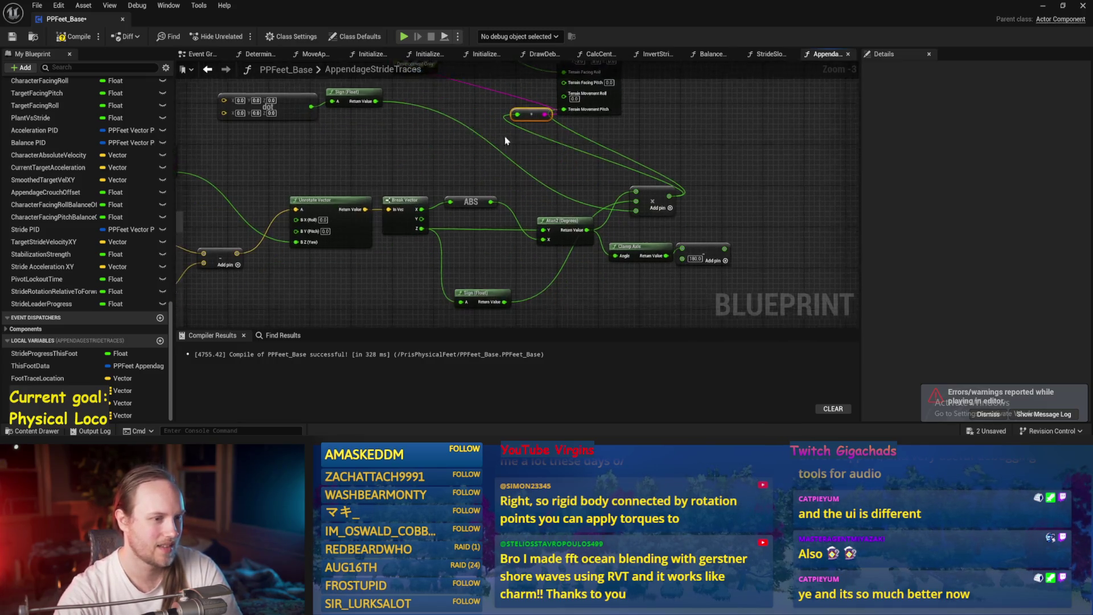
pyautogui.moveTo(803, 282); pyautogui.dragTo(636, 257)
pyautogui.press('Delete')
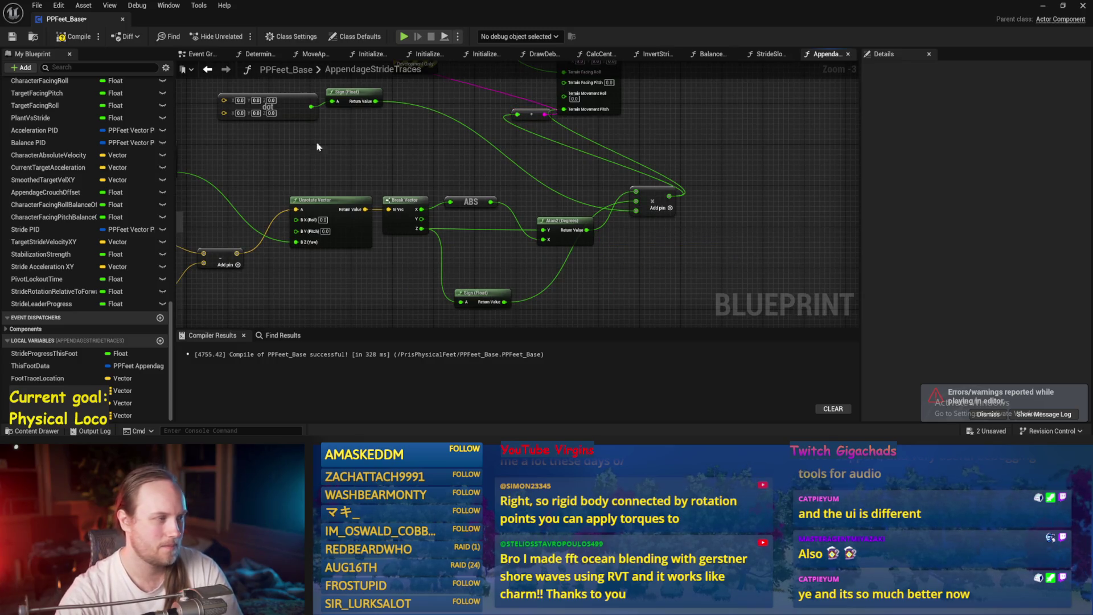
# - Move ABS above Atan2, feed Break Vector Z into ABS, and wire X into Atan2 Y
pyautogui.scroll(2, 527, 247)
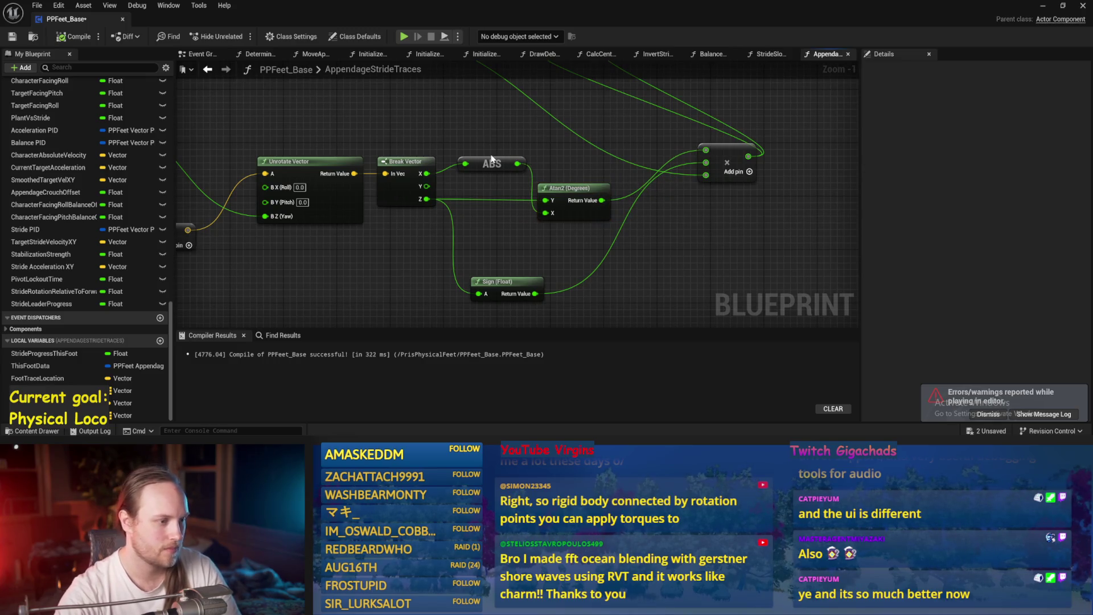
pyautogui.moveTo(491, 159); pyautogui.dragTo(478, 132)
pyautogui.moveTo(427, 199)
pyautogui.mouseDown()
pyautogui.moveTo(479, 218)
pyautogui.moveTo(545, 212)
pyautogui.mouseUp()
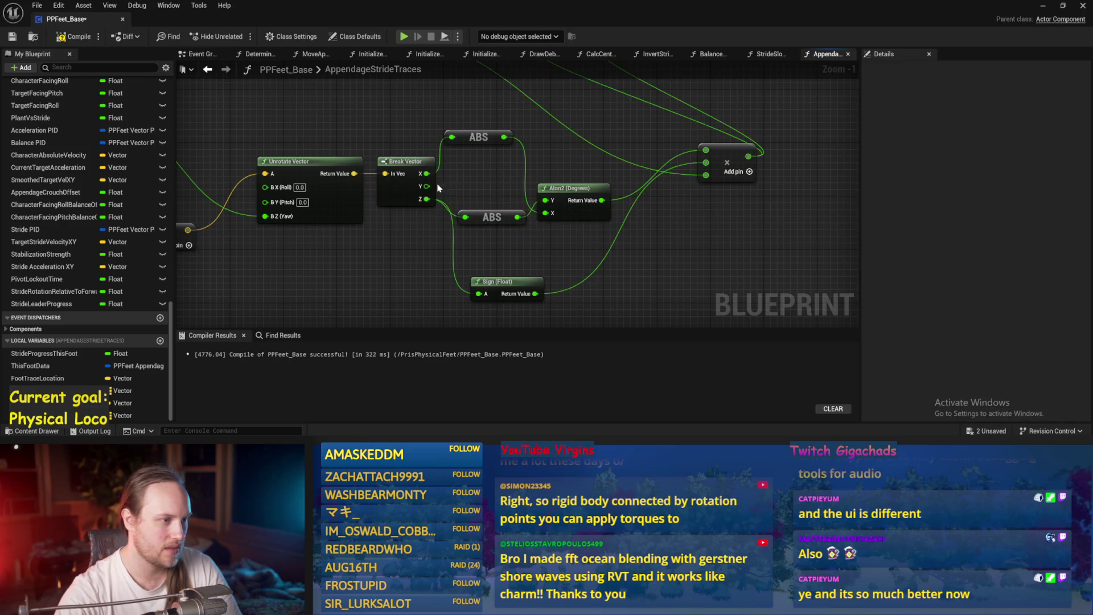
pyautogui.moveTo(427, 174); pyautogui.dragTo(545, 200)
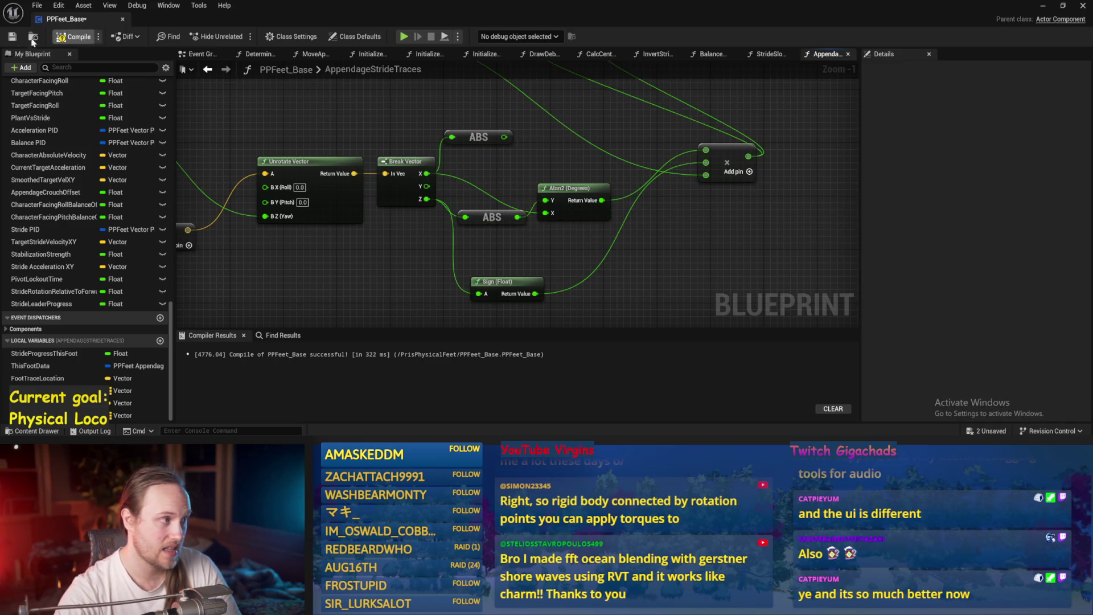
pyautogui.press('F7')
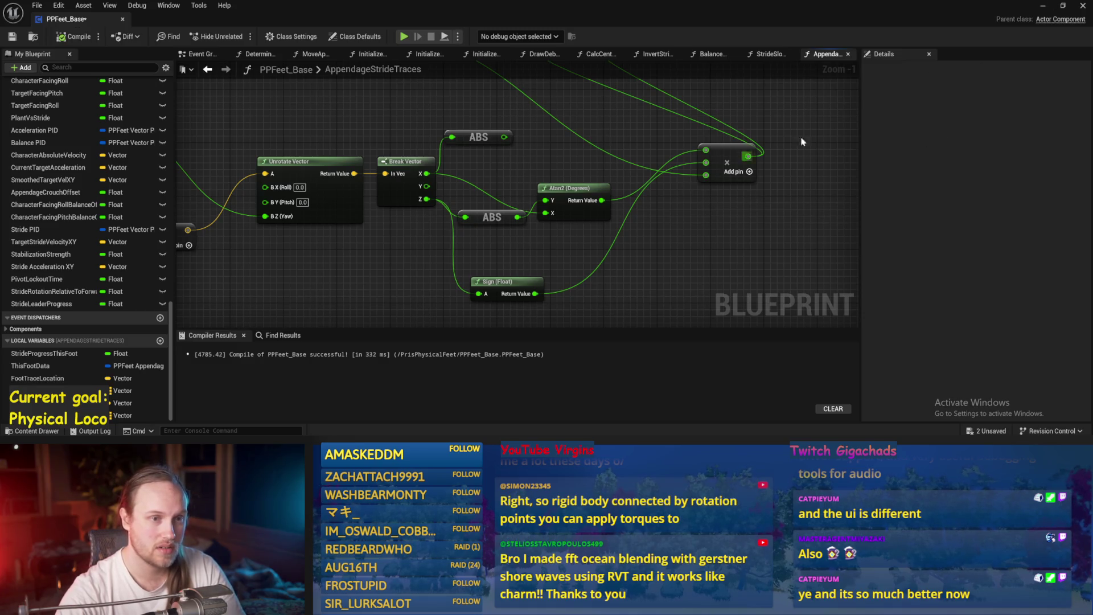
pyautogui.moveTo(601, 201)
pyautogui.mouseDown()
pyautogui.moveTo(560, 204)
pyautogui.moveTo(583, 128)
pyautogui.mouseUp()
pyautogui.press('F7')
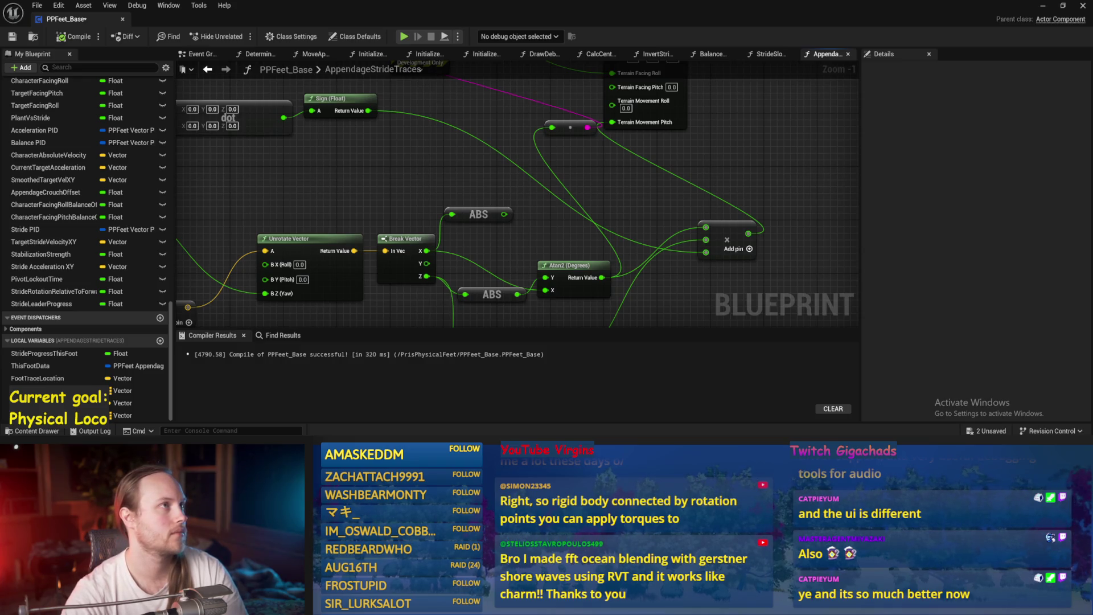
# - Move the Hip Trace Locations group and its GET nodes up and right, then save
pyautogui.hotkey('ctrl', 's')
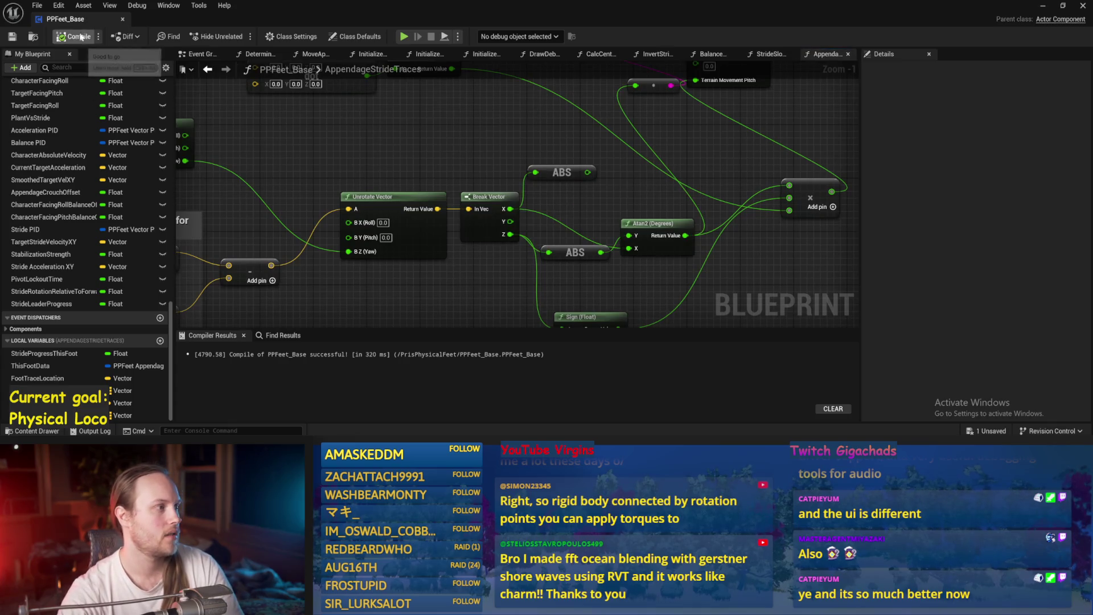
pyautogui.scroll(-2, 415, 147)
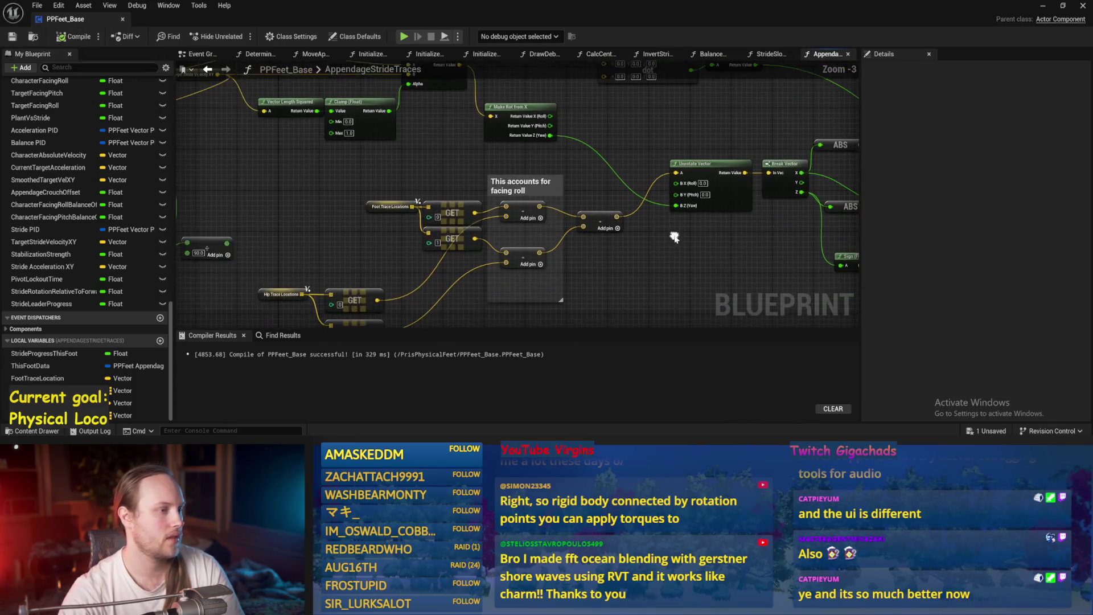
pyautogui.hotkey('ctrl', 's')
pyautogui.moveTo(538, 152); pyautogui.dragTo(579, 87)
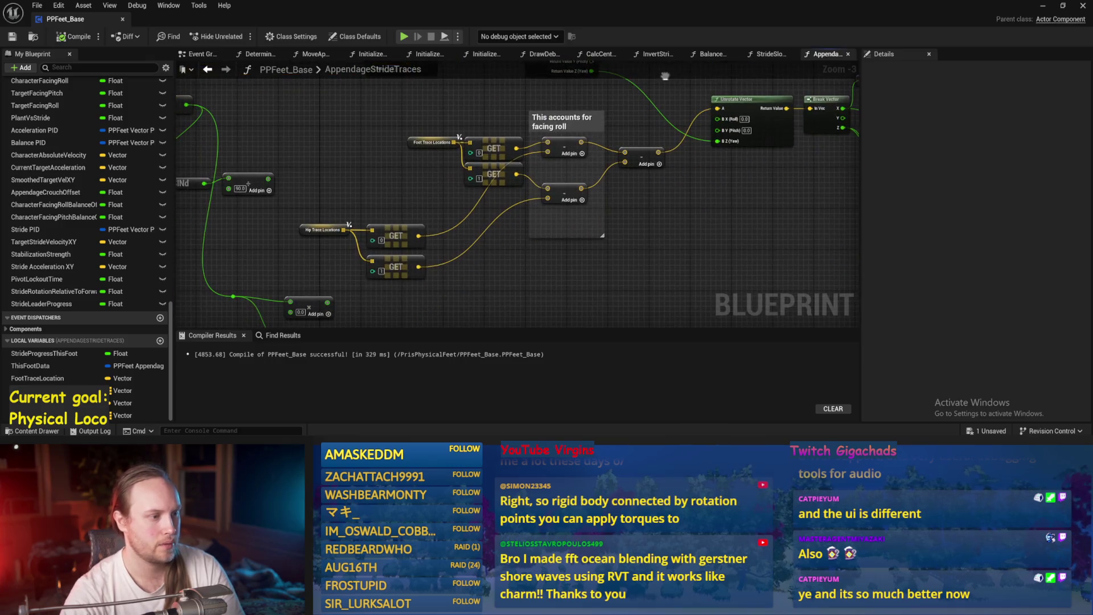
pyautogui.moveTo(423, 203)
pyautogui.mouseDown()
pyautogui.moveTo(299, 249)
pyautogui.moveTo(302, 279)
pyautogui.mouseUp()
pyautogui.moveTo(394, 267); pyautogui.dragTo(495, 237)
pyautogui.hotkey('ctrl', 's')
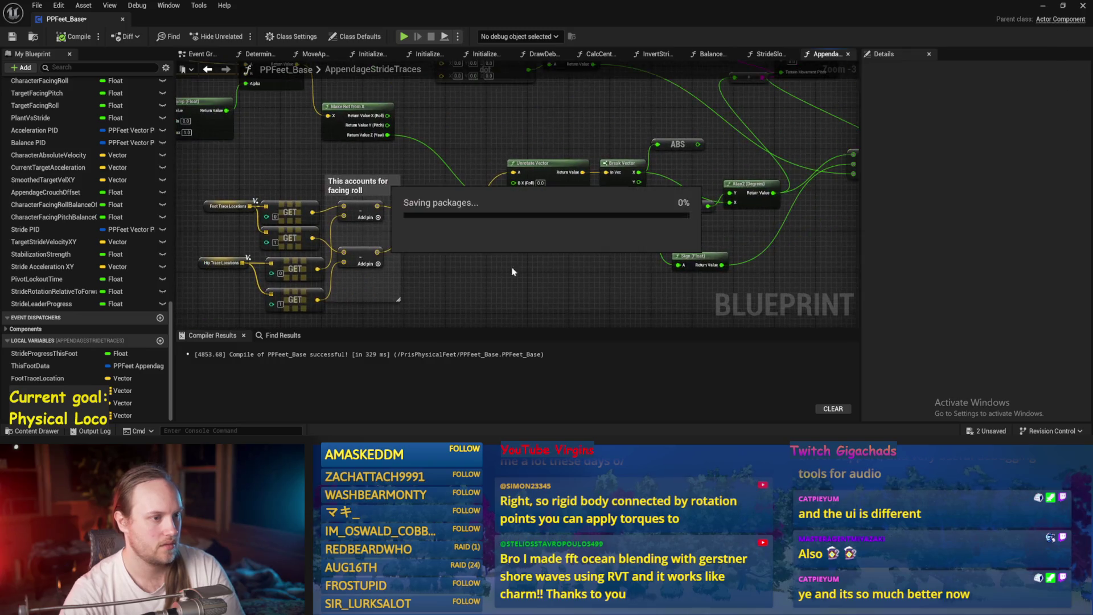
# - Connect Break Vector Z directly into the Atan2 Y input and save
pyautogui.scroll(1, 512, 273)
pyautogui.scroll(2, 592, 228)
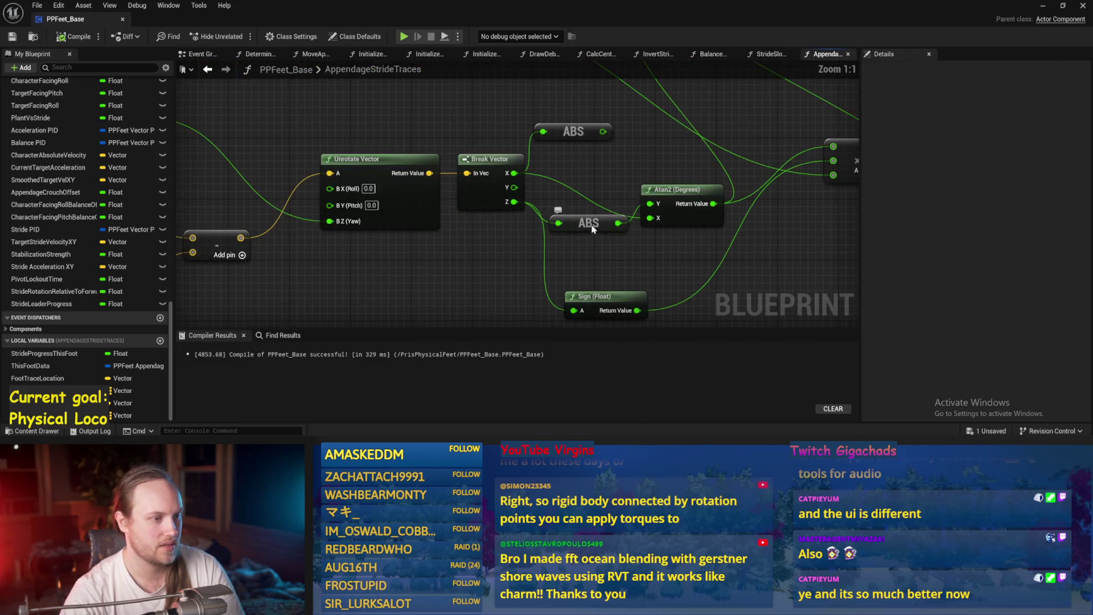
pyautogui.moveTo(514, 201); pyautogui.dragTo(567, 202)
pyautogui.moveTo(660, 211); pyautogui.dragTo(650, 203)
pyautogui.scroll(-2, 512, 188)
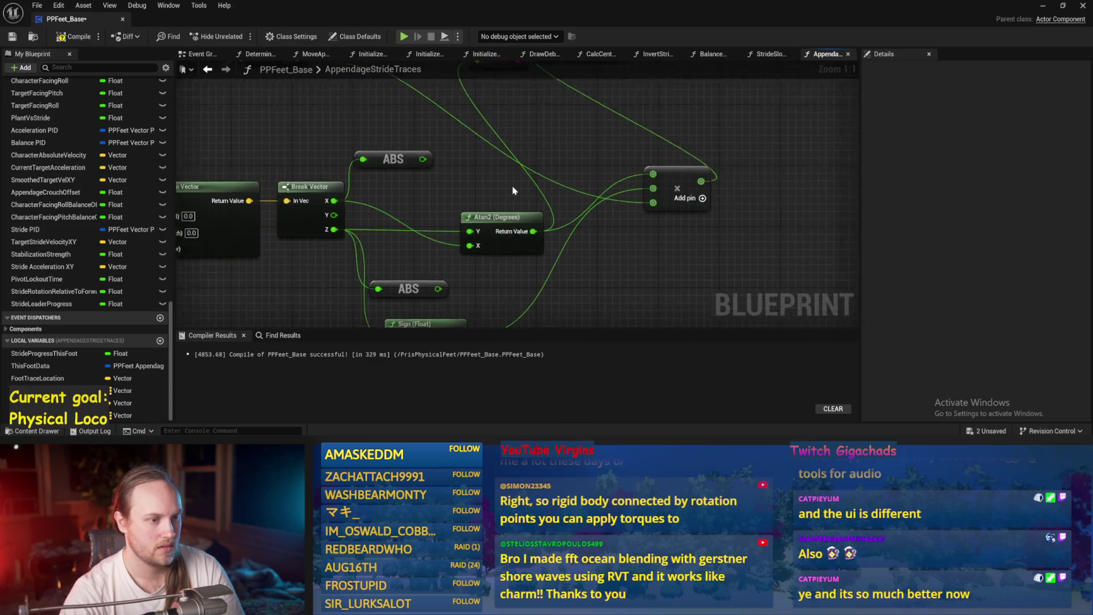
pyautogui.hotkey('ctrl', 's')
# - Route the Atan2 result into the pitch add node, delete the lower ABS node, and save
pyautogui.moveTo(530, 225); pyautogui.dragTo(512, 150)
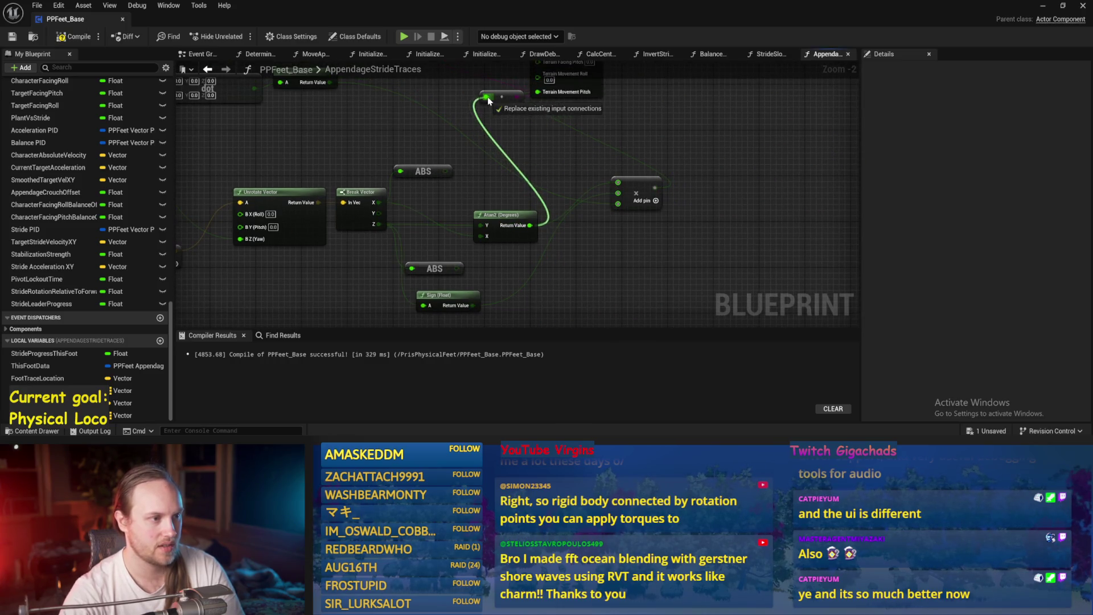
pyautogui.moveTo(487, 101); pyautogui.dragTo(487, 97)
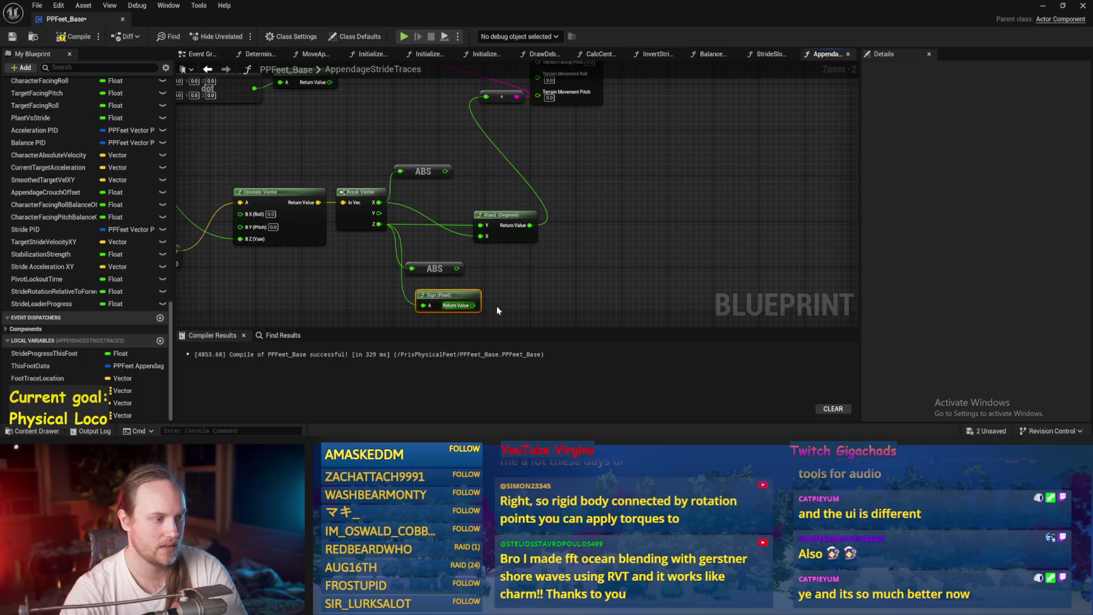
pyautogui.moveTo(496, 306); pyautogui.dragTo(406, 261)
pyautogui.moveTo(425, 175); pyautogui.dragTo(585, 180)
pyautogui.press('Delete')
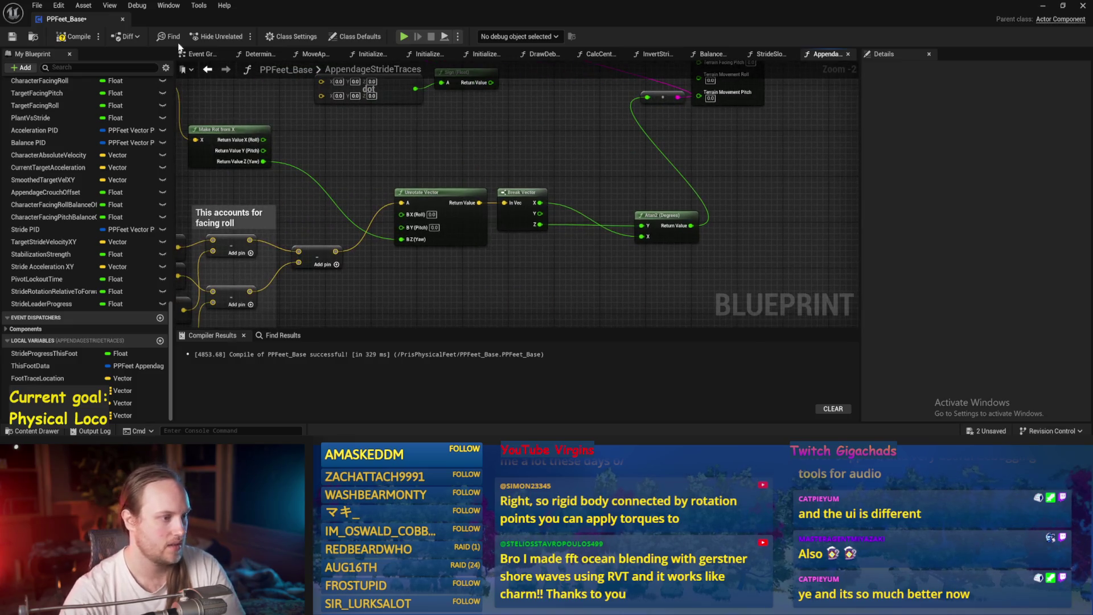
pyautogui.hotkey('ctrl', 's')
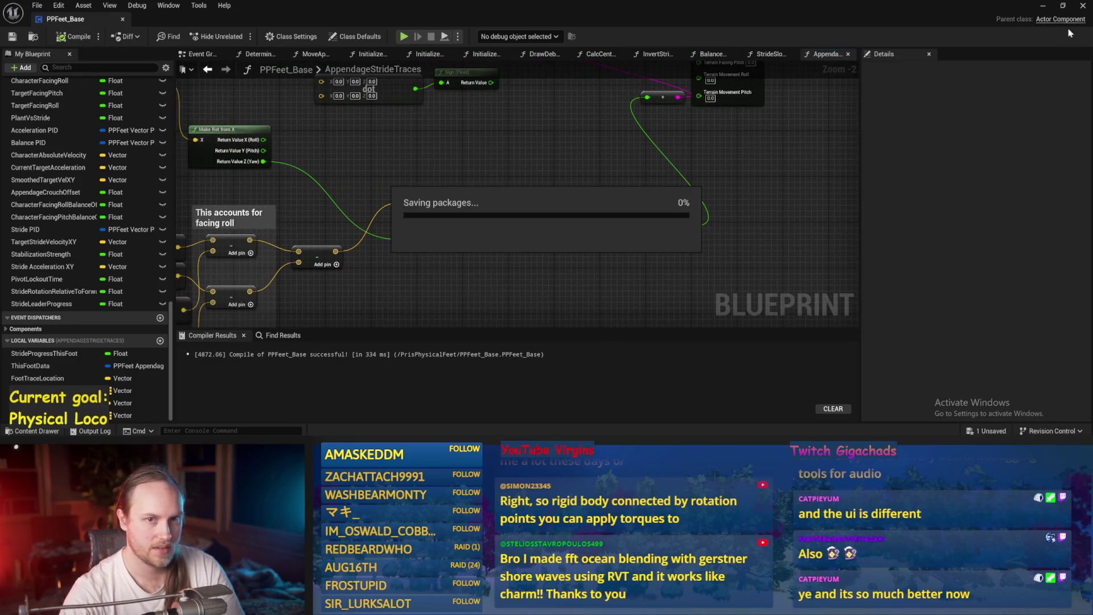
# - Play the level, watch the slope debug values near 10 and -170, then reopen PPFeet_Base
pyautogui.click(1043, 5)
pyautogui.click(278, 36)
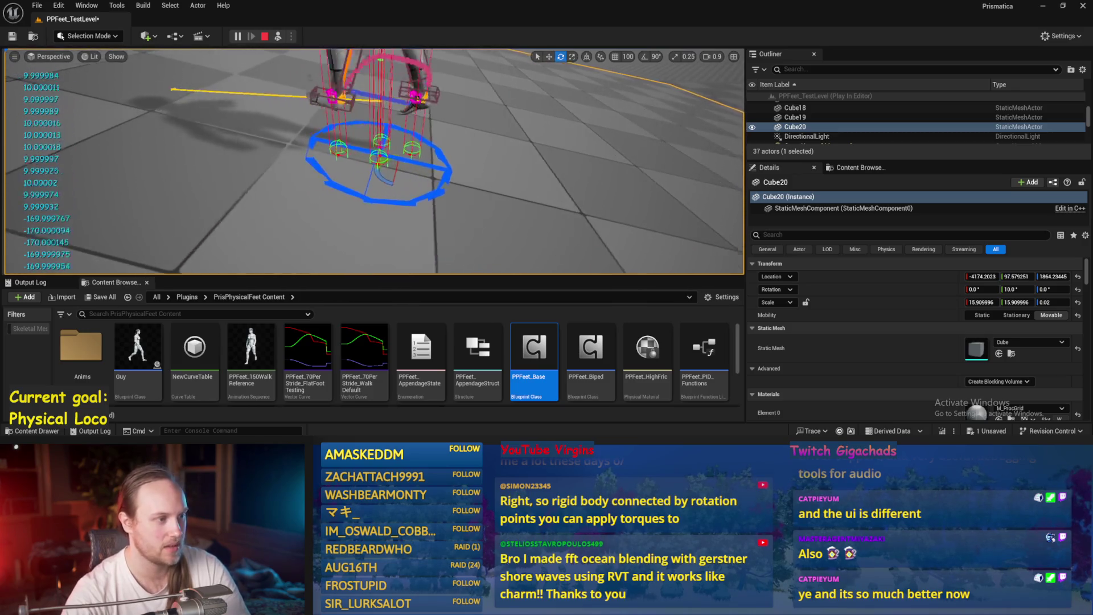
pyautogui.scroll(-2, 393, 167)
pyautogui.scroll(-2, 394, 167)
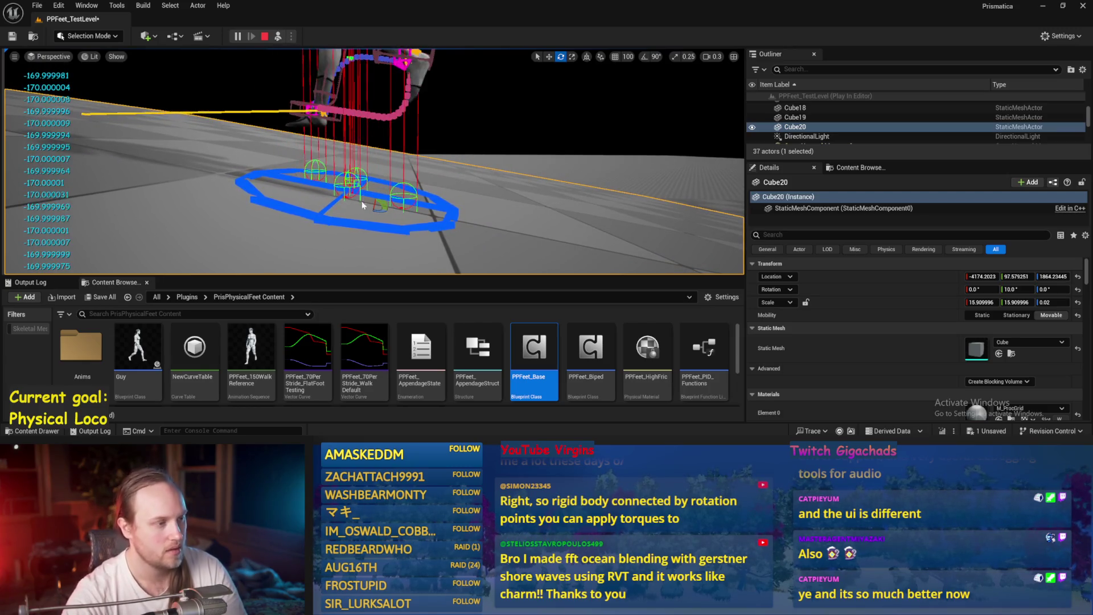
pyautogui.press('Escape')
pyautogui.doubleClick(534, 358)
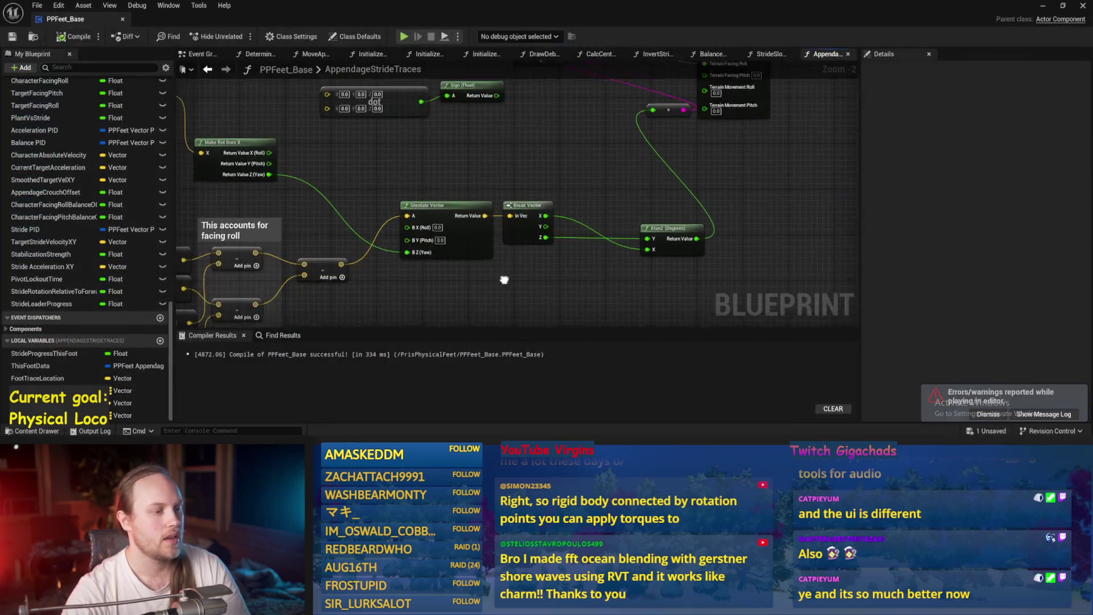
# - Paste the Clamp Axis and math nodes beside Atan2 and wire their result into the debug print
pyautogui.click(7, 40)
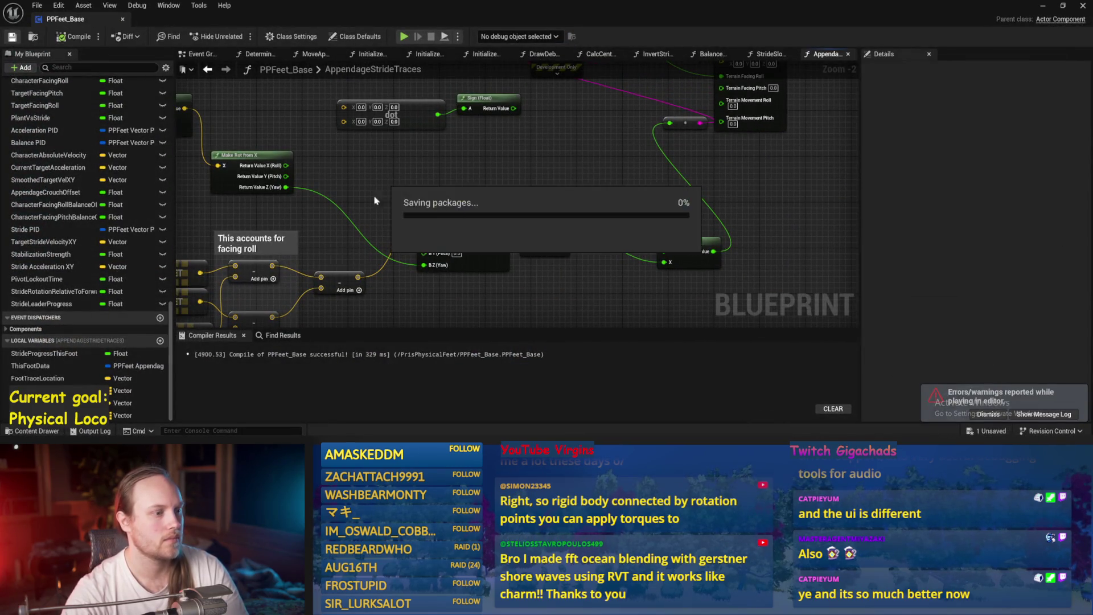
pyautogui.scroll(-1, 539, 214)
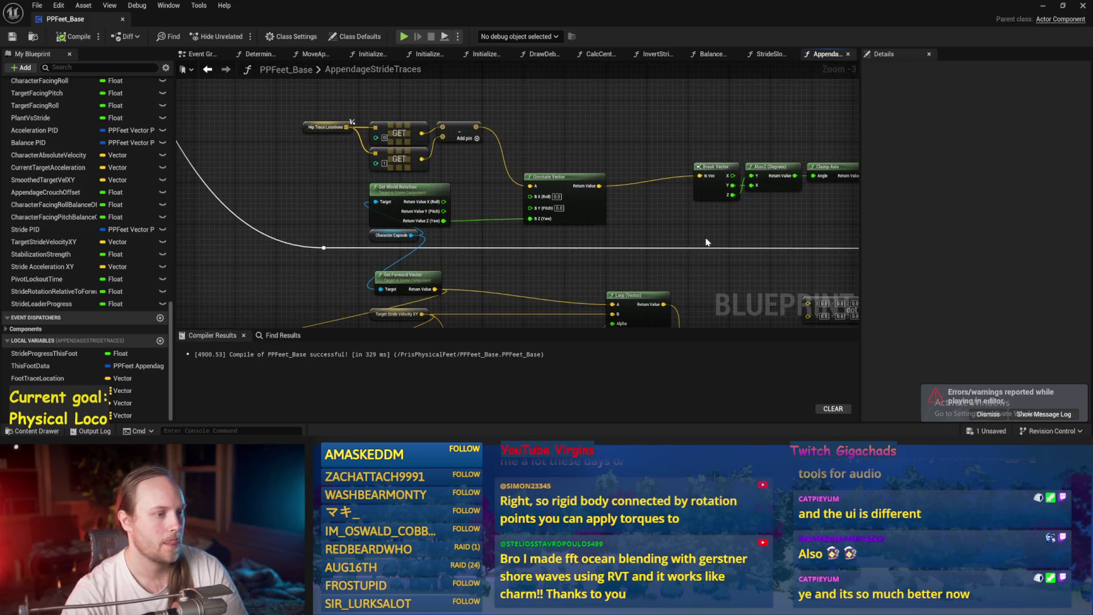
pyautogui.moveTo(705, 242); pyautogui.dragTo(359, 183)
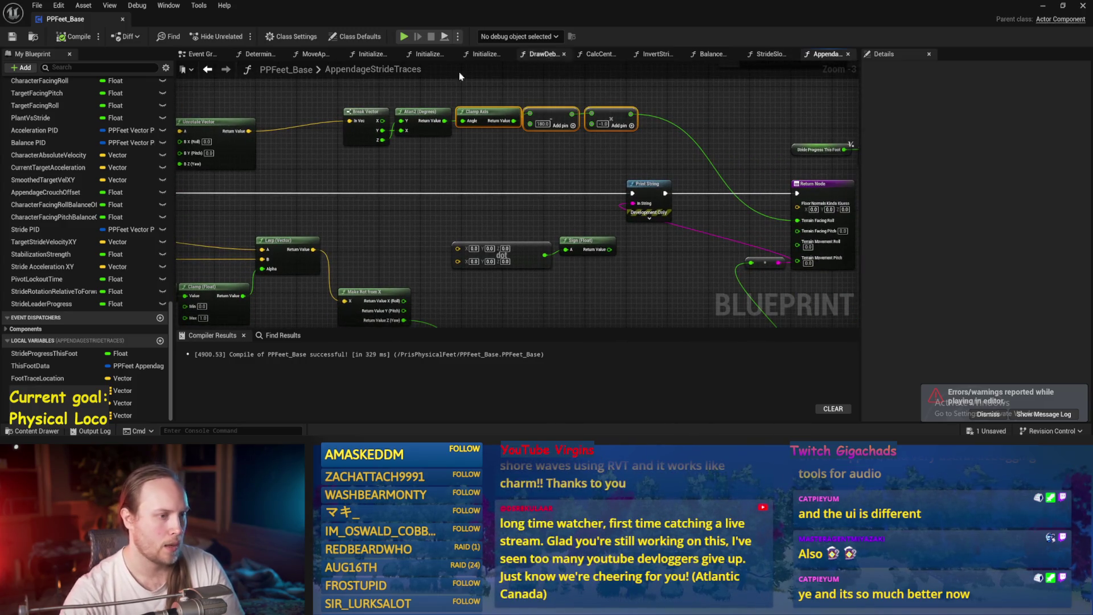
pyautogui.moveTo(607, 238); pyautogui.dragTo(466, 155)
pyautogui.hotkey('ctrl', 'v')
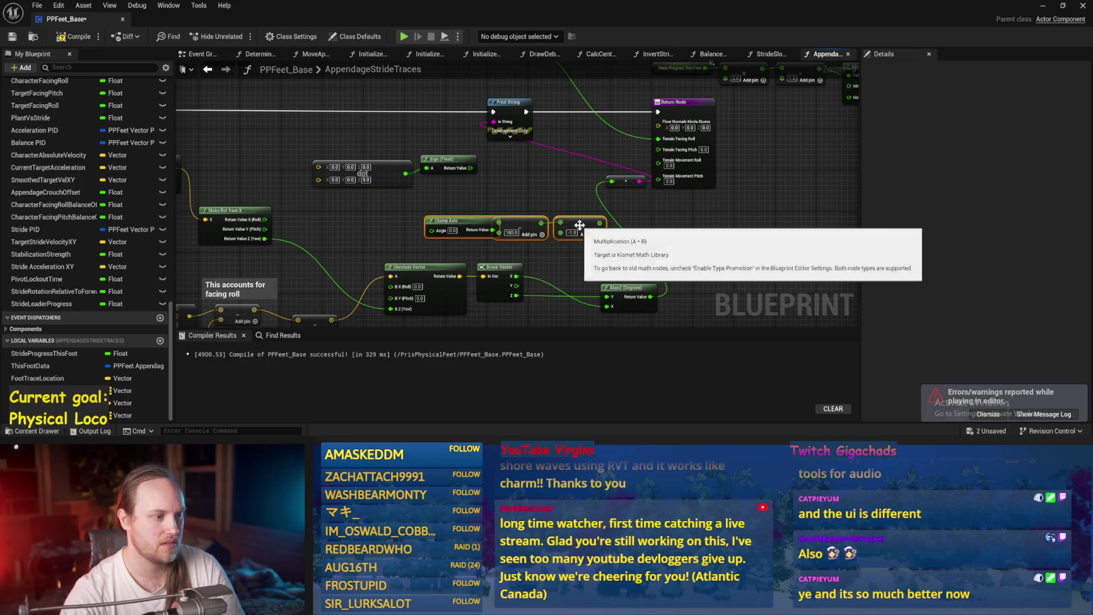
pyautogui.moveTo(592, 230)
pyautogui.mouseDown()
pyautogui.moveTo(723, 242)
pyautogui.moveTo(494, 125)
pyautogui.mouseUp()
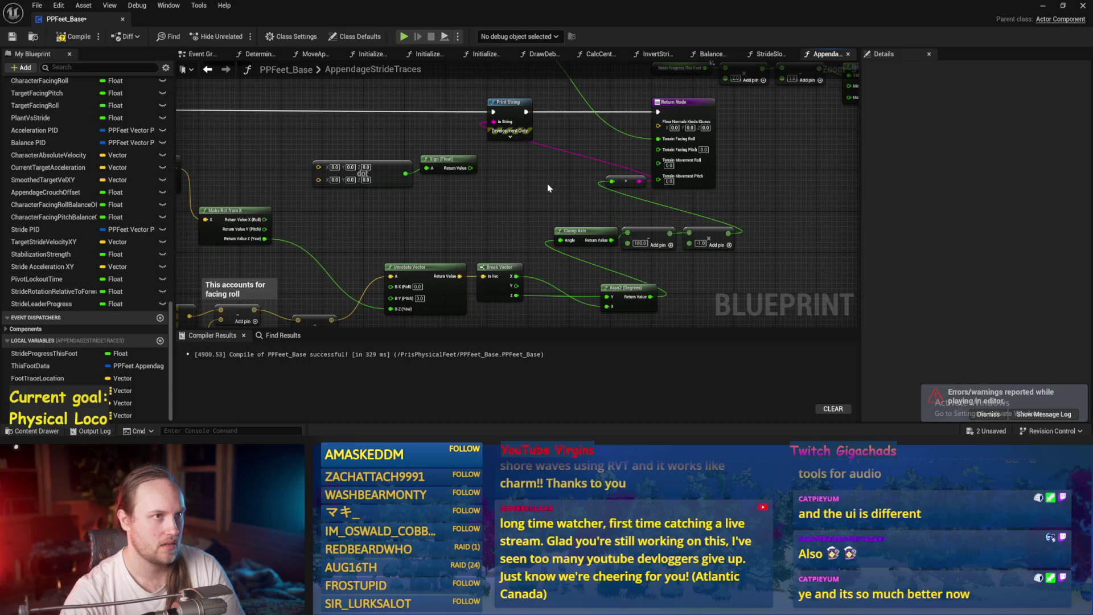
pyautogui.moveTo(548, 184); pyautogui.dragTo(393, 144)
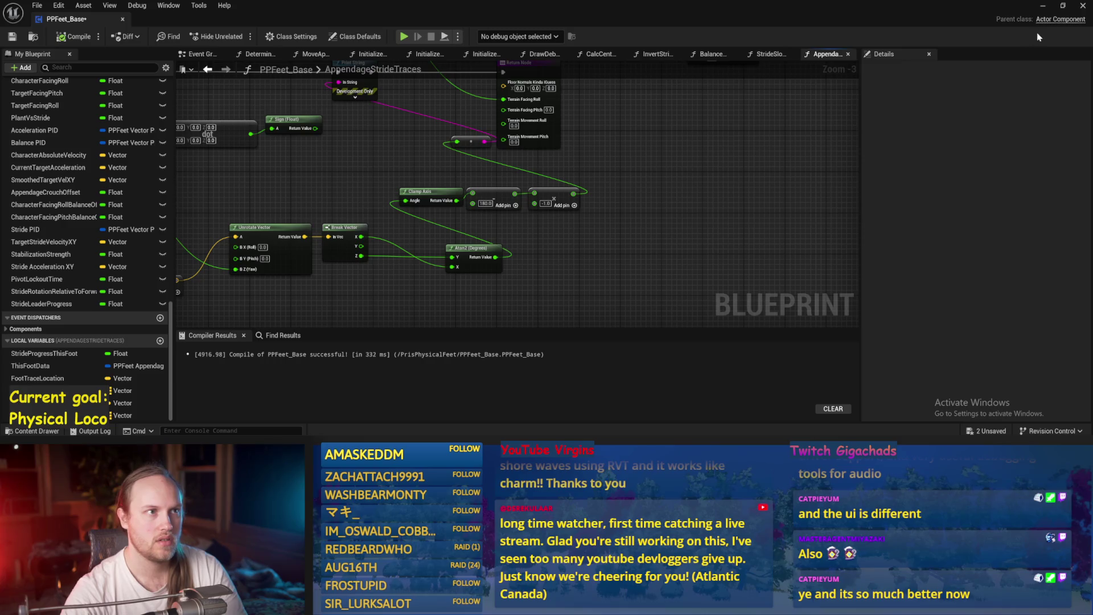
# - Play-test the pasted Clamp Axis chain, then reopen and save PPFeet_Base
pyautogui.click(1042, 6)
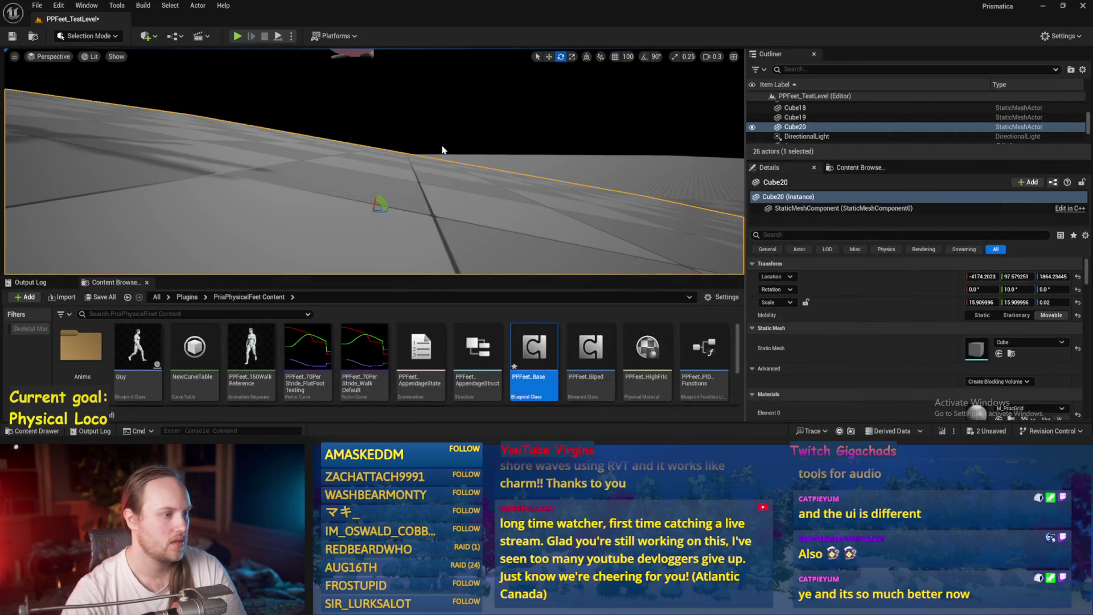
pyautogui.hotkey('alt', 'p')
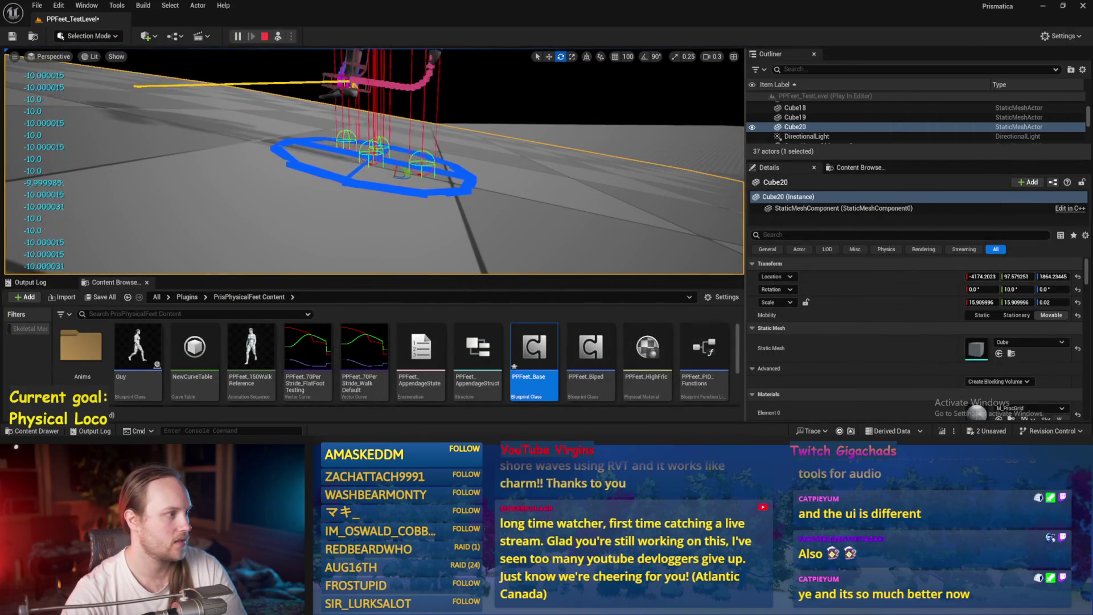
pyautogui.press('Escape')
pyautogui.doubleClick(533, 359)
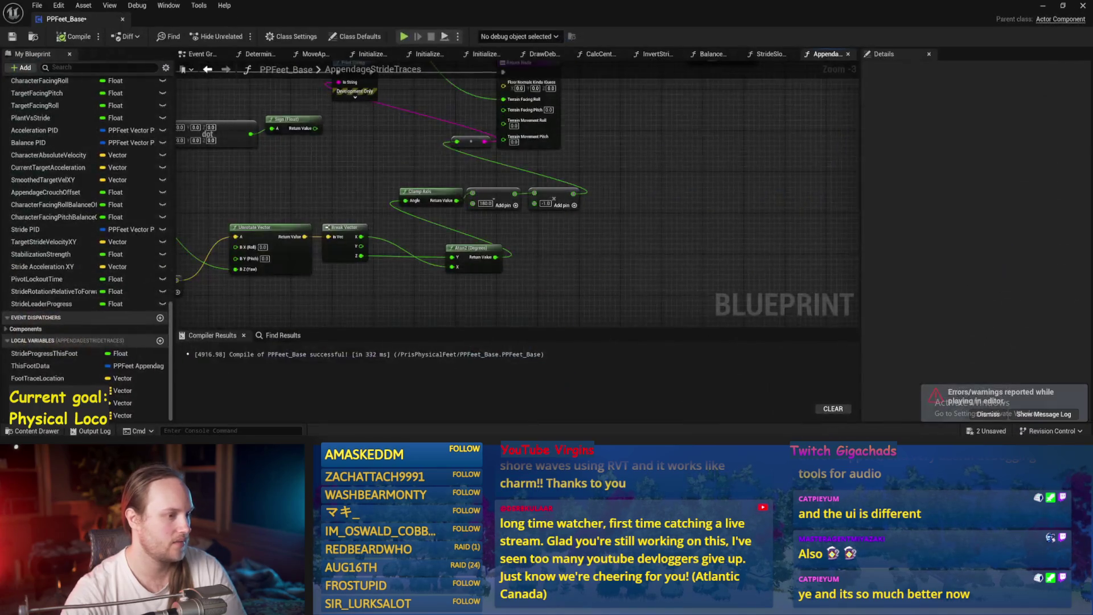
pyautogui.hotkey('ctrl', 's')
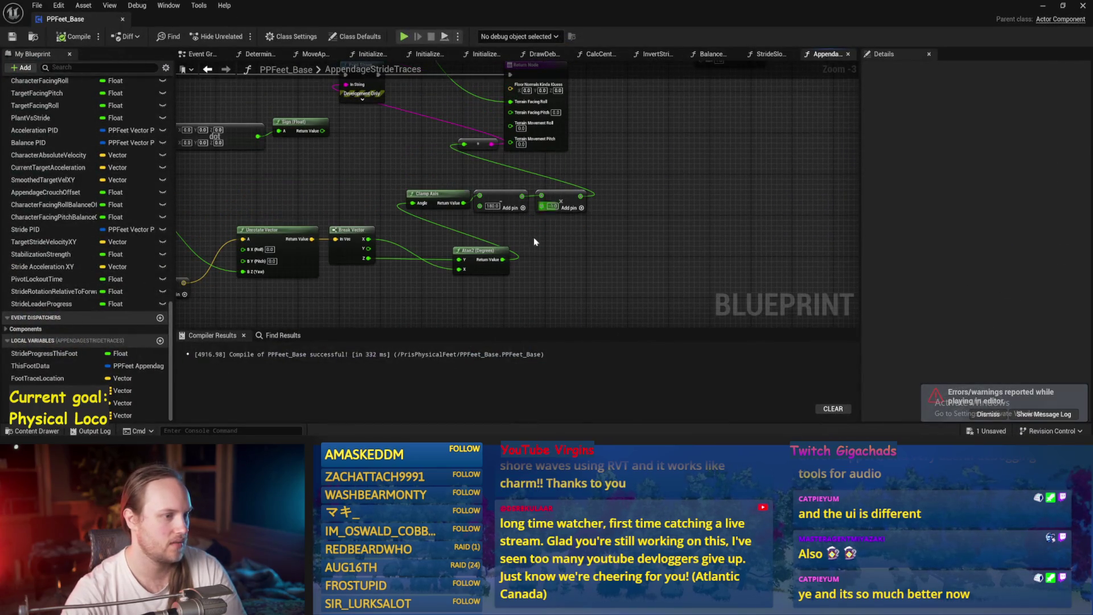
pyautogui.scroll(3, 544, 212)
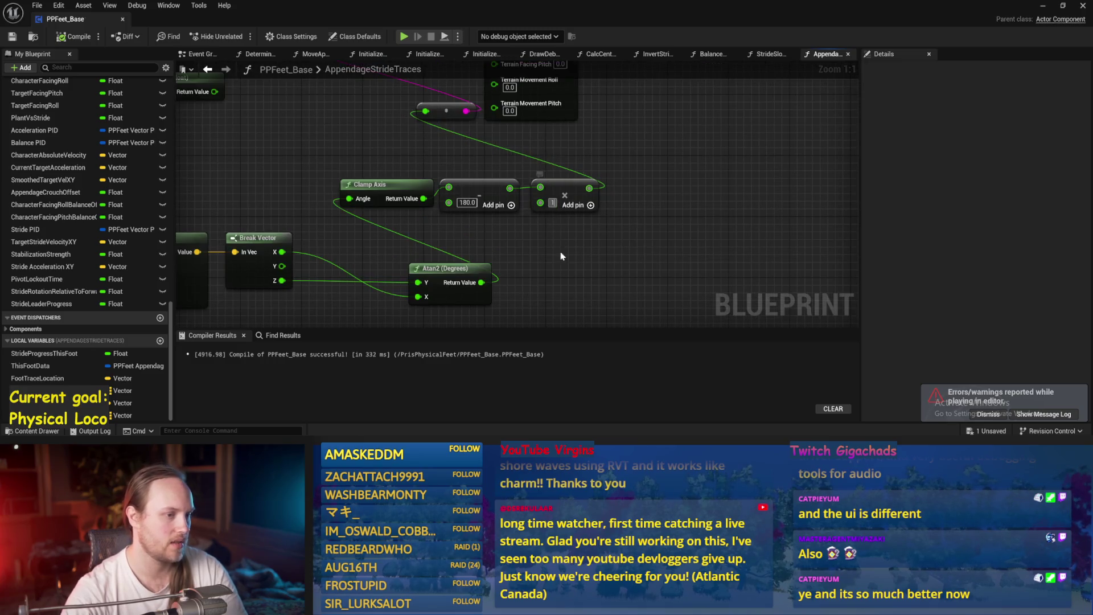
pyautogui.click(1043, 7)
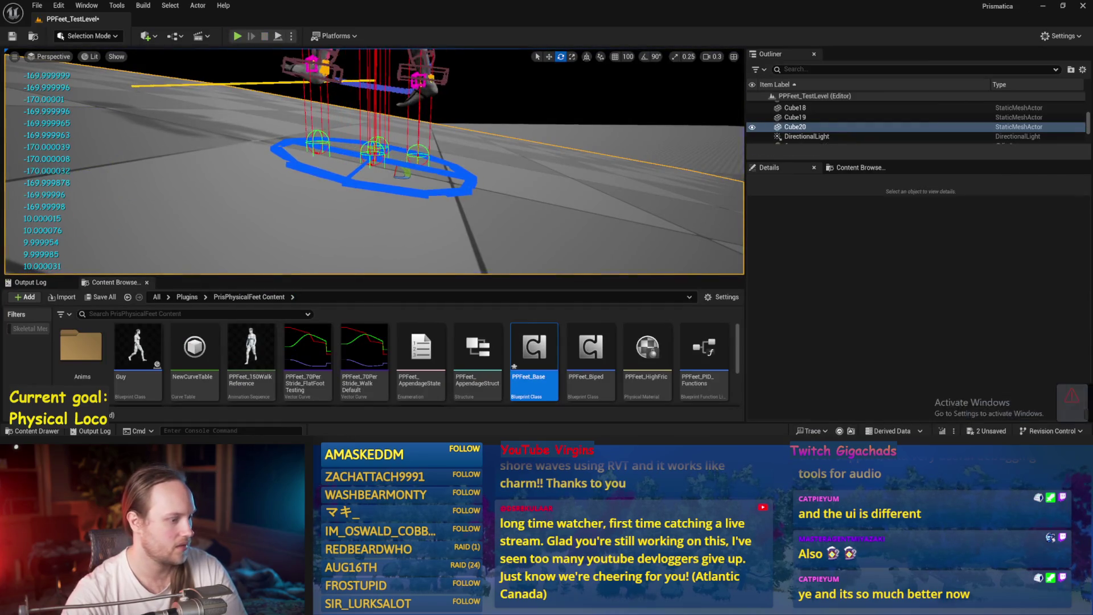
pyautogui.doubleClick(533, 349)
pyautogui.hotkey('ctrl', 's')
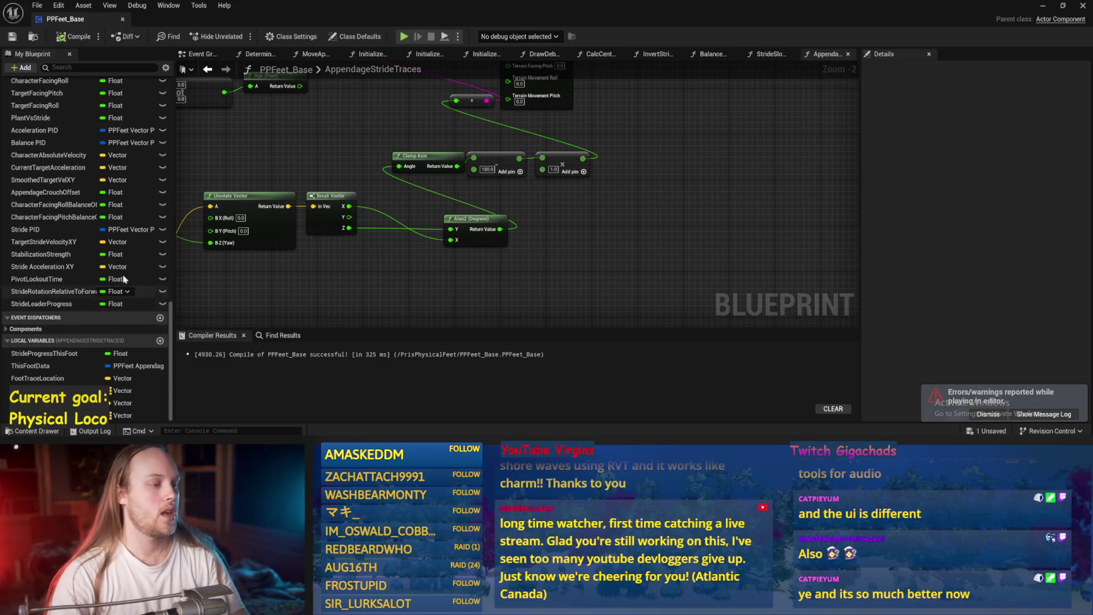
# - Delete the Clamp Axis and math nodes and add an ABS node in their place
pyautogui.moveTo(498, 230)
pyautogui.mouseDown()
pyautogui.moveTo(489, 109)
pyautogui.moveTo(456, 100)
pyautogui.mouseUp()
pyautogui.moveTo(439, 139); pyautogui.dragTo(646, 178)
pyautogui.press('Delete')
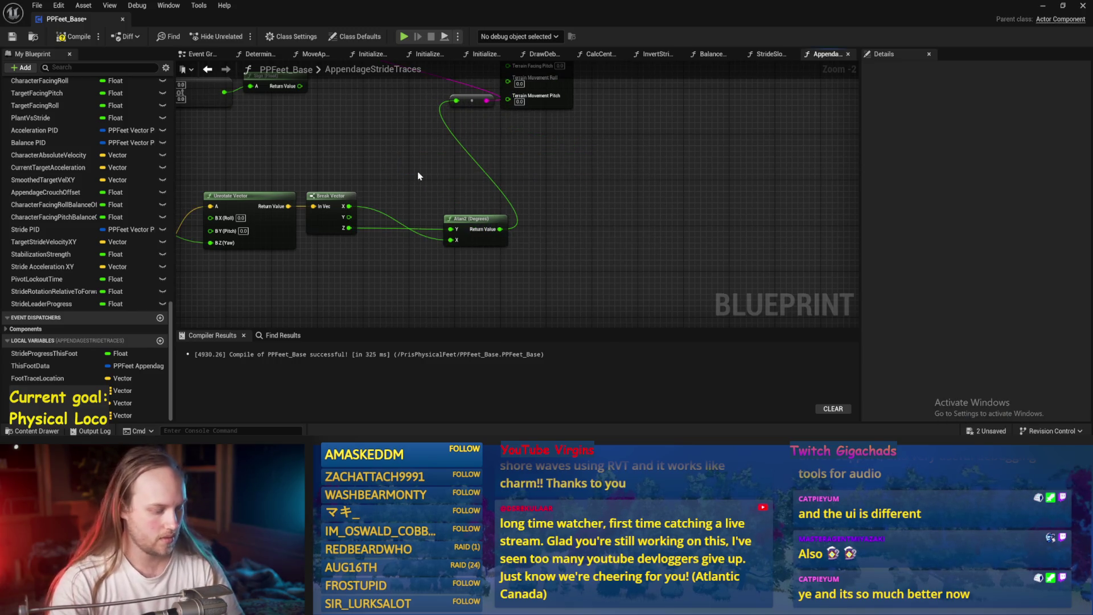
pyautogui.rightClick(418, 175)
pyautogui.write('abs')
pyautogui.press('Return')
pyautogui.scroll(3, 419, 162)
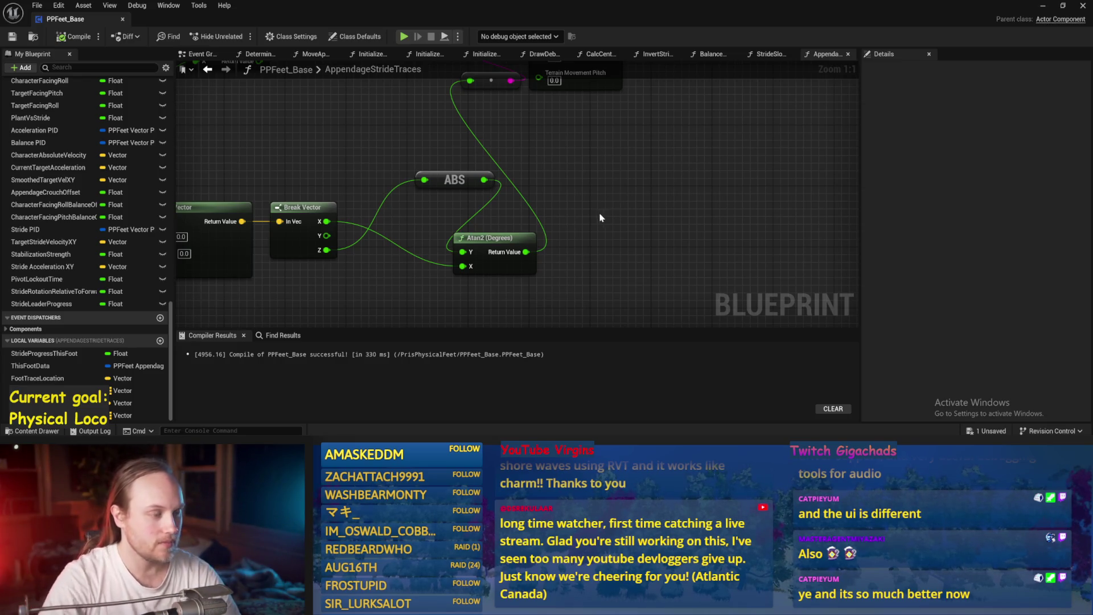
# - Line the Atan2 node up beside ABS and save PPFeet_Base
pyautogui.moveTo(520, 201)
pyautogui.mouseDown()
pyautogui.moveTo(628, 166)
pyautogui.moveTo(619, 154)
pyautogui.mouseUp()
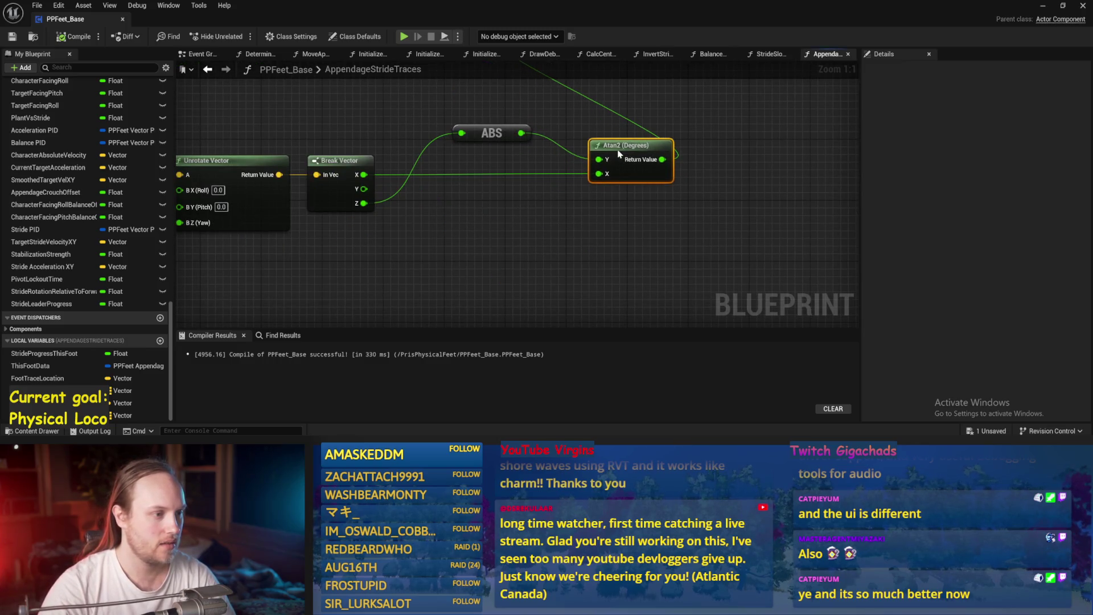
pyautogui.hotkey('ctrl', 's')
pyautogui.moveTo(505, 164)
pyautogui.mouseDown()
pyautogui.moveTo(519, 186)
pyautogui.moveTo(552, 181)
pyautogui.moveTo(498, 180)
pyautogui.mouseUp()
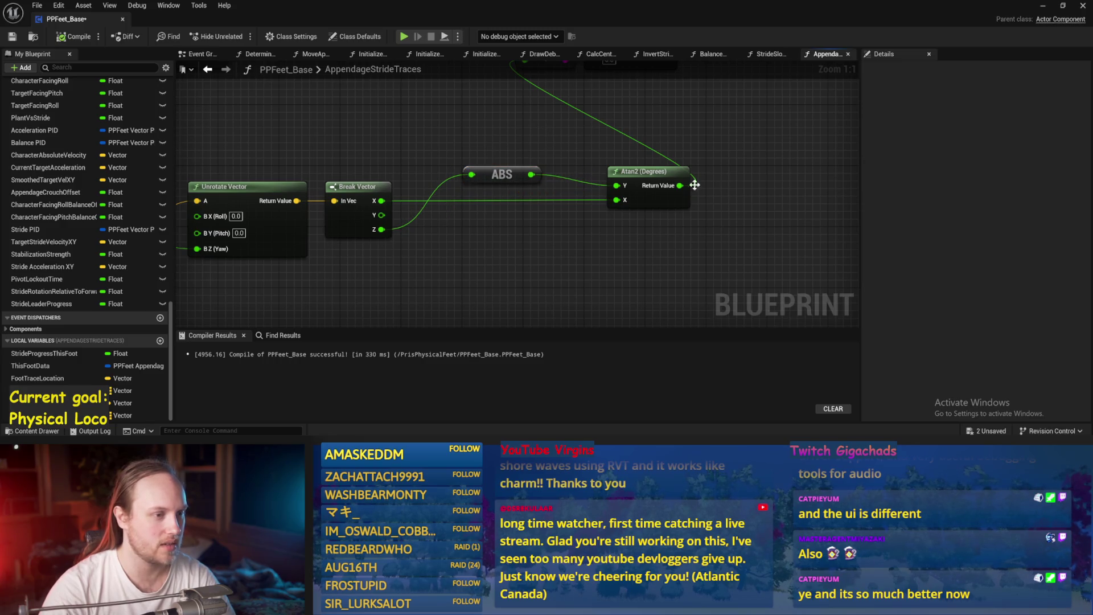
pyautogui.moveTo(655, 171); pyautogui.dragTo(632, 173)
pyautogui.moveTo(700, 131); pyautogui.dragTo(642, 210)
pyautogui.click(642, 211)
pyautogui.hotkey('ctrl', 's')
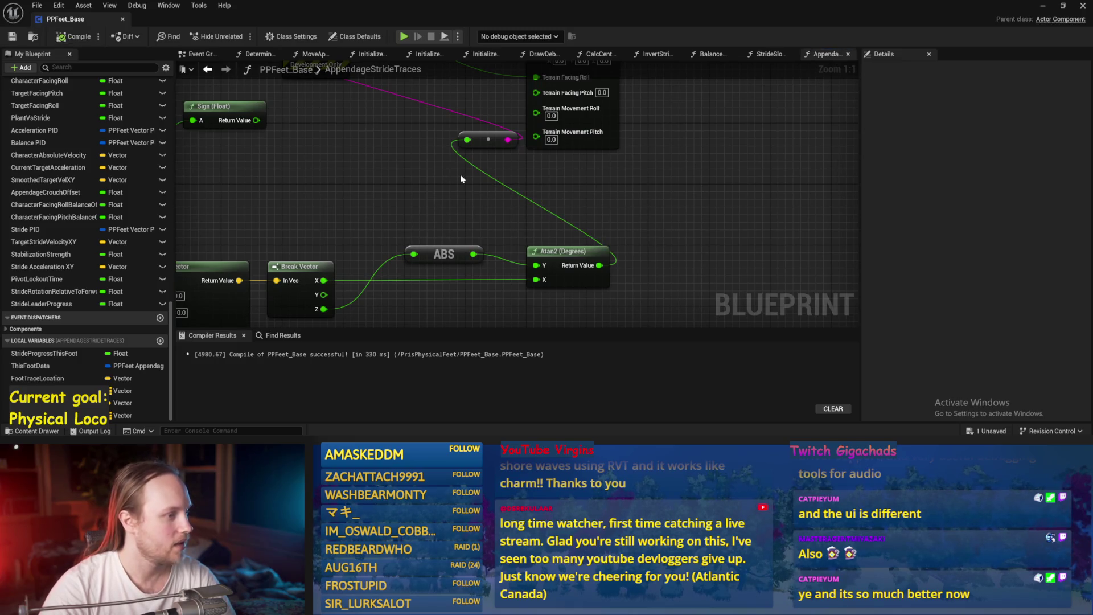
pyautogui.scroll(-2, 461, 179)
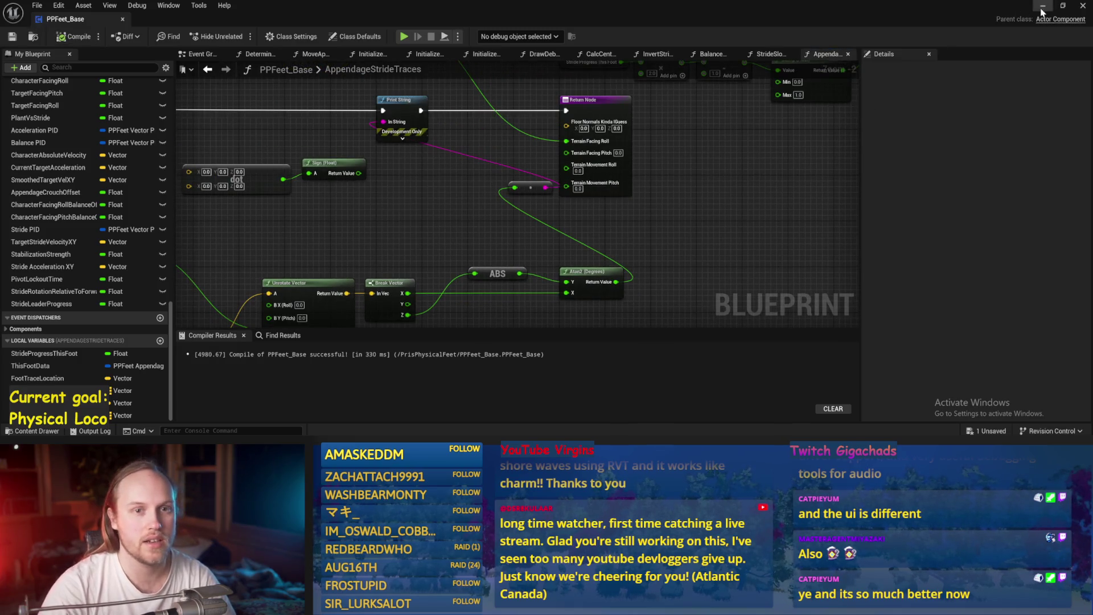
pyautogui.click(1043, 7)
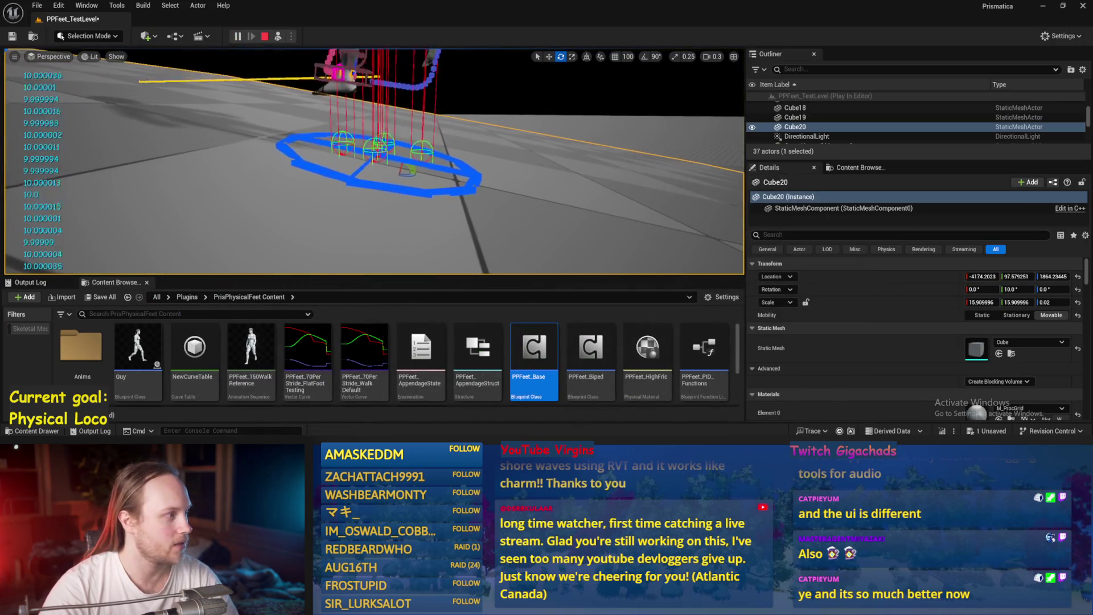
# - Reopen PPFeet_Base and select the Stride Progress, multiply, subtract and Clamp nodes near the Return Node
pyautogui.doubleClick(527, 376)
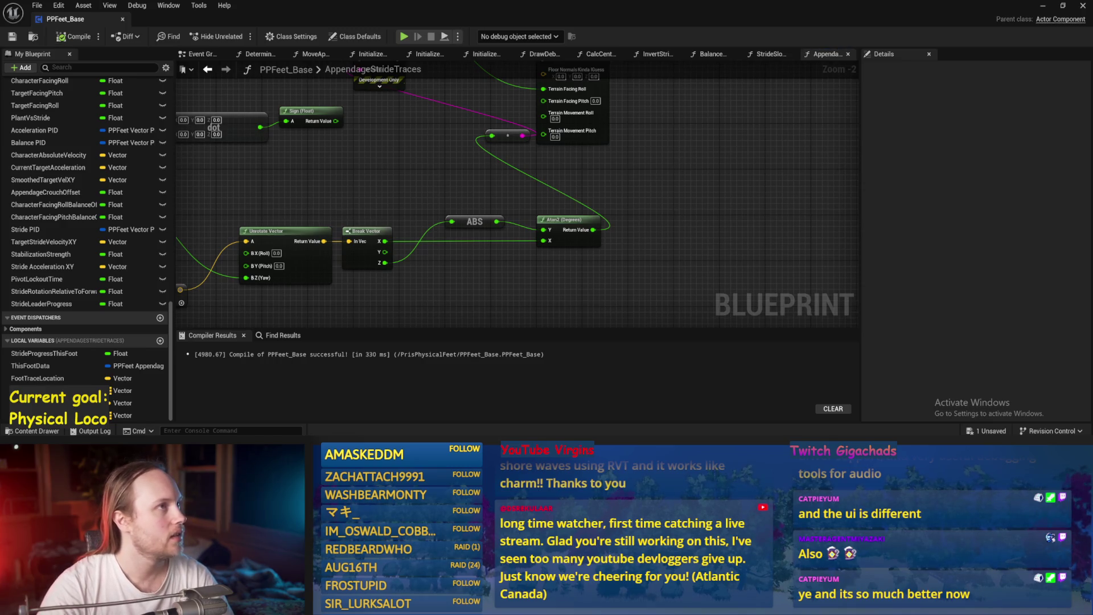
pyautogui.moveTo(489, 210)
pyautogui.mouseDown()
pyautogui.moveTo(568, 206)
pyautogui.moveTo(595, 164)
pyautogui.mouseUp()
pyautogui.scroll(-2, 595, 164)
pyautogui.moveTo(670, 213)
pyautogui.mouseDown()
pyautogui.moveTo(462, 226)
pyautogui.moveTo(546, 244)
pyautogui.moveTo(683, 222)
pyautogui.moveTo(470, 291)
pyautogui.moveTo(455, 284)
pyautogui.moveTo(468, 258)
pyautogui.moveTo(624, 139)
pyautogui.moveTo(542, 228)
pyautogui.moveTo(470, 192)
pyautogui.mouseUp()
pyautogui.scroll(1, 476, 223)
pyautogui.scroll(1, 470, 290)
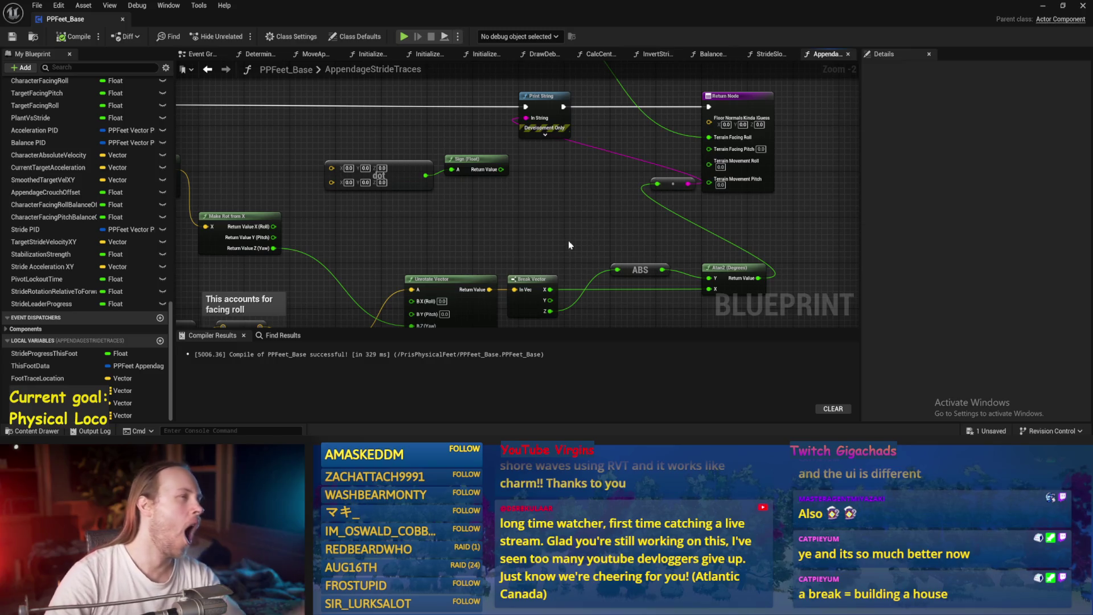
pyautogui.scroll(2, 568, 244)
# - Wire Break Vector X into ABS, ABS into Atan2 Y, and Break Vector Z into Atan2 X, then save
pyautogui.moveTo(485, 261)
pyautogui.mouseDown()
pyautogui.moveTo(595, 238)
pyautogui.moveTo(568, 232)
pyautogui.mouseUp()
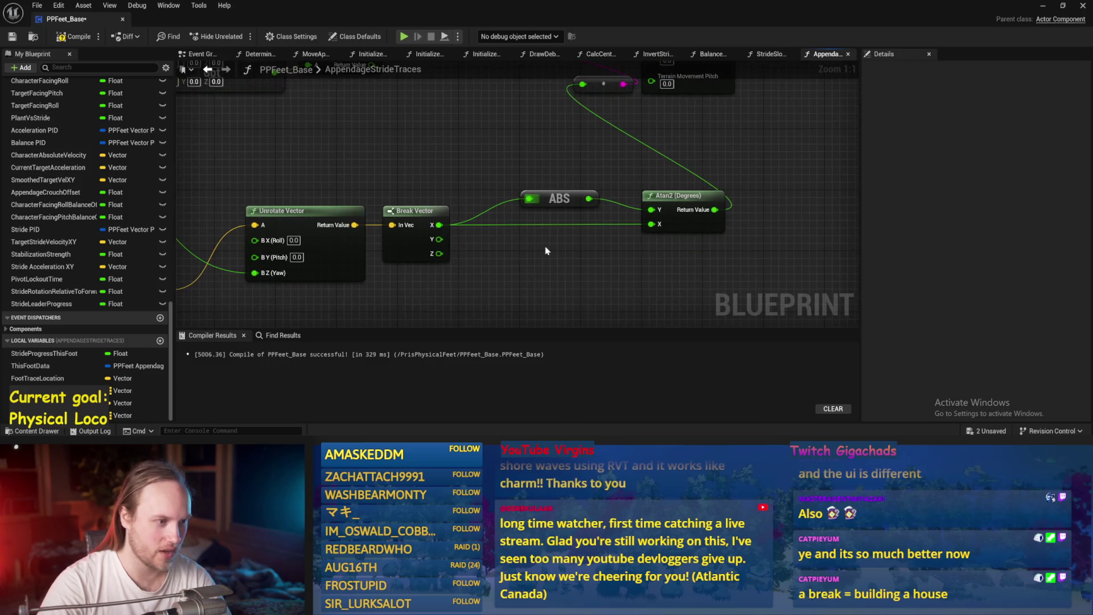
pyautogui.moveTo(437, 254); pyautogui.dragTo(650, 224)
pyautogui.moveTo(471, 146); pyautogui.dragTo(23, 162)
pyautogui.moveTo(298, 339)
pyautogui.mouseDown()
pyautogui.moveTo(189, 302)
pyautogui.moveTo(559, 263)
pyautogui.mouseUp()
pyautogui.moveTo(381, 236); pyautogui.dragTo(602, 274)
pyautogui.moveTo(471, 231); pyautogui.dragTo(684, 202)
pyautogui.moveTo(620, 179)
pyautogui.mouseDown()
pyautogui.moveTo(683, 188)
pyautogui.moveTo(560, 171)
pyautogui.mouseUp()
pyautogui.hotkey('ctrl', 's')
# - Run a play test with the ABS-fed Atan2 and stop it
pyautogui.moveTo(802, 191)
pyautogui.mouseDown()
pyautogui.moveTo(716, 212)
pyautogui.moveTo(715, 199)
pyautogui.mouseUp()
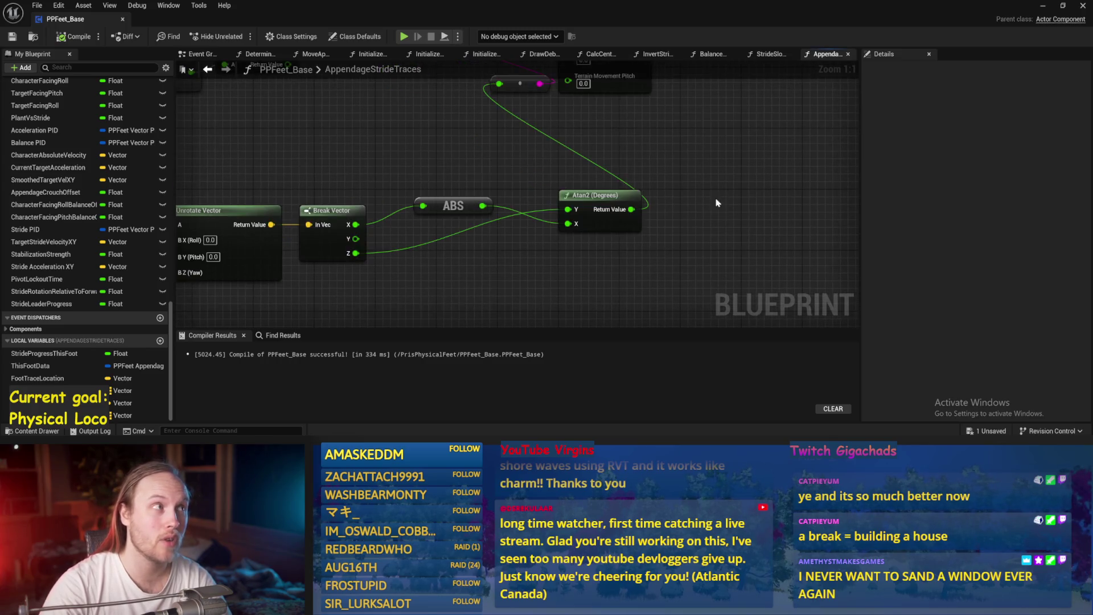
pyautogui.scroll(-2, 709, 202)
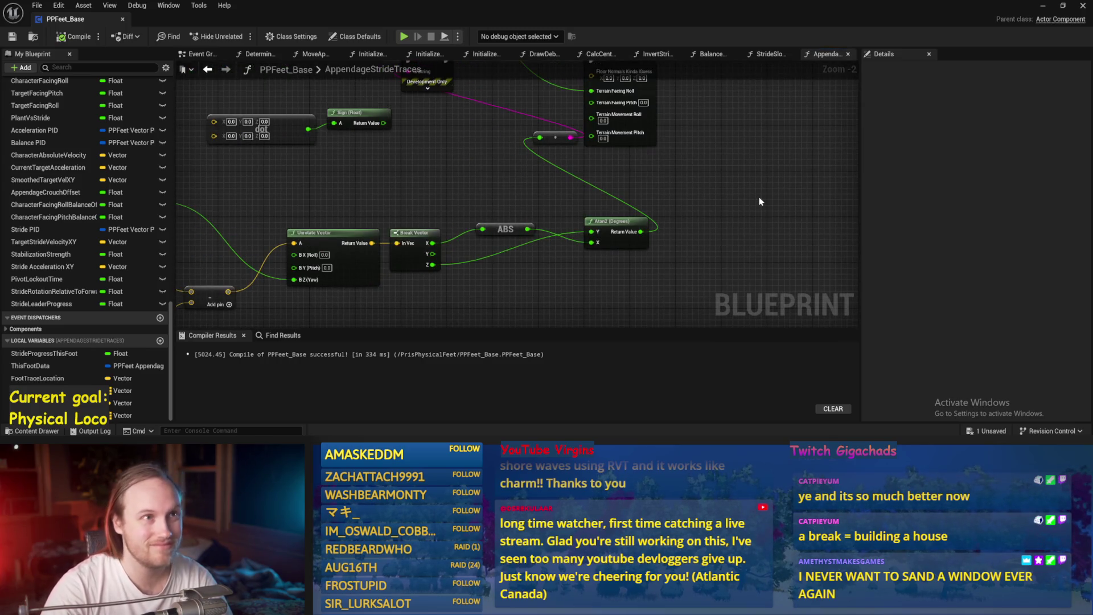
pyautogui.click(1044, 7)
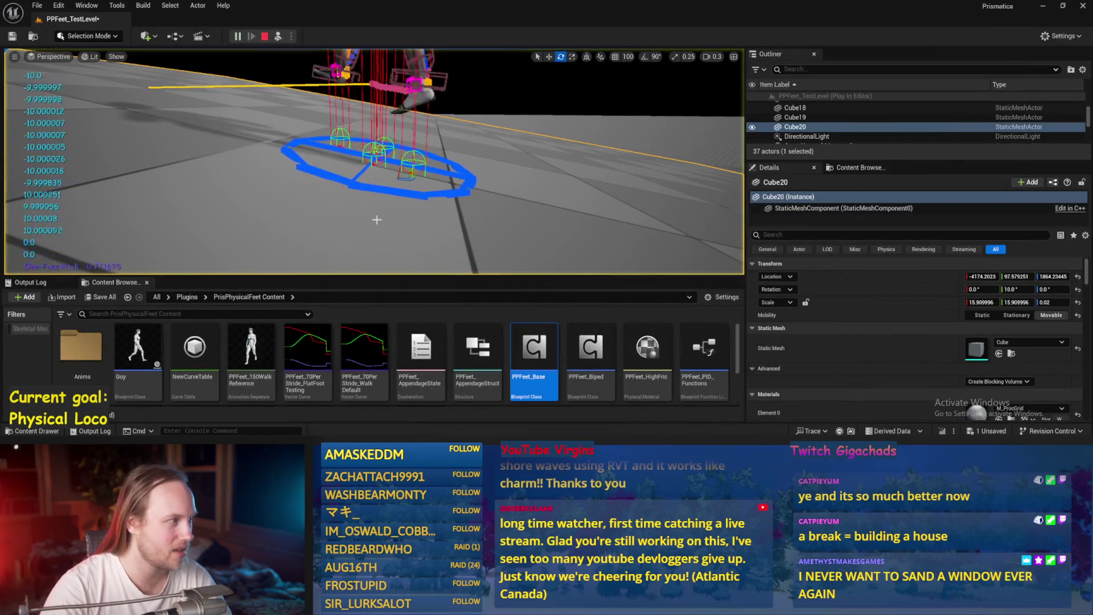
pyautogui.scroll(3, 291, 193)
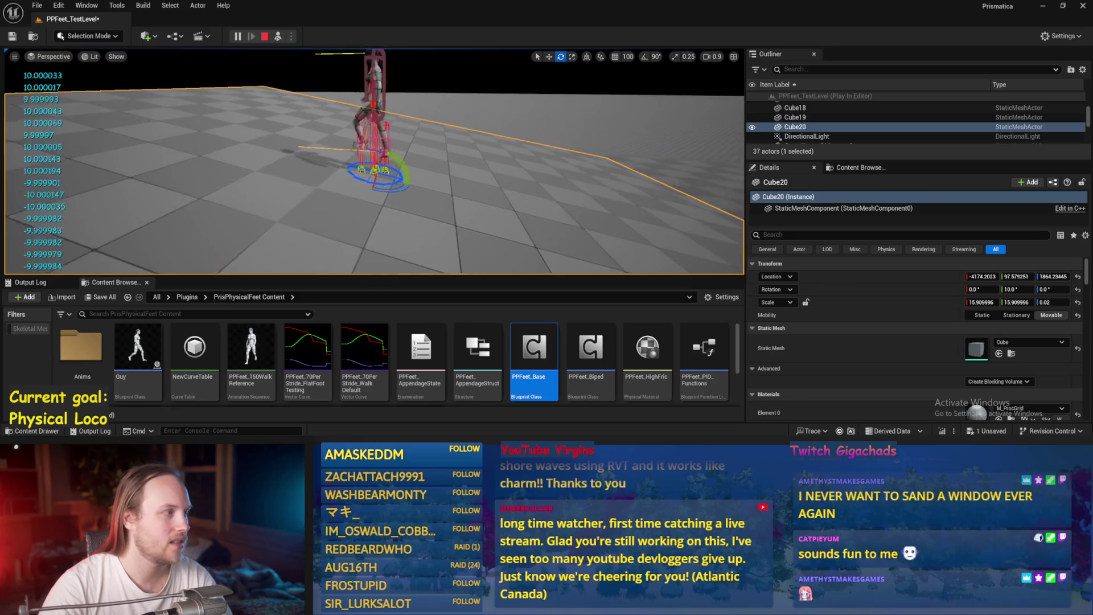
pyautogui.press('Escape')
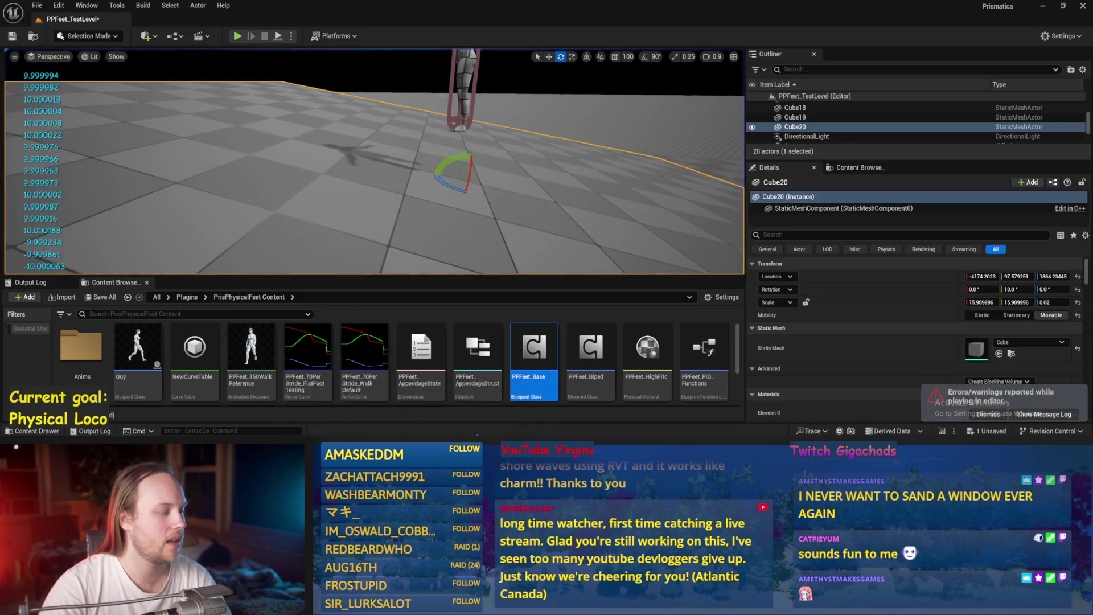
# - Reopen PPFeet_Base, save it, and shift the Atan2 node slightly left and down
pyautogui.doubleClick(534, 347)
pyautogui.hotkey('ctrl', 's')
pyautogui.moveTo(722, 238); pyautogui.dragTo(678, 243)
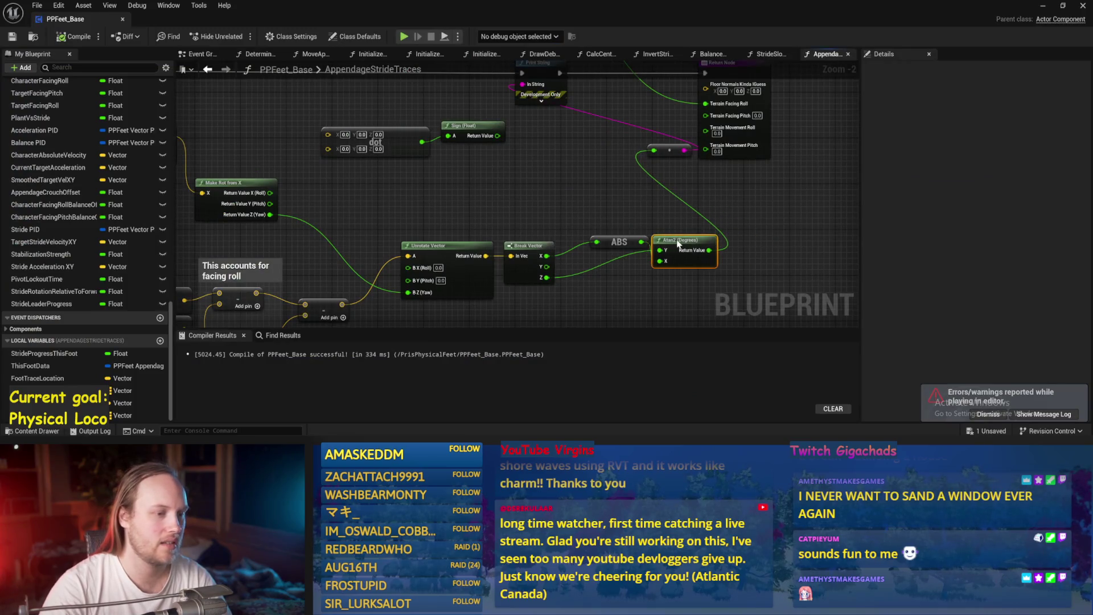
# - Add a Get Abs 2D node, delete it again, and save the blueprint
pyautogui.rightClick(539, 188)
pyautogui.write('abs 2d')
pyautogui.press('Return')
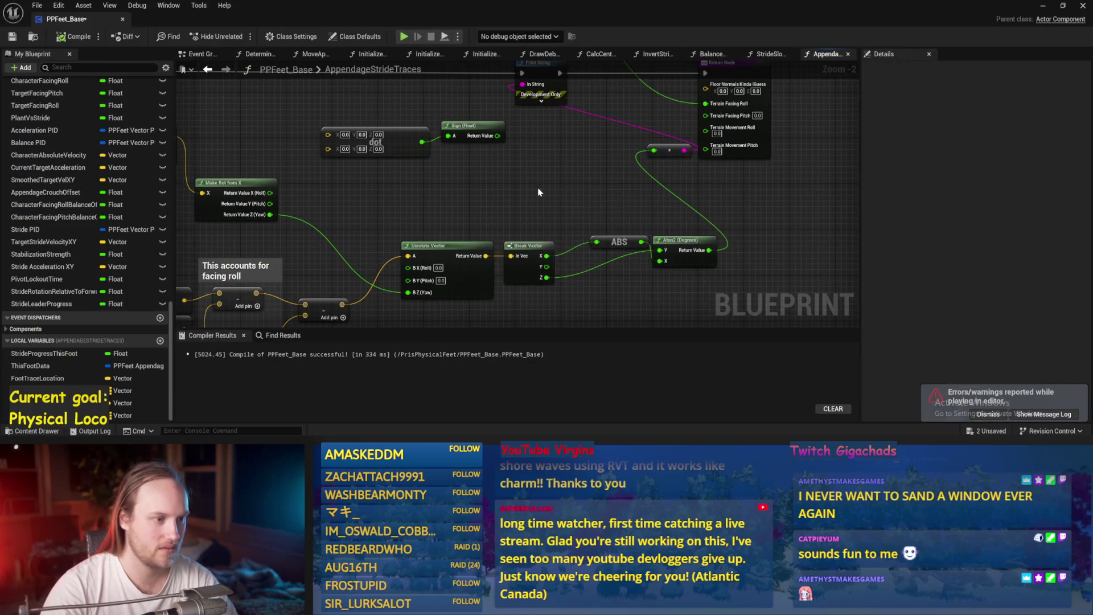
pyautogui.press('Delete')
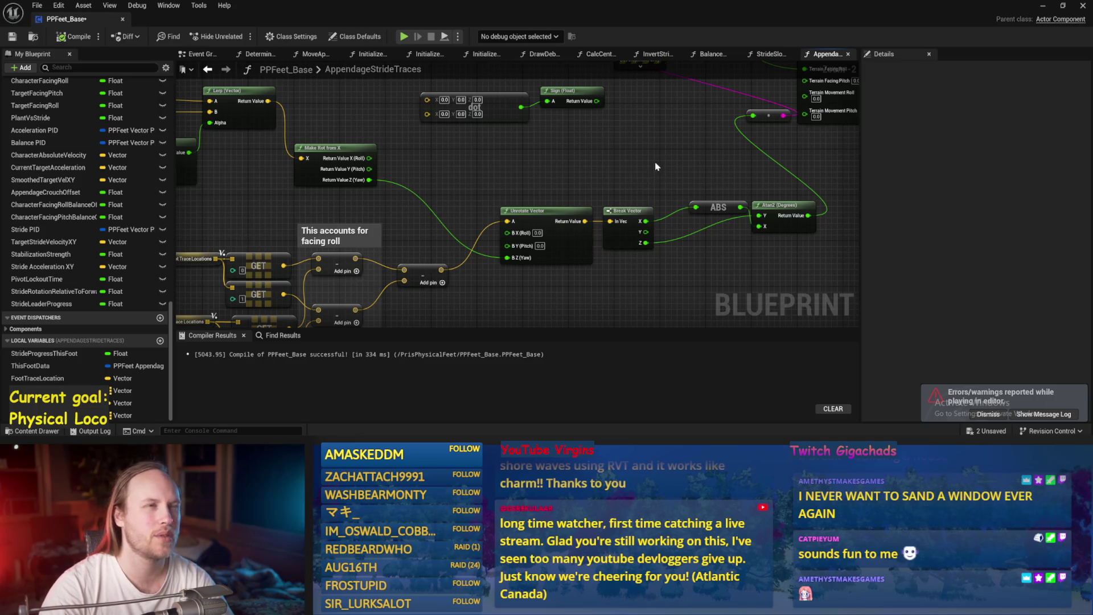
pyautogui.hotkey('ctrl', 's')
# - Move the ABS and Atan2 nodes slightly left and save
pyautogui.moveTo(840, 203); pyautogui.dragTo(770, 201)
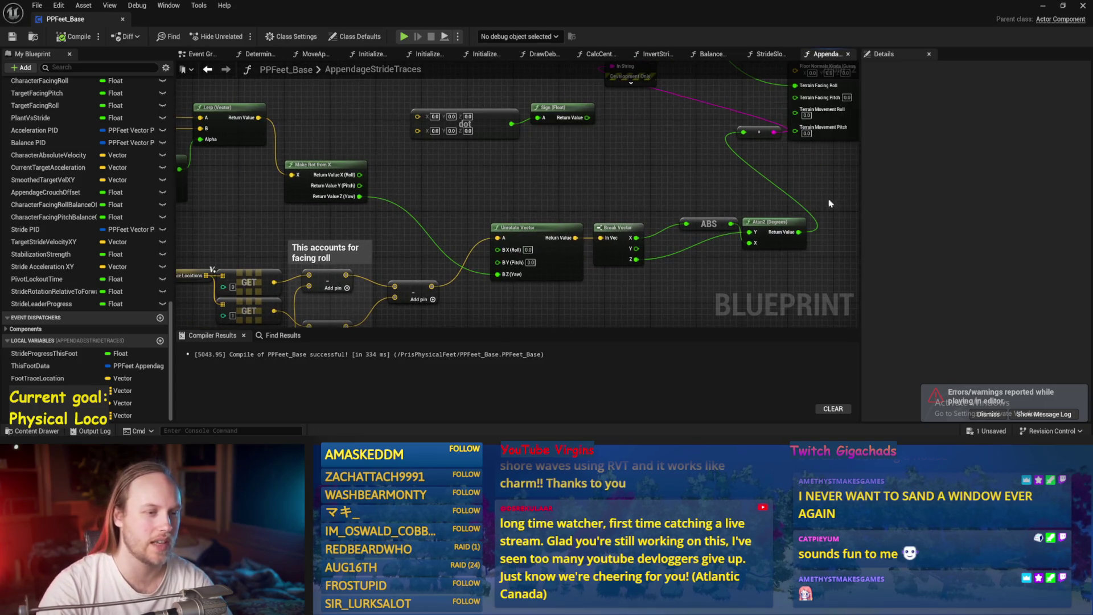
pyautogui.moveTo(715, 226)
pyautogui.mouseDown()
pyautogui.moveTo(687, 234)
pyautogui.moveTo(686, 221)
pyautogui.moveTo(691, 231)
pyautogui.moveTo(648, 236)
pyautogui.moveTo(647, 290)
pyautogui.mouseUp()
pyautogui.hotkey('ctrl', 's')
# - Move the Return Node right, place Print String beside it, then save and compile
pyautogui.moveTo(648, 236); pyautogui.dragTo(601, 290)
pyautogui.moveTo(599, 138); pyautogui.dragTo(737, 140)
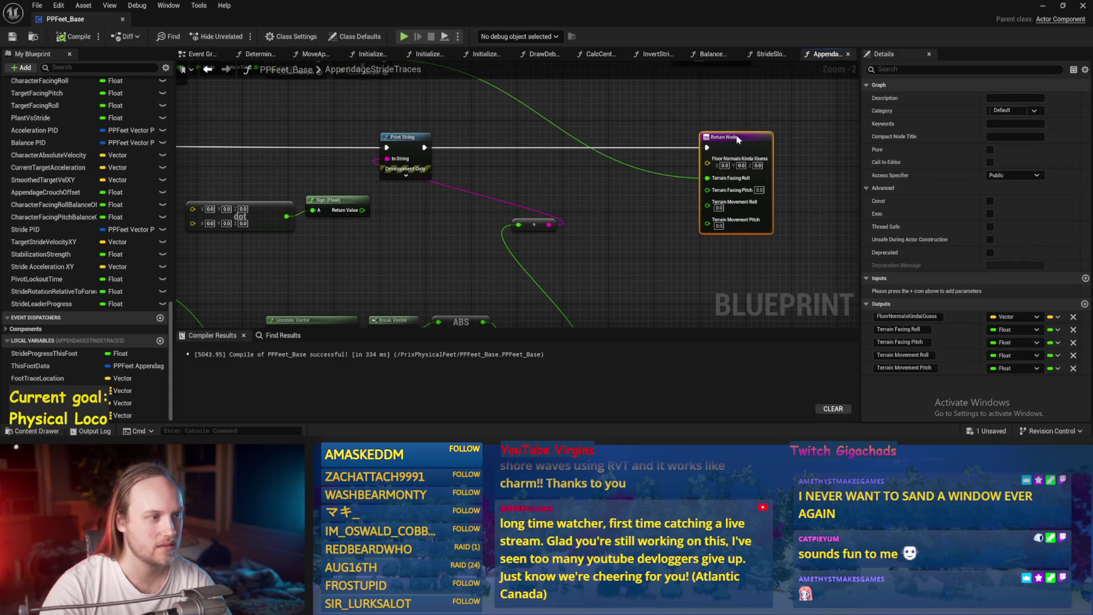
pyautogui.moveTo(396, 144); pyautogui.dragTo(648, 144)
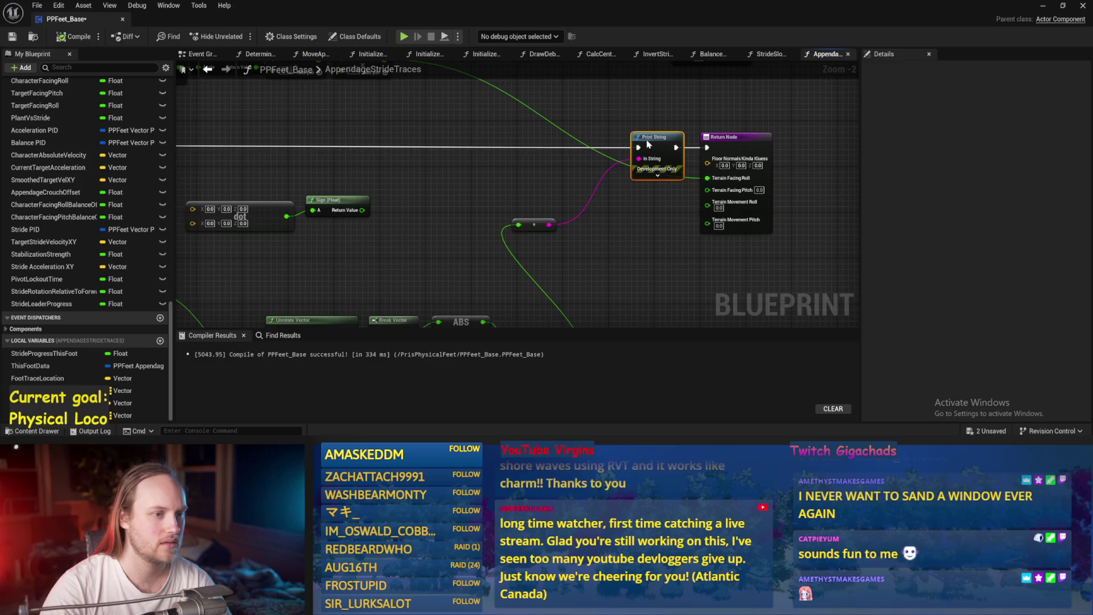
pyautogui.moveTo(584, 160); pyautogui.dragTo(545, 185)
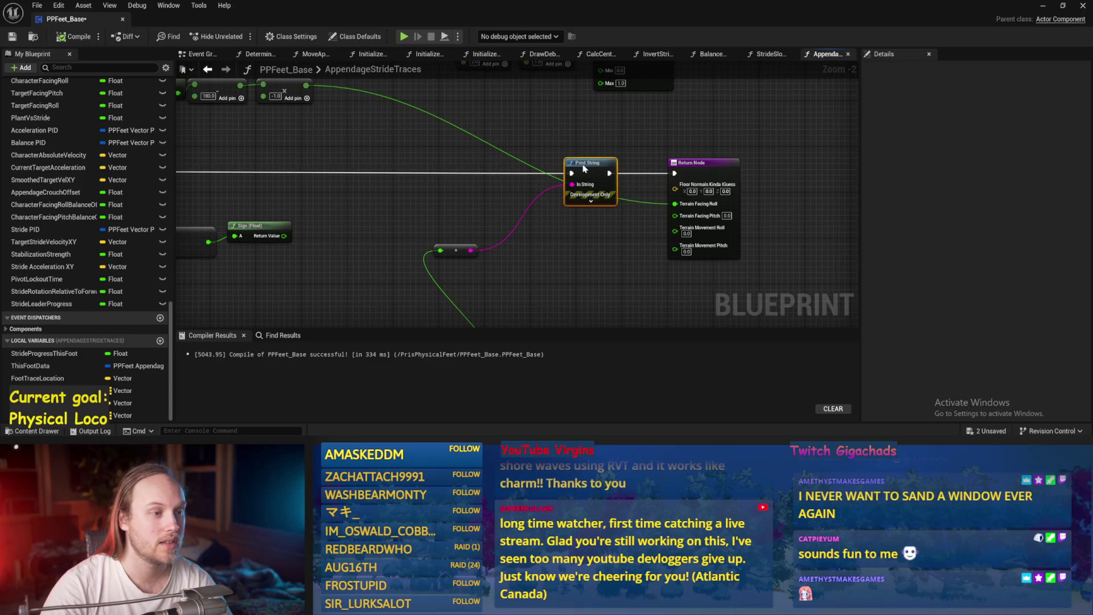
pyautogui.hotkey('ctrl', 's')
pyautogui.click(62, 36)
# - Place the reroute node just below Print String, then save and compile
pyautogui.moveTo(569, 187); pyautogui.dragTo(712, 153)
pyautogui.hotkey('ctrl', 's')
pyautogui.click(526, 166)
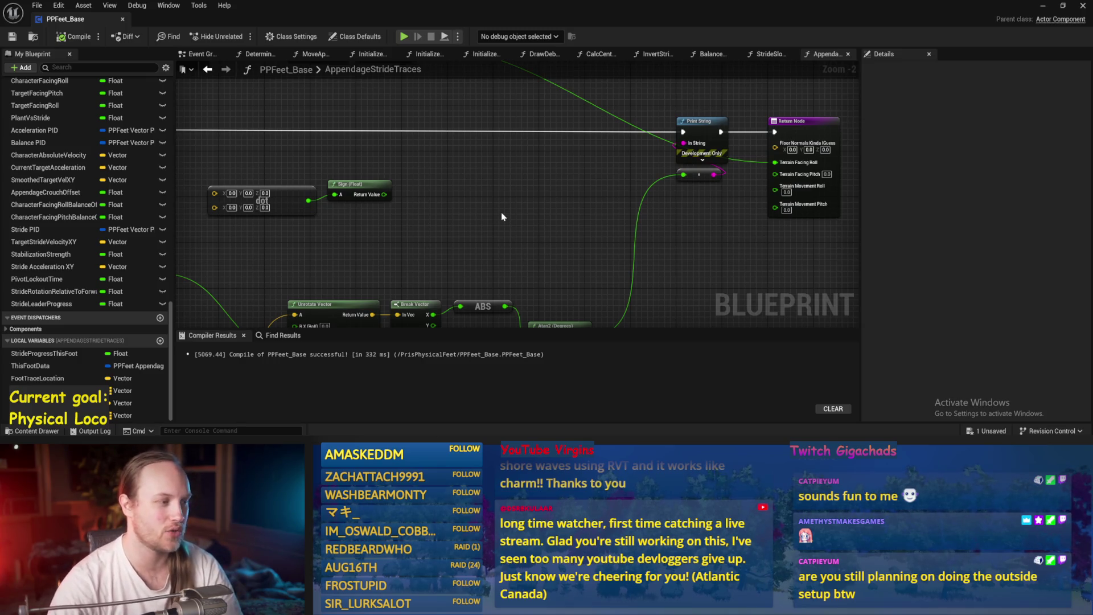
# - Delete the dot and Sign nodes, then save and compile PPFeet_Base
pyautogui.moveTo(483, 126); pyautogui.dragTo(223, 195)
pyautogui.press('Delete')
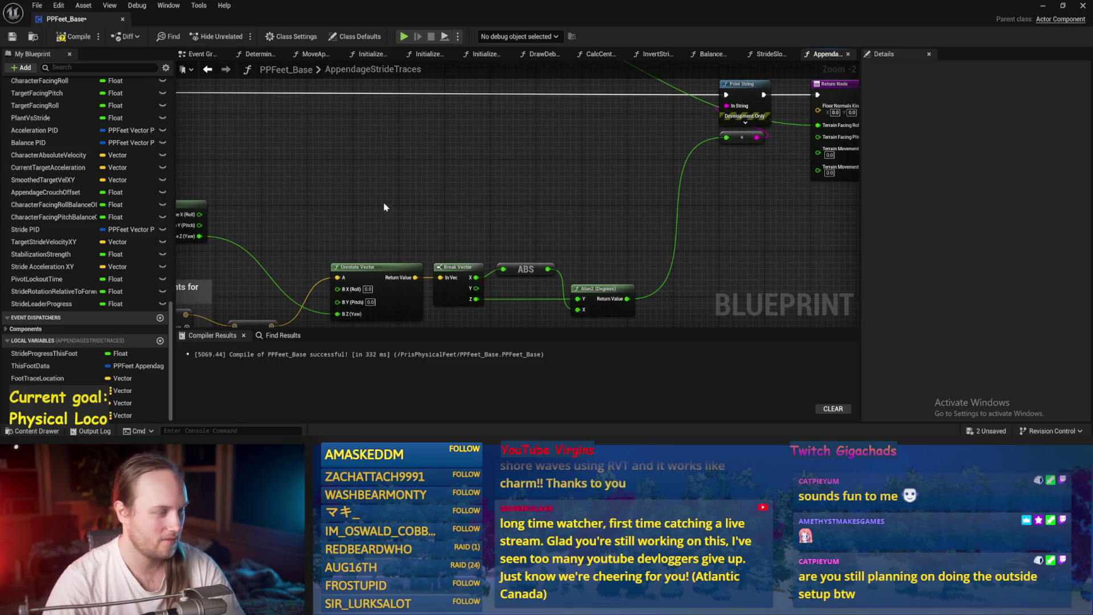
pyautogui.hotkey('ctrl', 's')
pyautogui.click(76, 37)
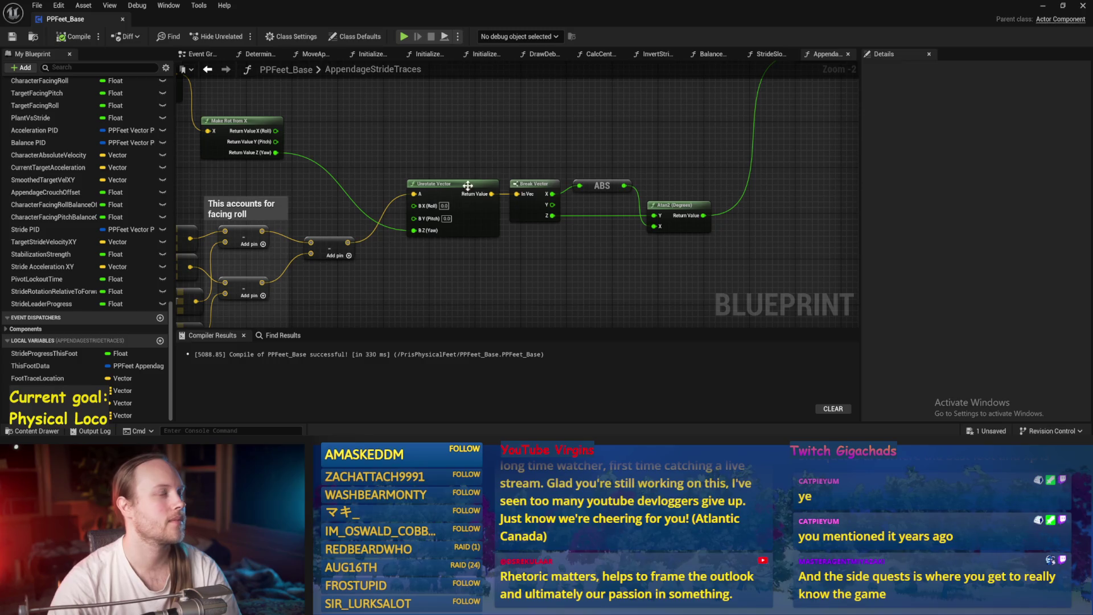
# - Recompile PPFeet_Base and review the Print String, Return, ABS and Atan2 nodes
pyautogui.moveTo(441, 172); pyautogui.dragTo(427, 189)
pyautogui.moveTo(581, 161)
pyautogui.mouseDown()
pyautogui.moveTo(726, 174)
pyautogui.moveTo(641, 231)
pyautogui.mouseUp()
pyautogui.moveTo(553, 214); pyautogui.dragTo(644, 228)
pyautogui.click(72, 39)
pyautogui.moveTo(542, 268)
pyautogui.mouseDown()
pyautogui.moveTo(608, 167)
pyautogui.moveTo(566, 174)
pyautogui.moveTo(558, 213)
pyautogui.moveTo(556, 159)
pyautogui.mouseUp()
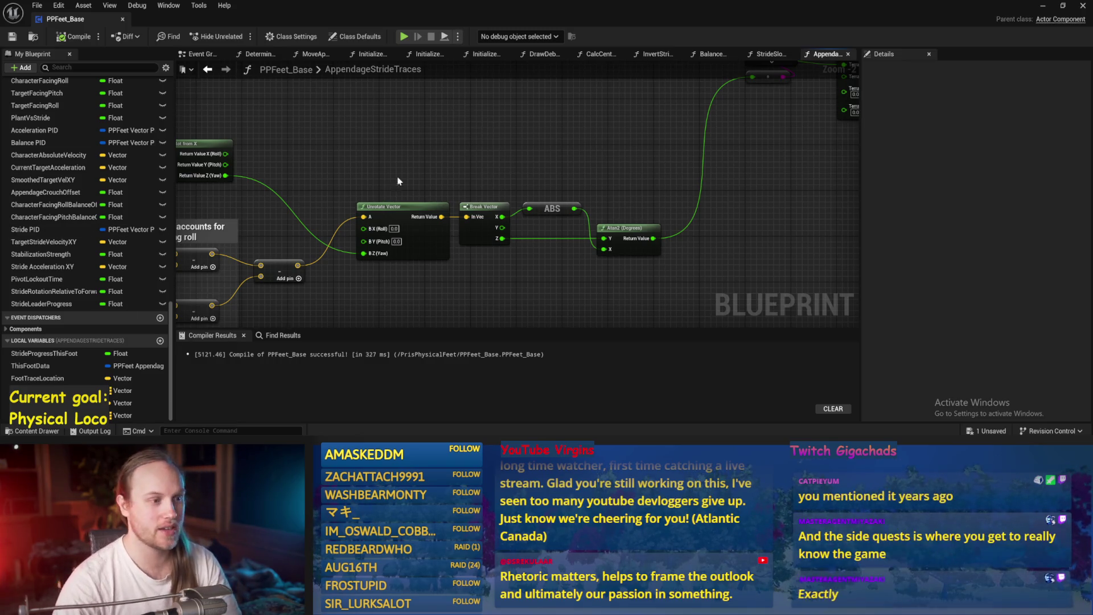
pyautogui.moveTo(397, 187); pyautogui.dragTo(414, 217)
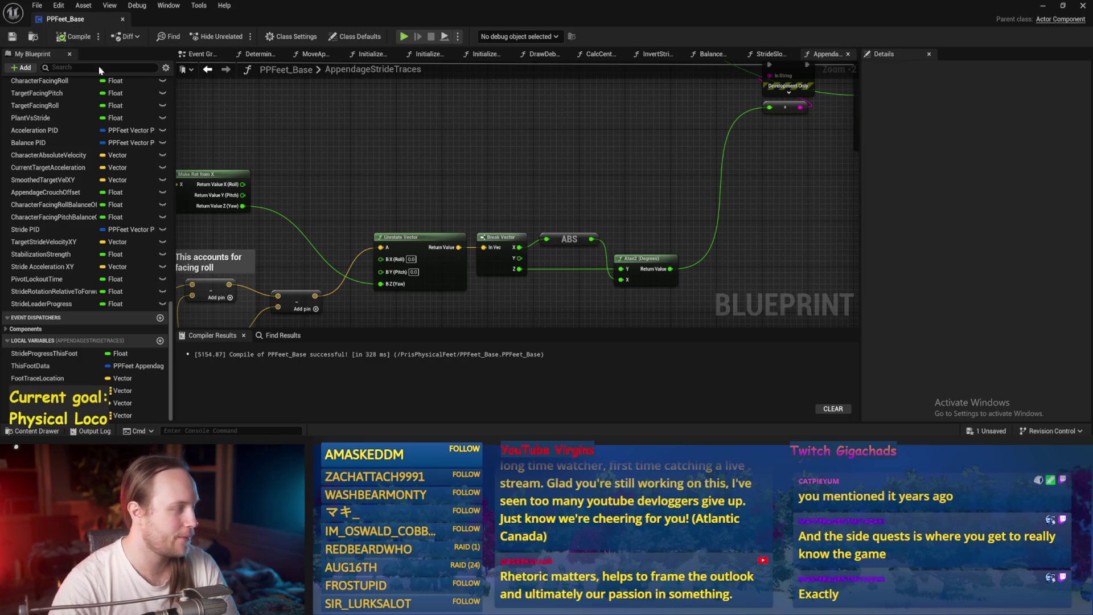
pyautogui.scroll(-1, 415, 190)
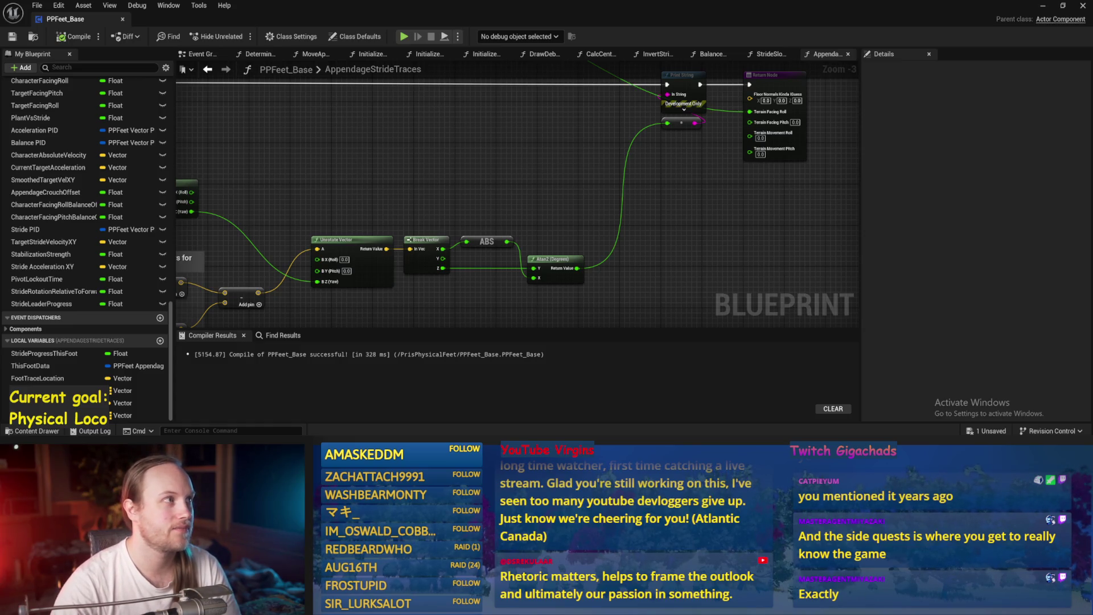
pyautogui.moveTo(603, 227); pyautogui.dragTo(558, 228)
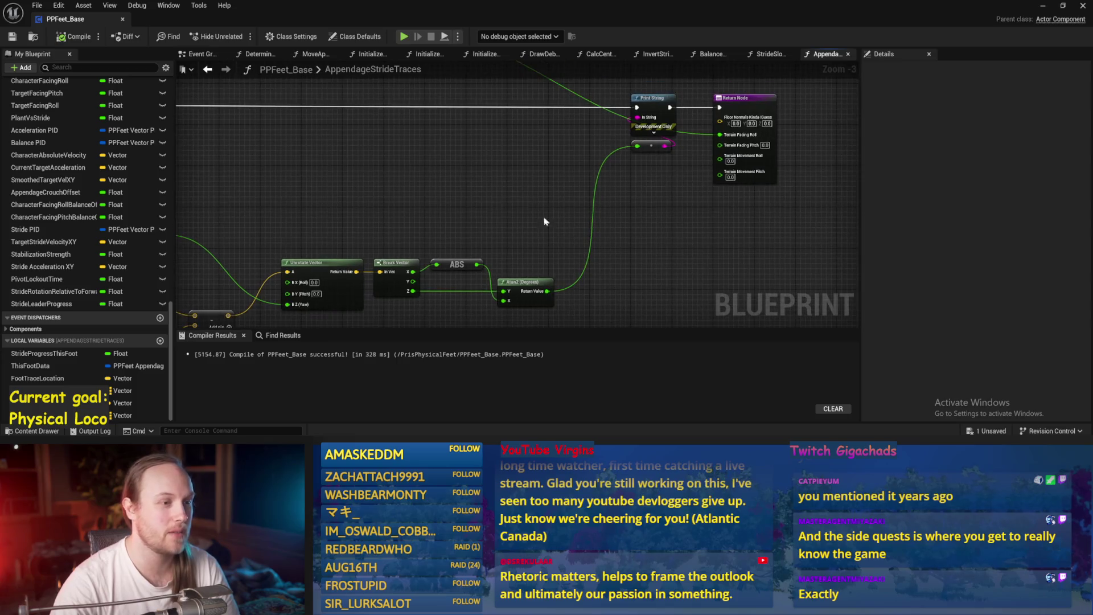
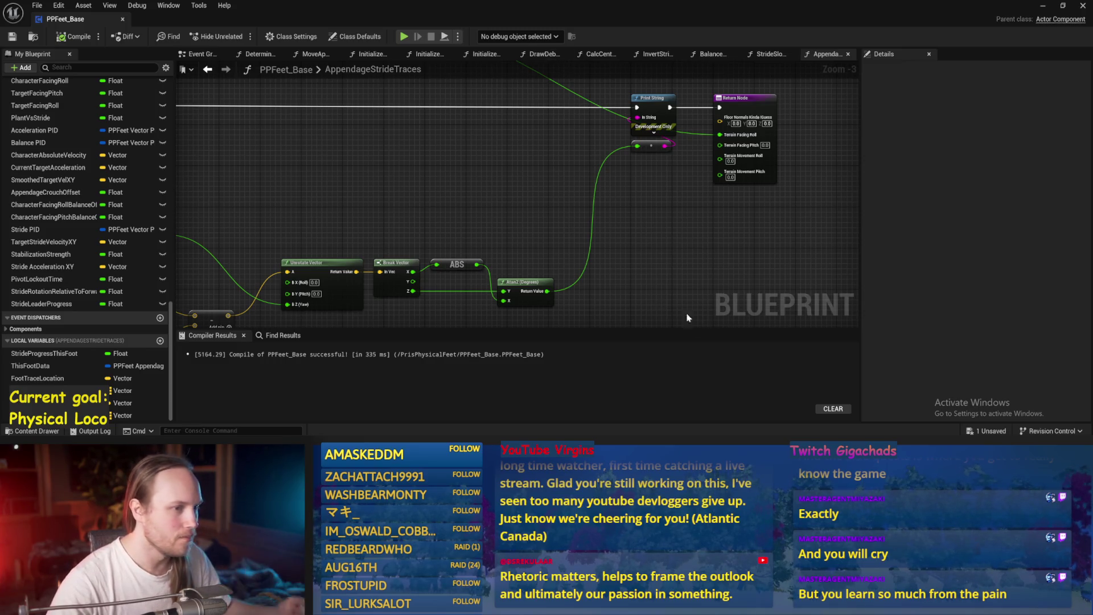
# - Add a Sign (Float) node fed from Break Vector's Z output
pyautogui.moveTo(188, 161)
pyautogui.mouseDown()
pyautogui.moveTo(267, 98)
pyautogui.moveTo(421, 97)
pyautogui.moveTo(447, 85)
pyautogui.moveTo(631, 153)
pyautogui.mouseUp()
pyautogui.moveTo(613, 232)
pyautogui.mouseDown()
pyautogui.moveTo(502, 256)
pyautogui.moveTo(483, 235)
pyautogui.moveTo(499, 147)
pyautogui.mouseUp()
pyautogui.write('sign')
pyautogui.press('Return')
pyautogui.moveTo(596, 147); pyautogui.dragTo(476, 156)
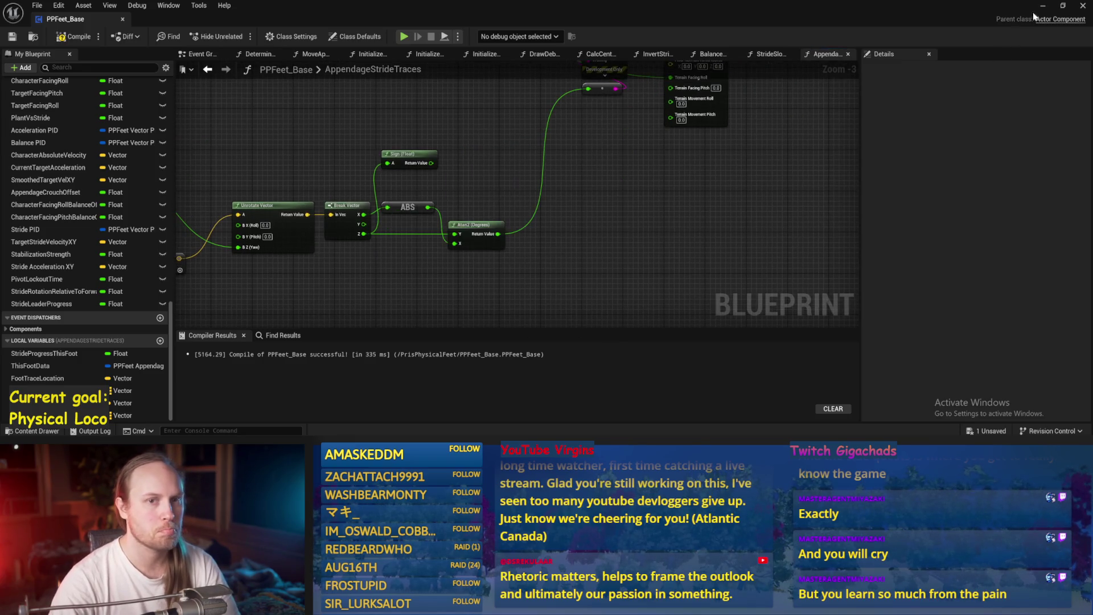
# - Stop the running play session and reopen the PPFeet_Base blueprint
pyautogui.click(1043, 6)
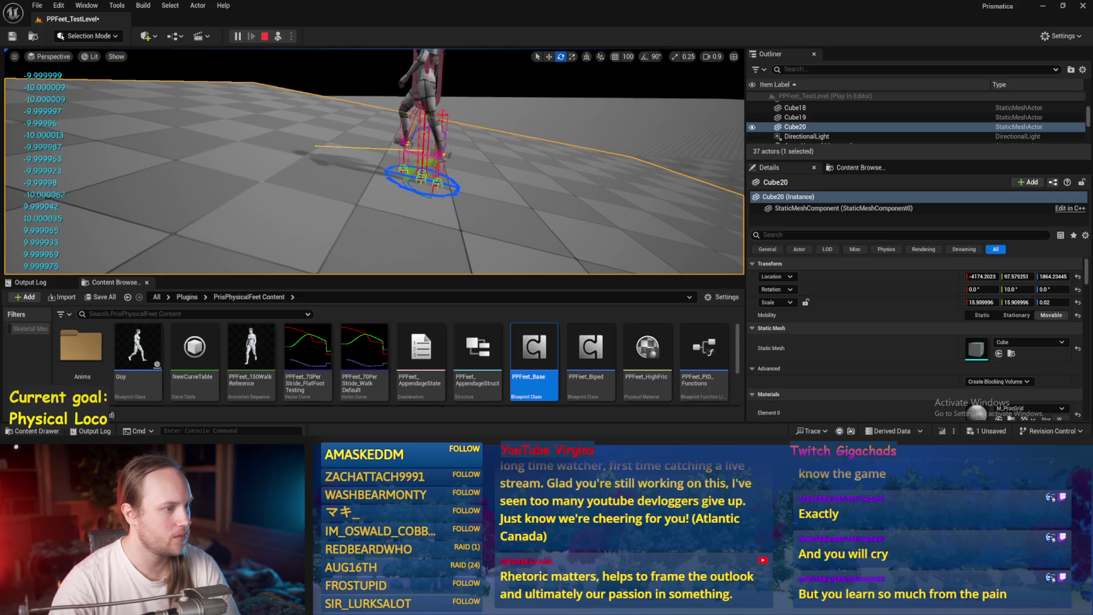
pyautogui.press('Escape')
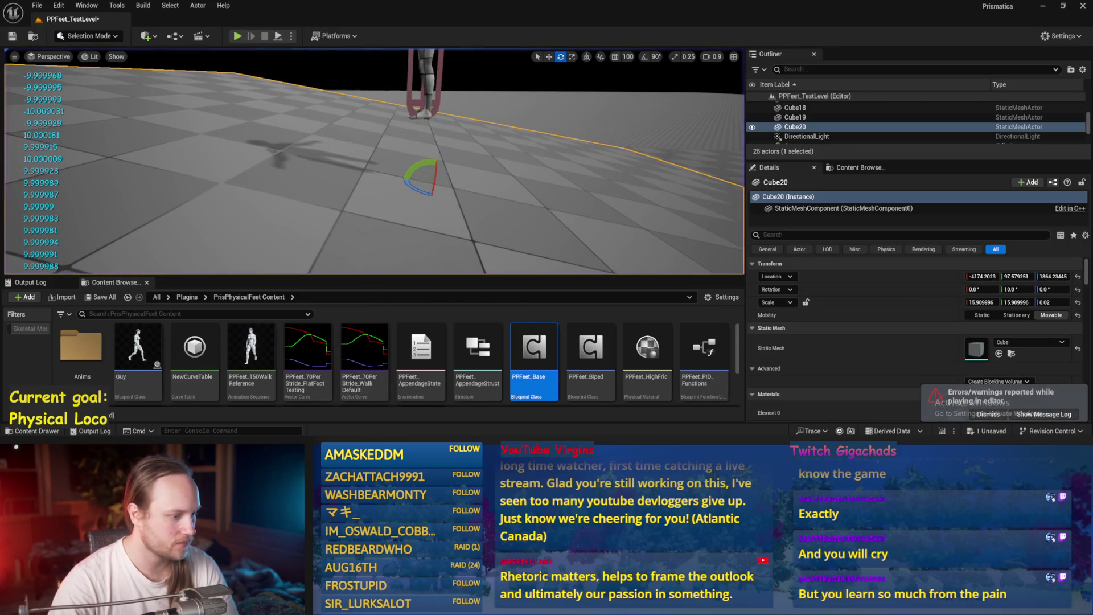
pyautogui.doubleClick(534, 353)
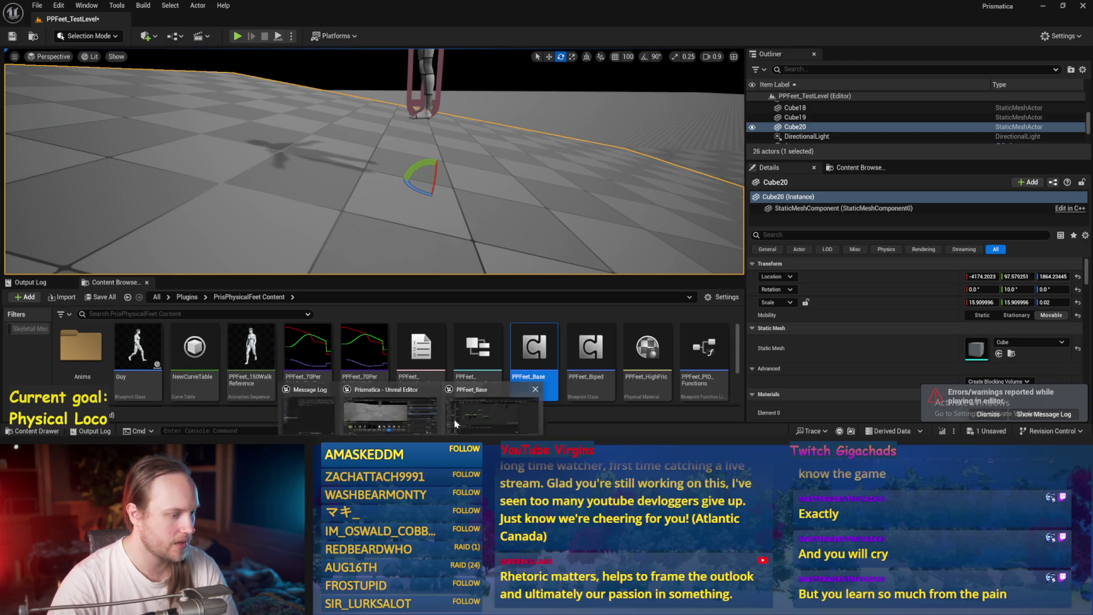
# - Multiply the Sign result by the Atan2 angle, compile and save, then start play
pyautogui.moveTo(450, 209)
pyautogui.mouseDown()
pyautogui.moveTo(622, 139)
pyautogui.moveTo(478, 180)
pyautogui.moveTo(503, 198)
pyautogui.mouseUp()
pyautogui.write('mul')
pyautogui.press('Return')
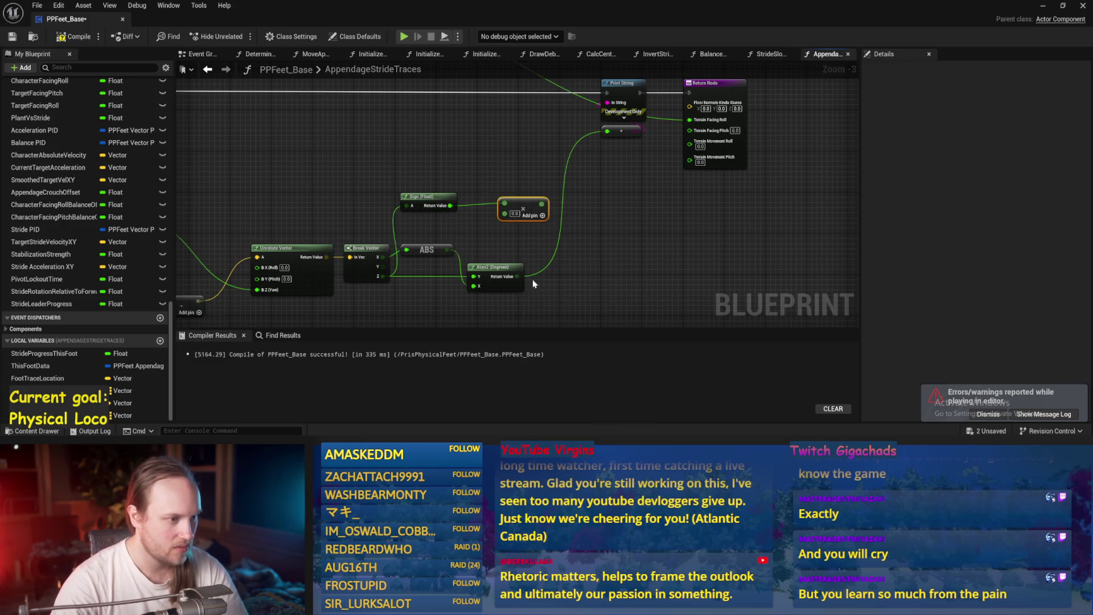
pyautogui.moveTo(517, 271)
pyautogui.mouseDown()
pyautogui.moveTo(504, 207)
pyautogui.moveTo(607, 126)
pyautogui.mouseUp()
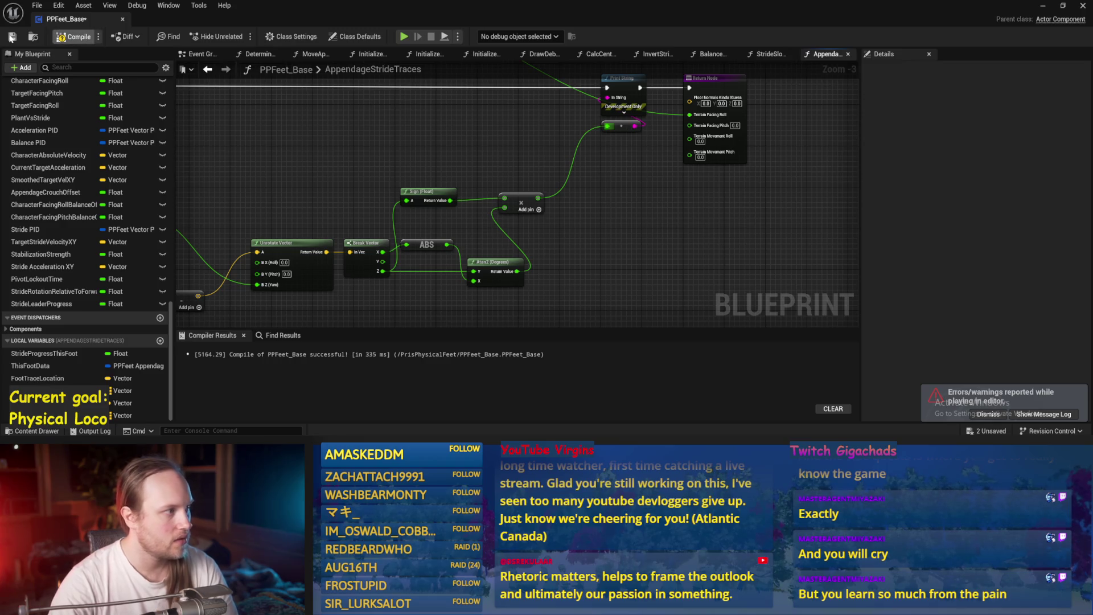
pyautogui.click(12, 36)
pyautogui.click(1043, 6)
pyautogui.click(279, 36)
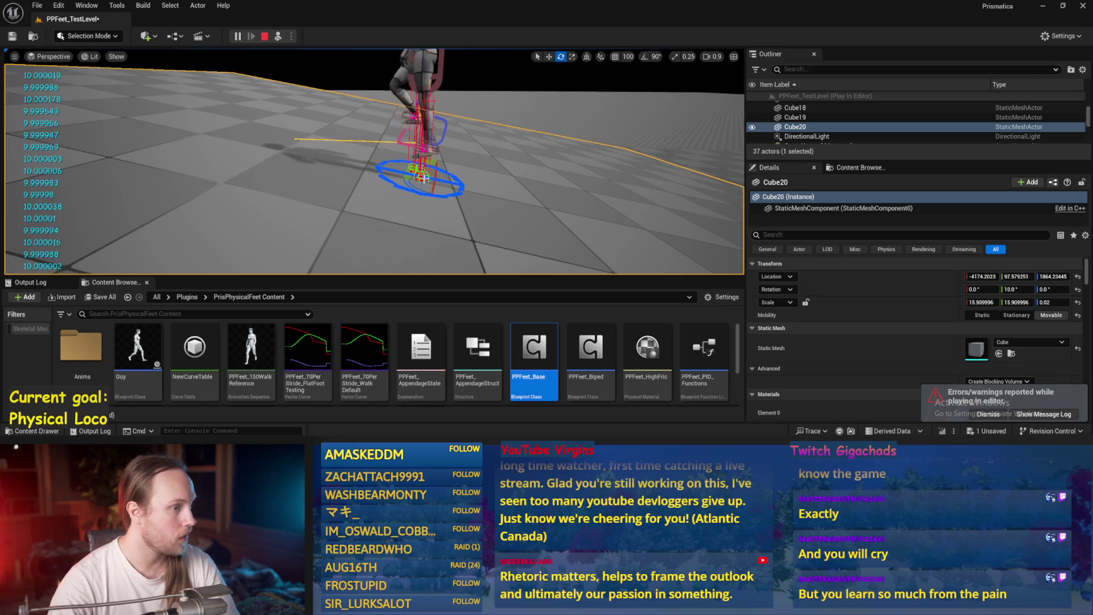
# - Tilt Cube20 to about -18, flat, 11, level, then 20 degrees, then select the test player
pyautogui.moveTo(414, 140)
pyautogui.mouseDown()
pyautogui.moveTo(395, 157)
pyautogui.moveTo(402, 152)
pyautogui.mouseUp()
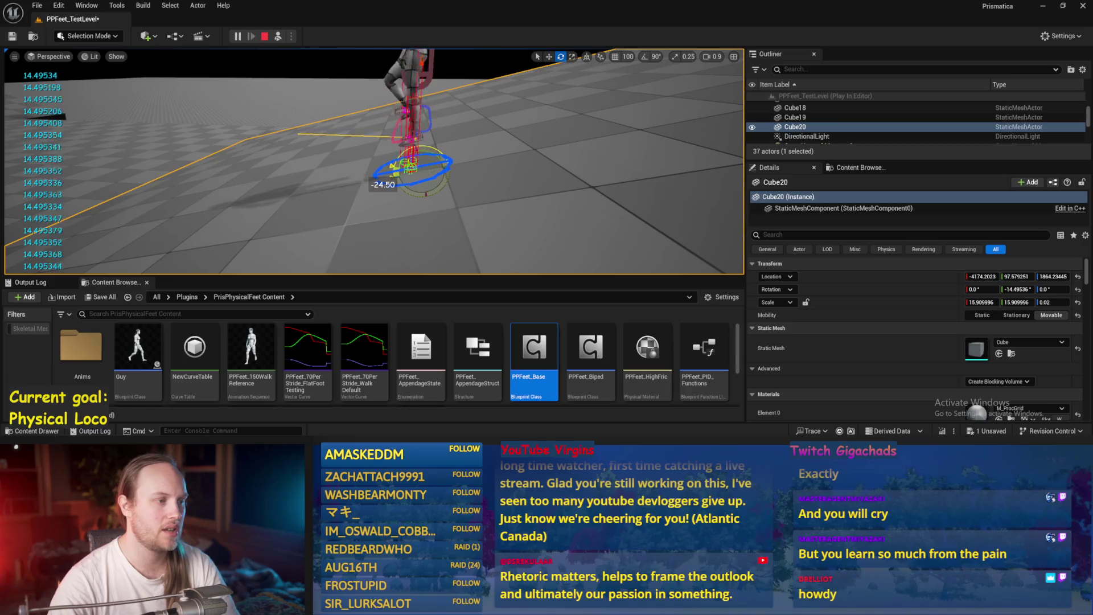
pyautogui.moveTo(382, 184); pyautogui.dragTo(381, 175)
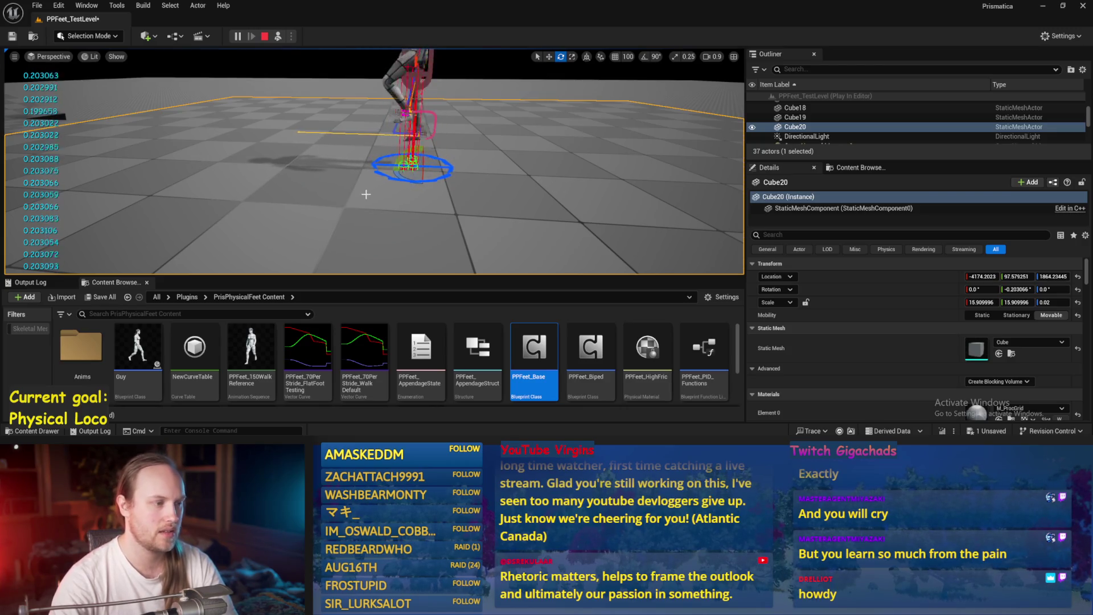
pyautogui.moveTo(405, 153)
pyautogui.mouseDown()
pyautogui.moveTo(380, 170)
pyautogui.moveTo(397, 167)
pyautogui.mouseUp()
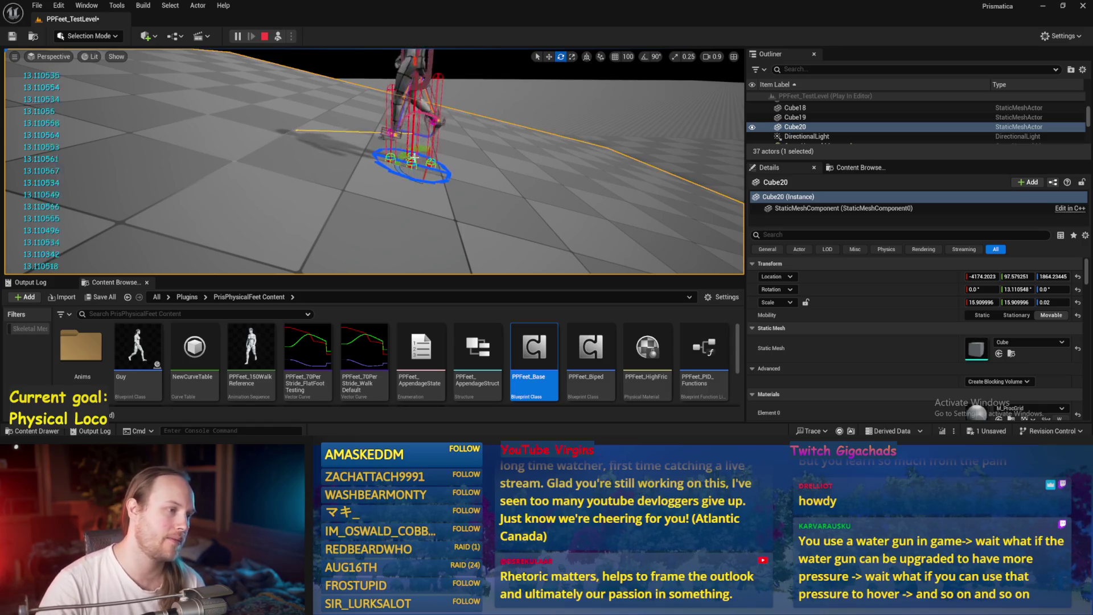
pyautogui.moveTo(410, 153)
pyautogui.mouseDown()
pyautogui.moveTo(400, 189)
pyautogui.moveTo(397, 166)
pyautogui.moveTo(395, 178)
pyautogui.mouseUp()
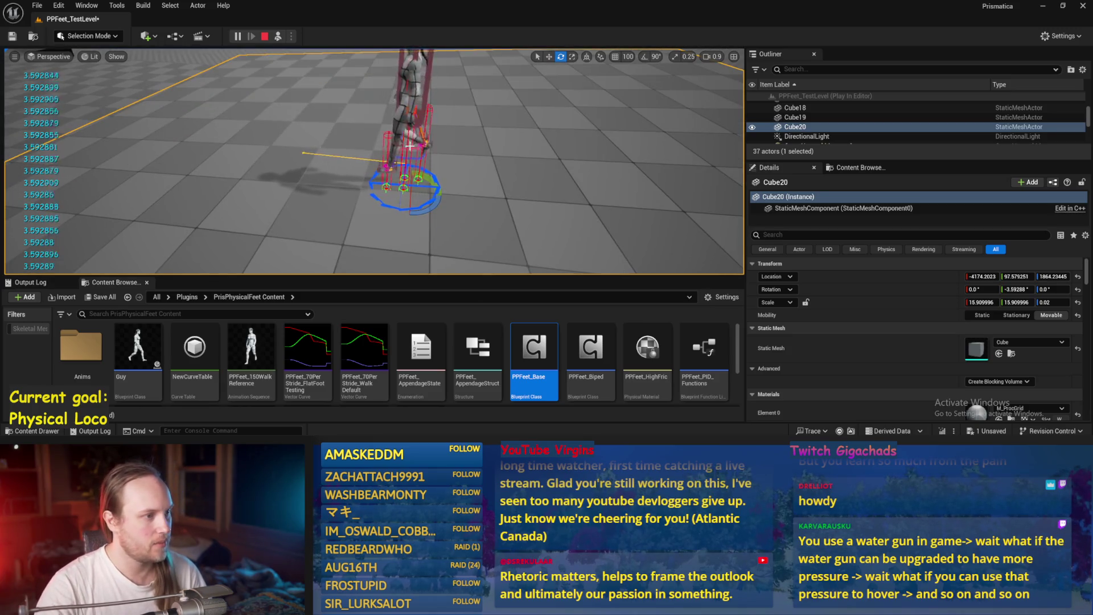
pyautogui.moveTo(427, 175); pyautogui.dragTo(429, 176)
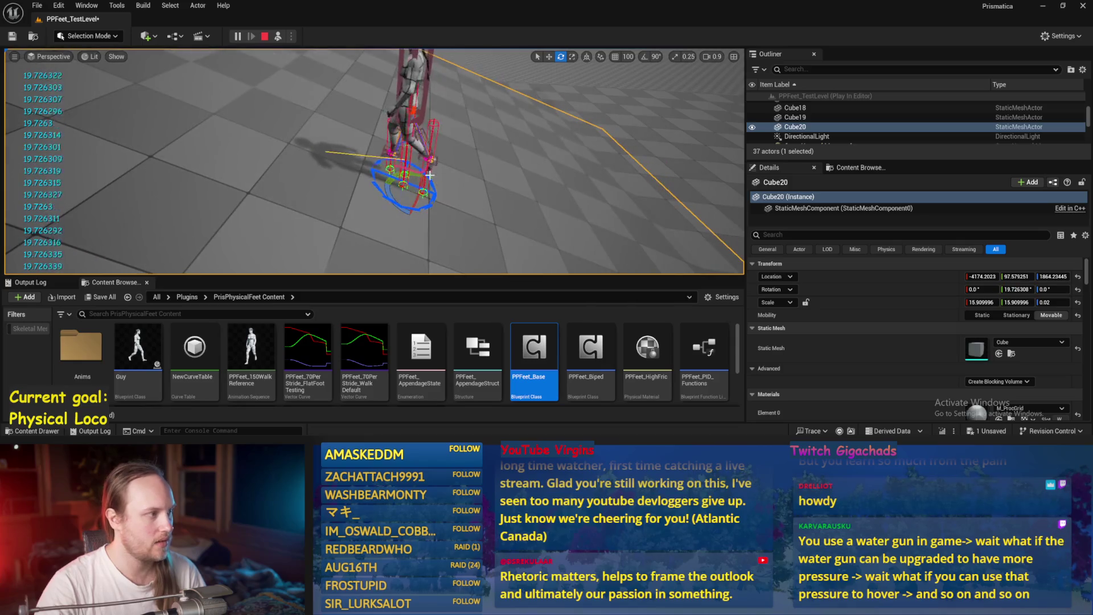
pyautogui.click(416, 86)
pyautogui.press('e')
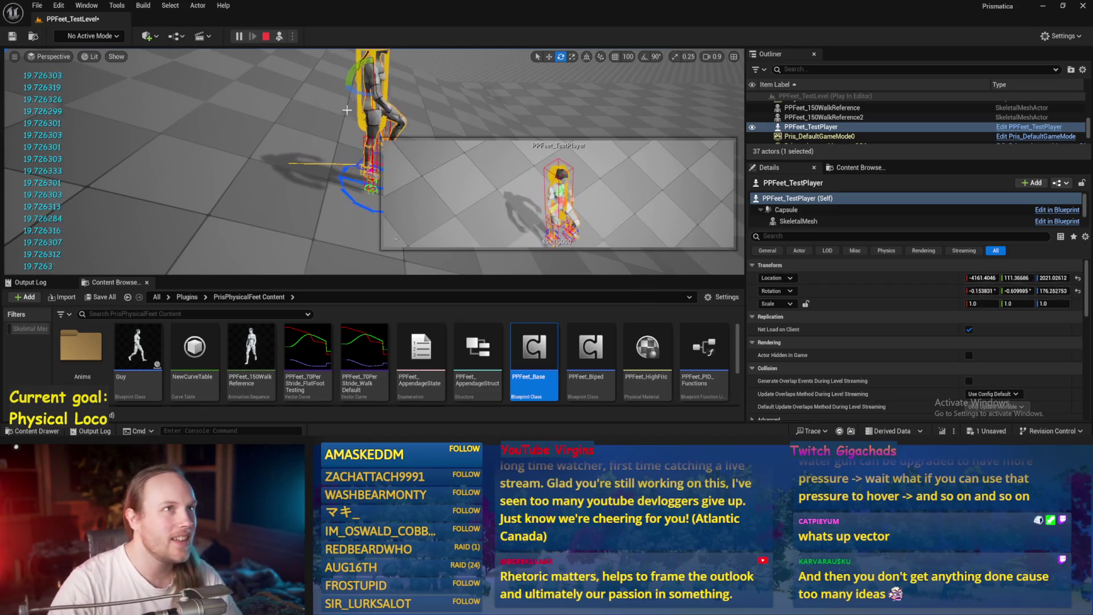
# - Stop the Play-In-Editor session with Esc
pyautogui.press('Escape')
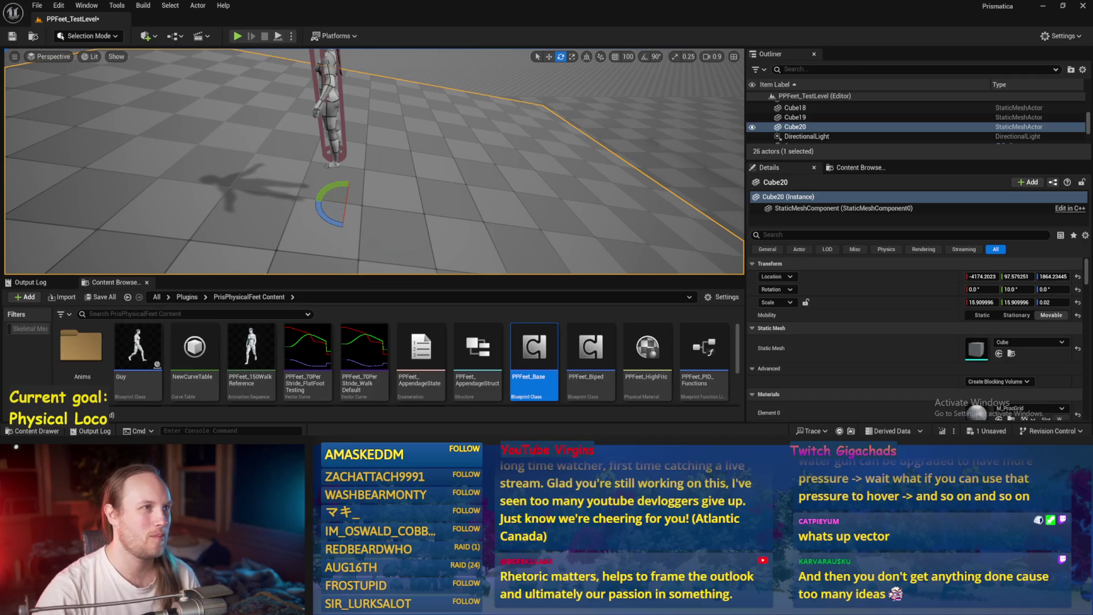
# - Reframe the viewport camera around the test character and switch to the Move tool
pyautogui.moveTo(241, 144); pyautogui.dragTo(226, 108)
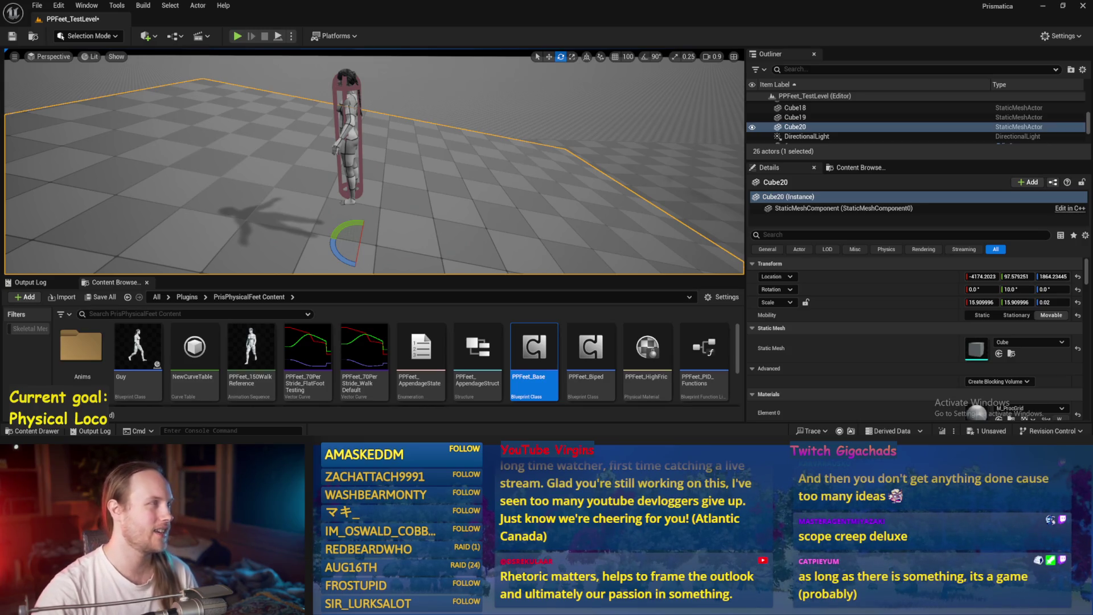
pyautogui.moveTo(227, 108); pyautogui.dragTo(226, 130)
pyautogui.moveTo(347, 121); pyautogui.dragTo(339, 112)
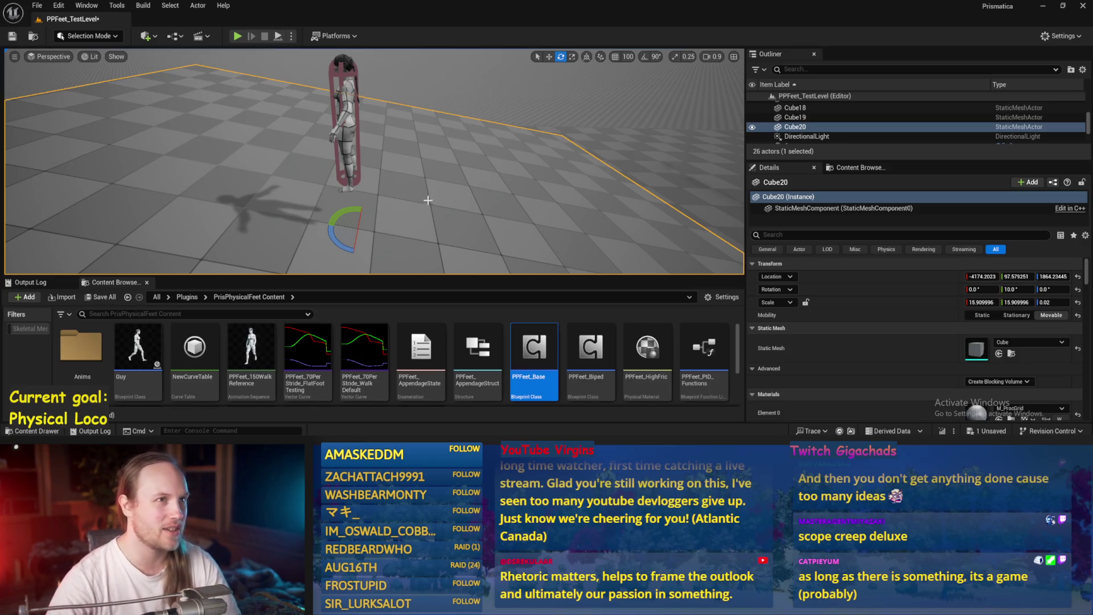
pyautogui.moveTo(428, 195)
pyautogui.mouseDown()
pyautogui.moveTo(353, 171)
pyautogui.moveTo(321, 143)
pyautogui.mouseUp()
pyautogui.scroll(3, 374, 165)
pyautogui.scroll(3, 374, 165)
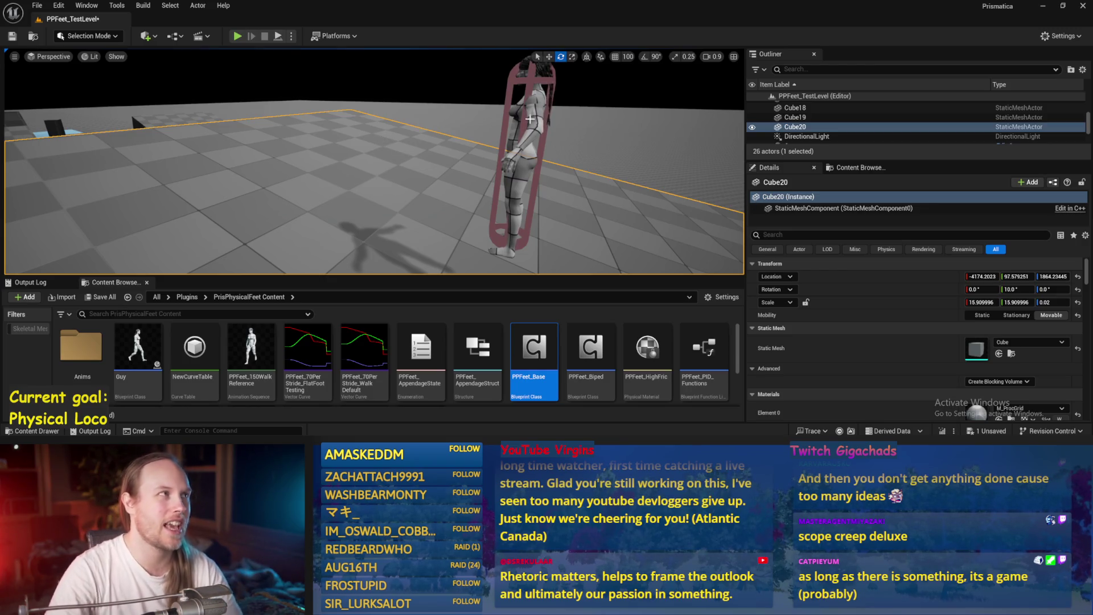
pyautogui.moveTo(529, 119)
pyautogui.mouseDown()
pyautogui.moveTo(544, 143)
pyautogui.moveTo(561, 137)
pyautogui.mouseUp()
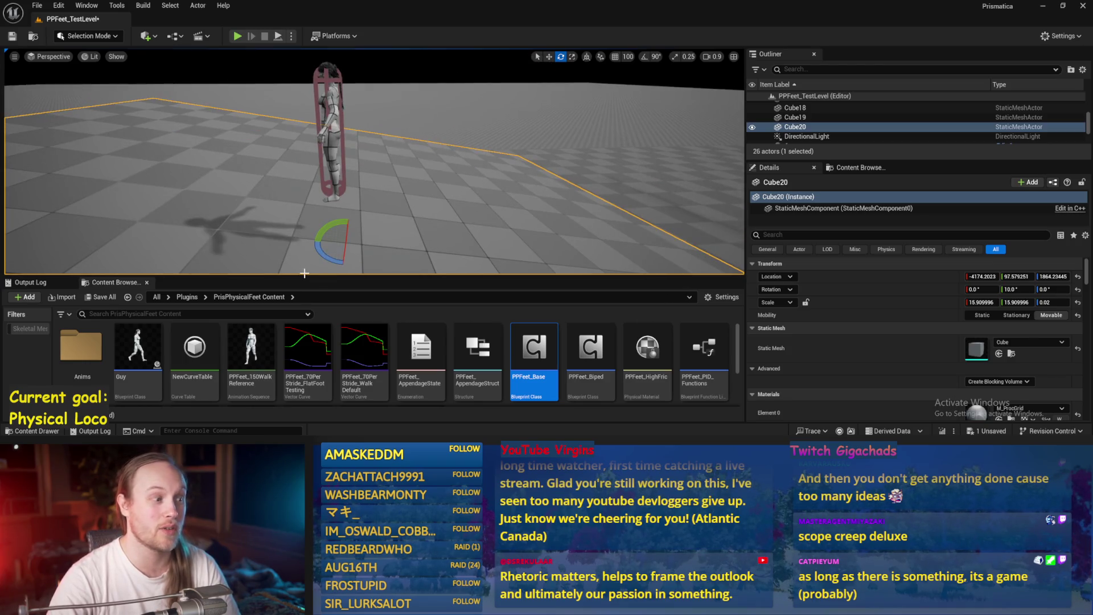
pyautogui.press('w')
pyautogui.moveTo(273, 149); pyautogui.dragTo(245, 149)
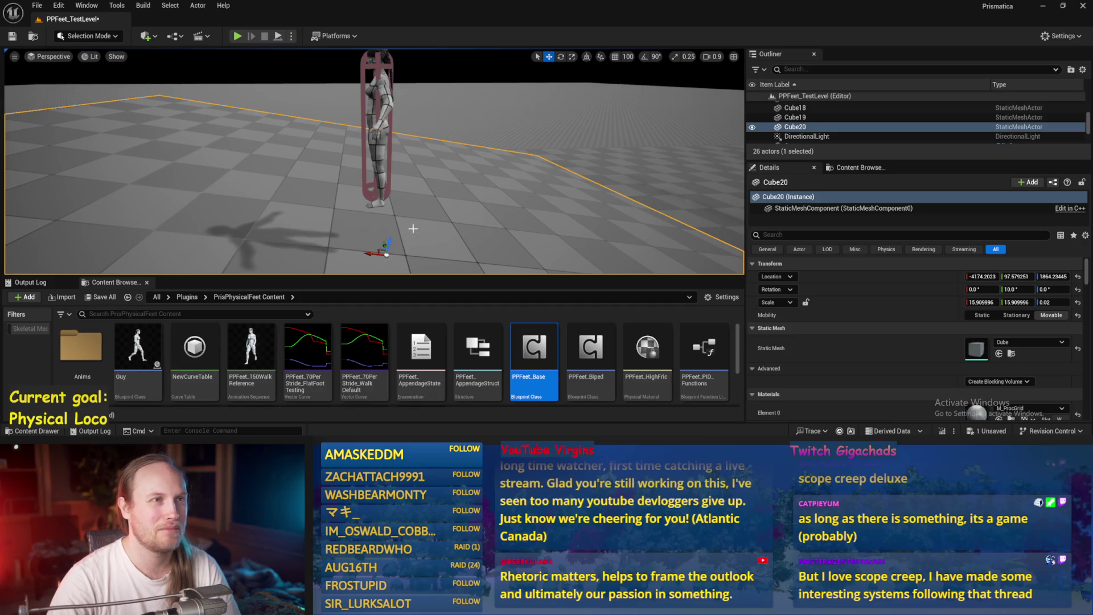
pyautogui.moveTo(501, 216); pyautogui.dragTo(503, 244)
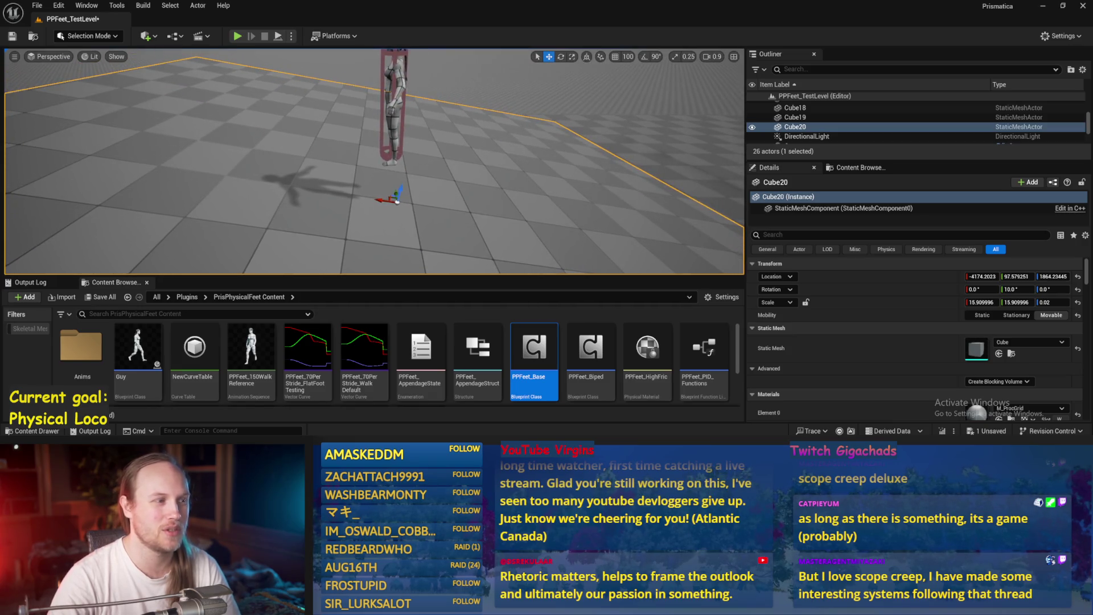
pyautogui.moveTo(498, 203)
pyautogui.mouseDown()
pyautogui.moveTo(498, 188)
pyautogui.moveTo(498, 203)
pyautogui.mouseUp()
# - Save all levels and assets, then reopen the PPFeet_Base blueprint
pyautogui.hotkey('ctrl', 's')
pyautogui.click(37, 6)
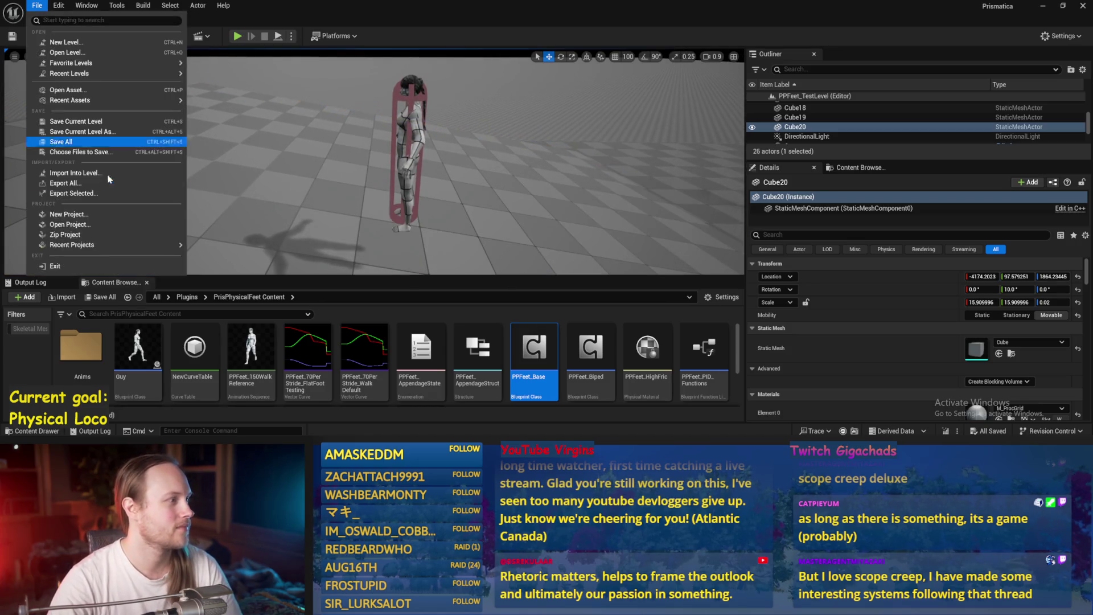
pyautogui.click(66, 143)
pyautogui.doubleClick(534, 350)
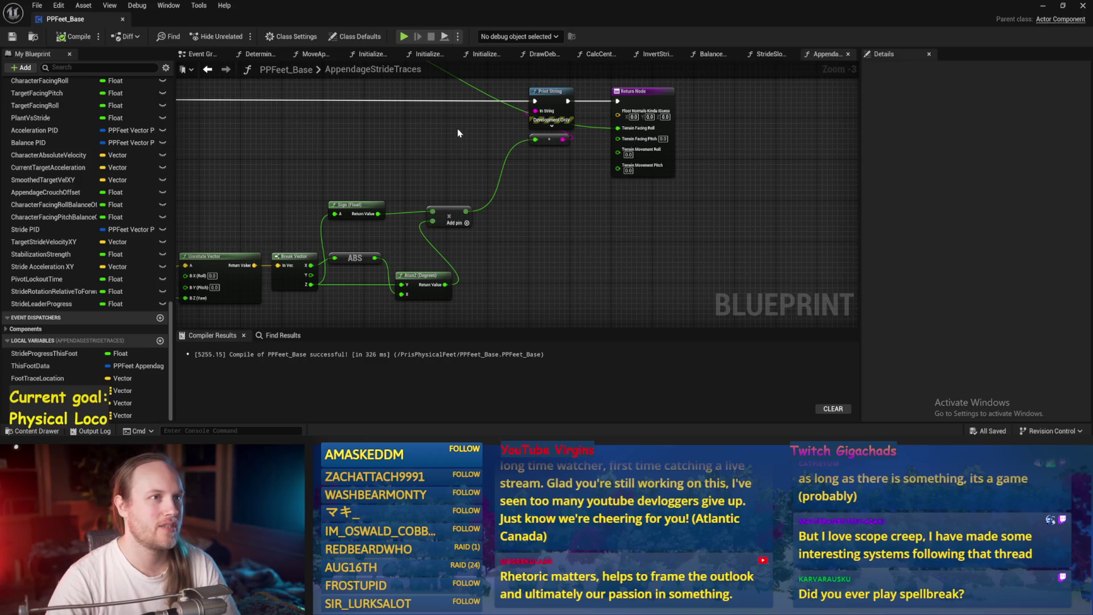
# - Compile PPFeet_Base and pan the graph up to the Clamp node
pyautogui.click(74, 37)
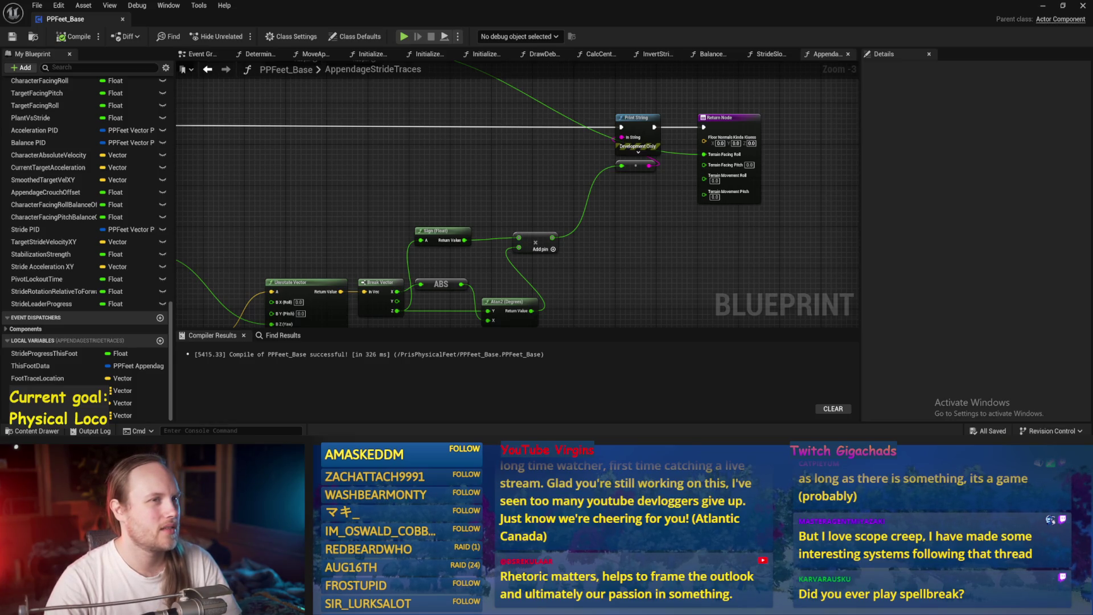
pyautogui.moveTo(652, 248); pyautogui.dragTo(536, 294)
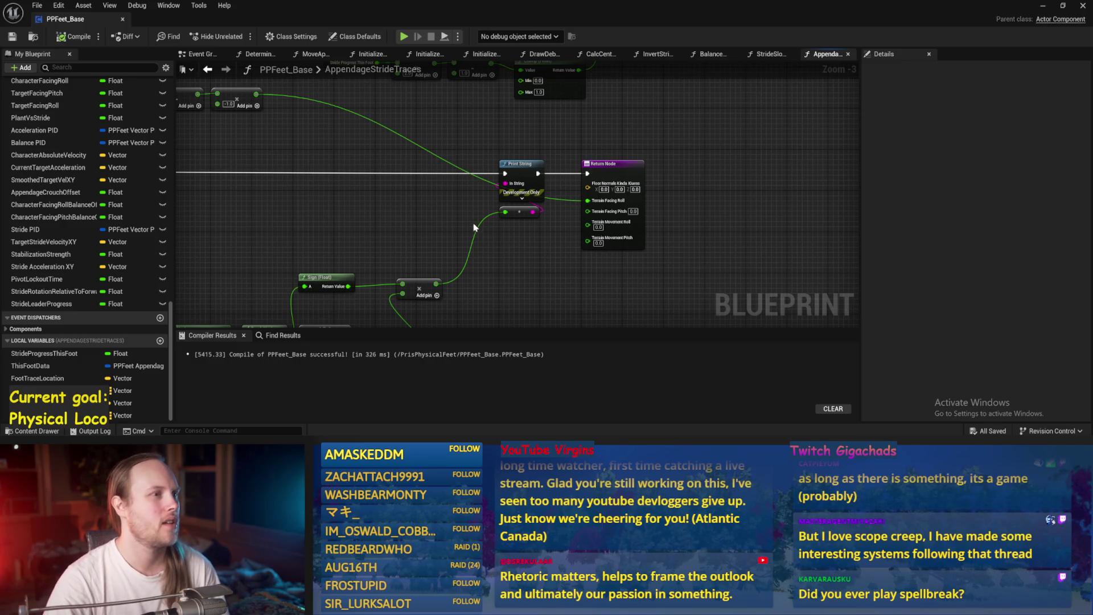
pyautogui.moveTo(653, 147)
pyautogui.mouseDown()
pyautogui.moveTo(609, 185)
pyautogui.moveTo(626, 186)
pyautogui.mouseUp()
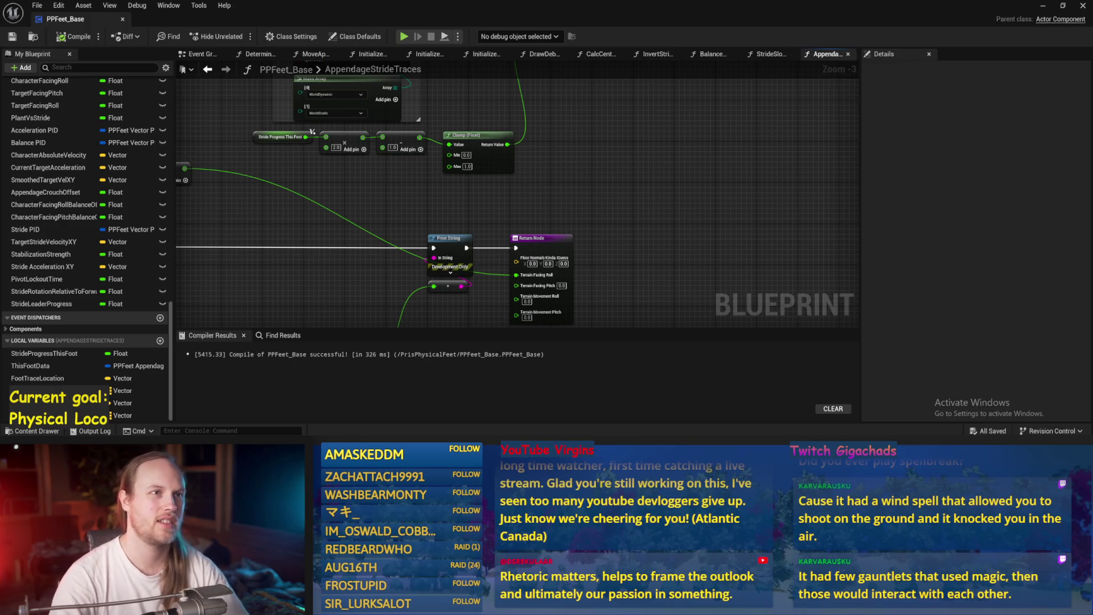
pyautogui.moveTo(706, 223)
pyautogui.mouseDown()
pyautogui.moveTo(684, 165)
pyautogui.moveTo(653, 161)
pyautogui.moveTo(672, 149)
pyautogui.mouseUp()
# - Recompile and save the blueprint with Print String and Return centered, then return to the level
pyautogui.click(74, 36)
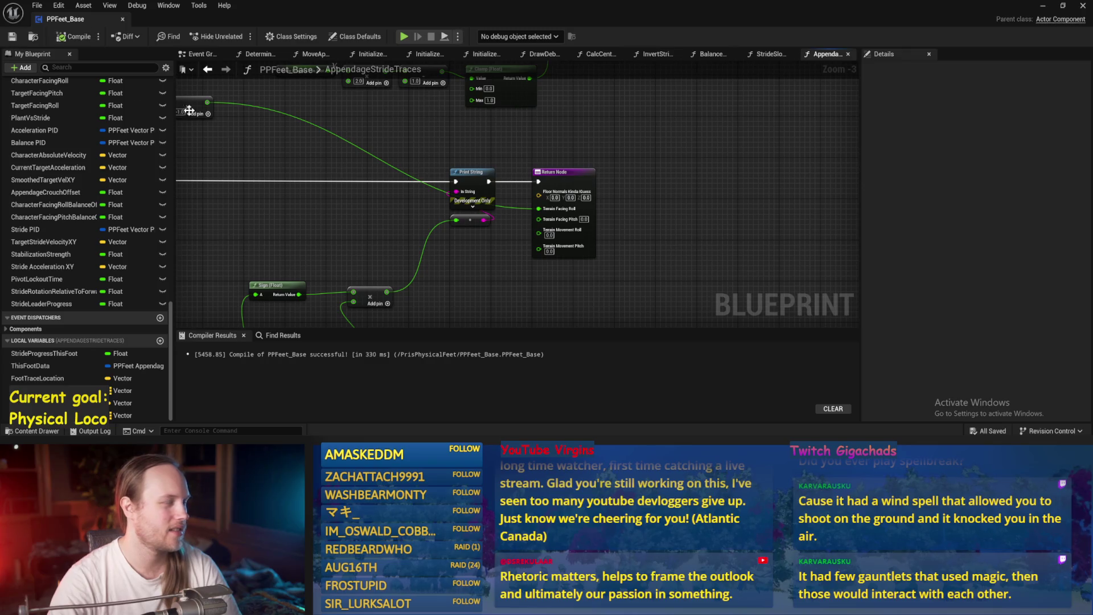
pyautogui.hotkey('ctrl', 's')
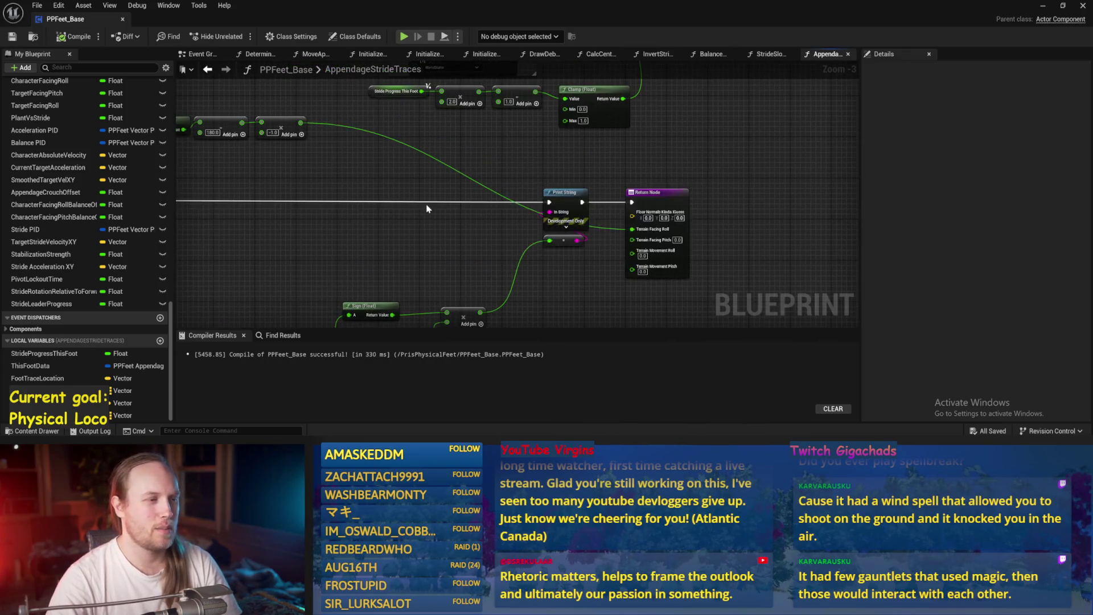
pyautogui.scroll(-3, 547, 248)
pyautogui.scroll(3, 524, 241)
pyautogui.moveTo(524, 240)
pyautogui.mouseDown()
pyautogui.moveTo(583, 237)
pyautogui.moveTo(549, 166)
pyautogui.moveTo(452, 187)
pyautogui.moveTo(462, 131)
pyautogui.mouseUp()
pyautogui.click(76, 37)
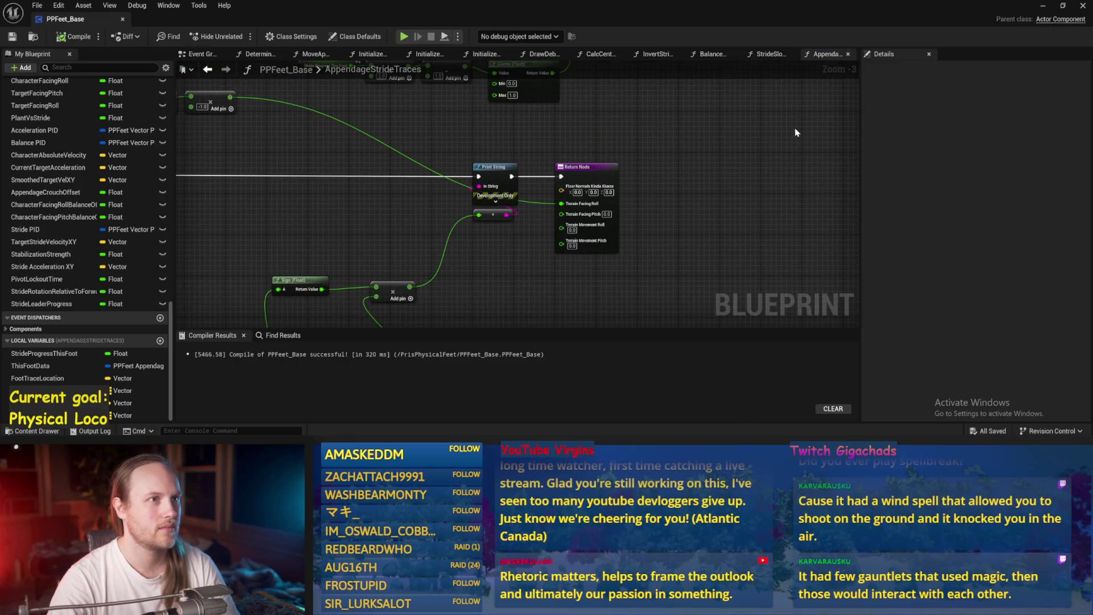
pyautogui.click(1042, 5)
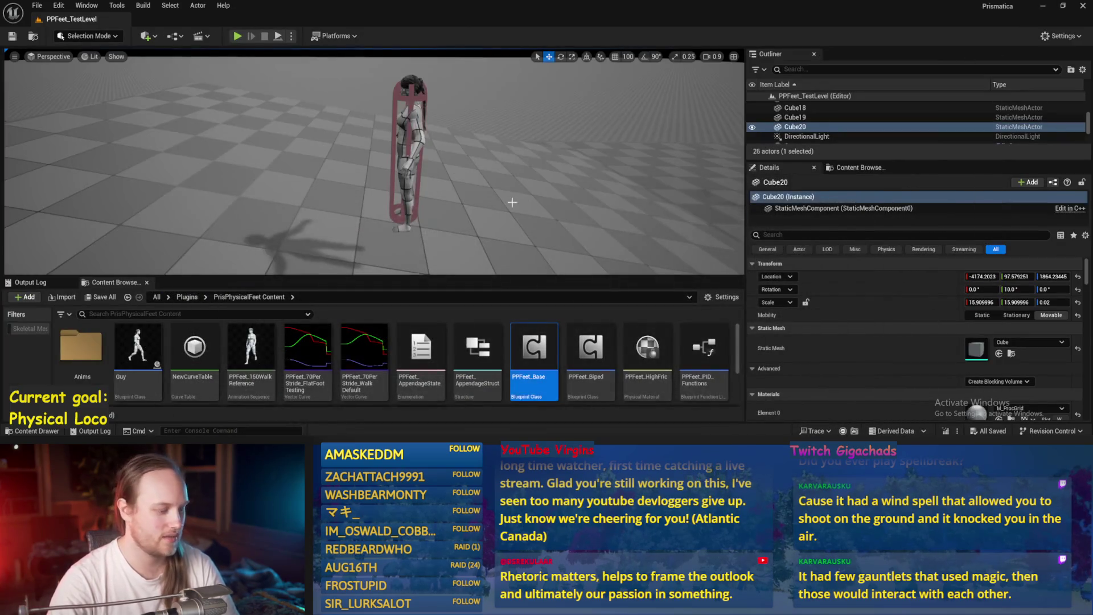
# - Tilt Cube20 to about -12 degrees, then stop play and reopen PPFeet_Base
pyautogui.press('e')
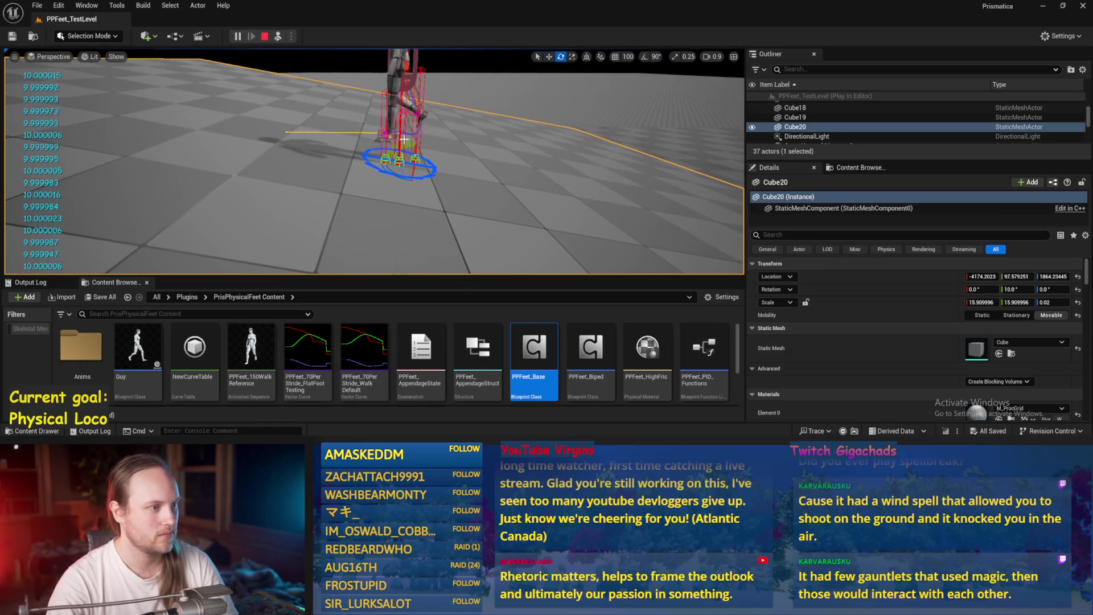
pyautogui.moveTo(402, 145); pyautogui.dragTo(501, 166)
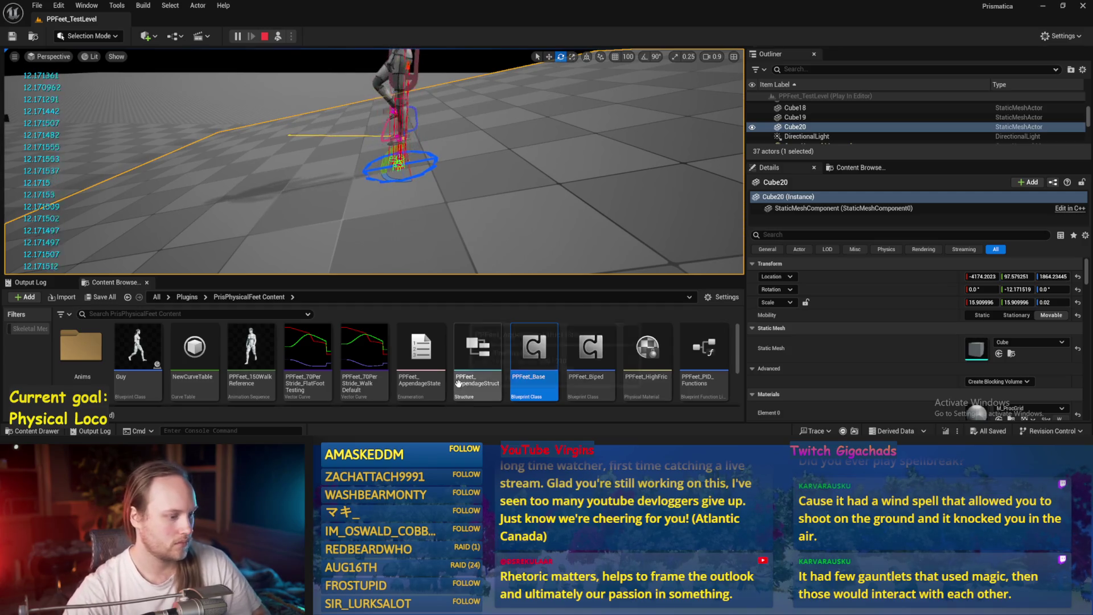
pyautogui.press('Escape')
pyautogui.doubleClick(534, 353)
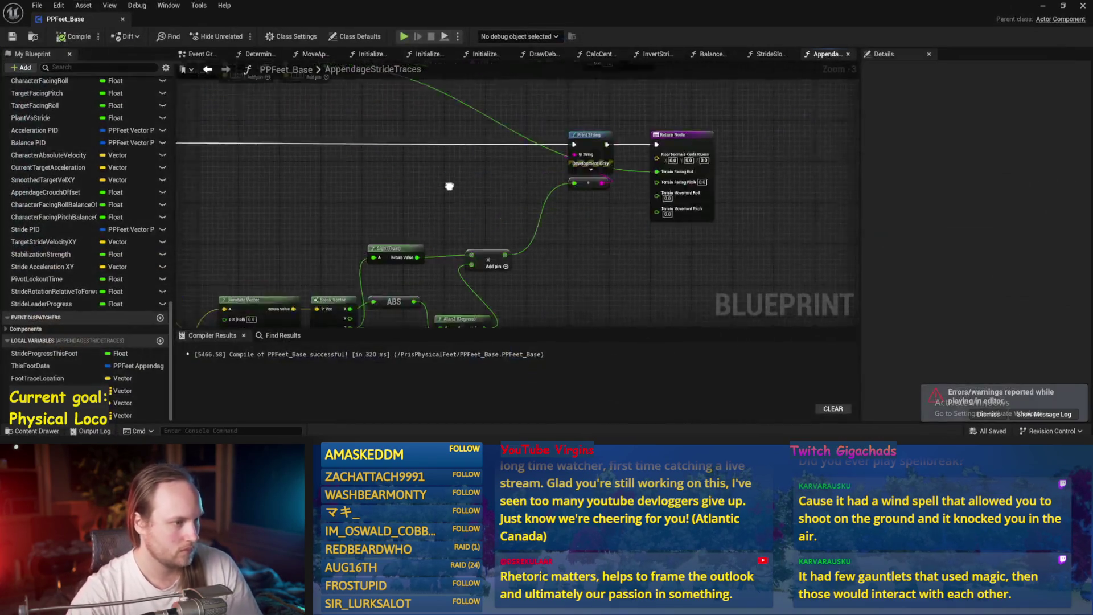
# - Bring the terrain angle nodes into view, move the multiply node right, and compile
pyautogui.moveTo(343, 161)
pyautogui.mouseDown()
pyautogui.moveTo(535, 262)
pyautogui.moveTo(449, 271)
pyautogui.moveTo(573, 251)
pyautogui.mouseUp()
pyautogui.moveTo(499, 194); pyautogui.dragTo(563, 194)
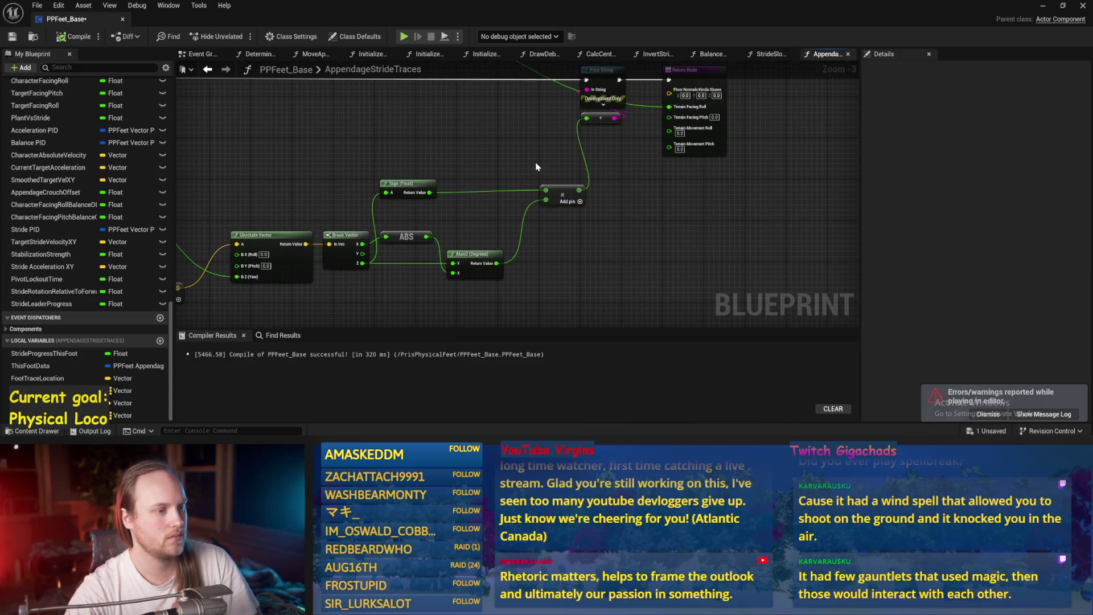
pyautogui.moveTo(338, 167); pyautogui.dragTo(403, 180)
pyautogui.click(75, 36)
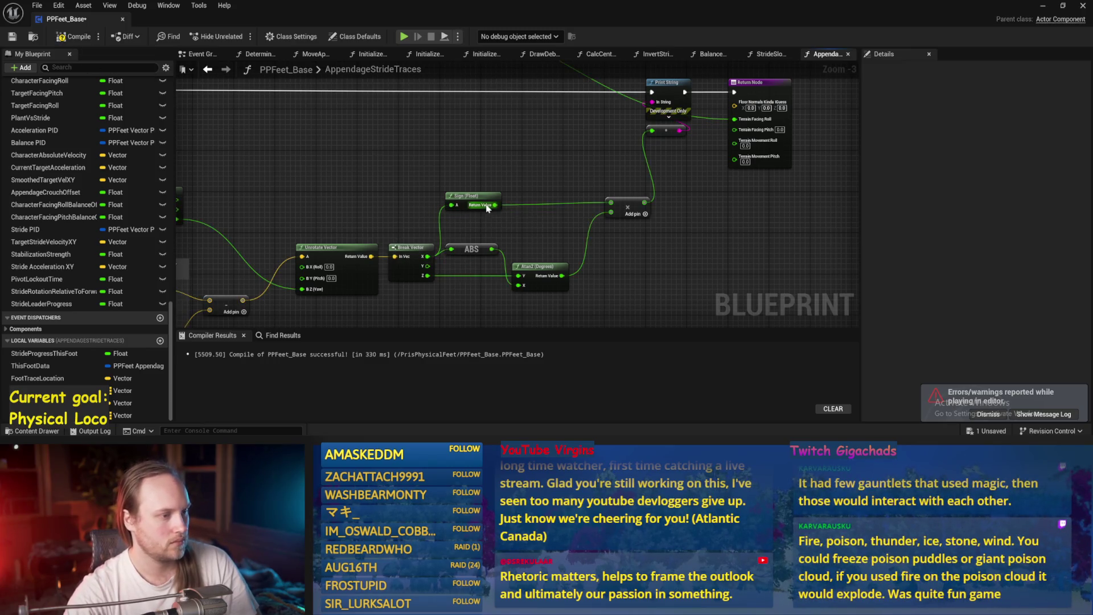
# - Feed Sign from Break Vector Z, add a second Sign wired to X, and start play
pyautogui.moveTo(425, 275); pyautogui.dragTo(452, 204)
pyautogui.hotkey('ctrl', 'c')
pyautogui.hotkey('ctrl', 'v')
pyautogui.moveTo(426, 256)
pyautogui.mouseDown()
pyautogui.moveTo(541, 219)
pyautogui.moveTo(467, 153)
pyautogui.moveTo(651, 131)
pyautogui.mouseUp()
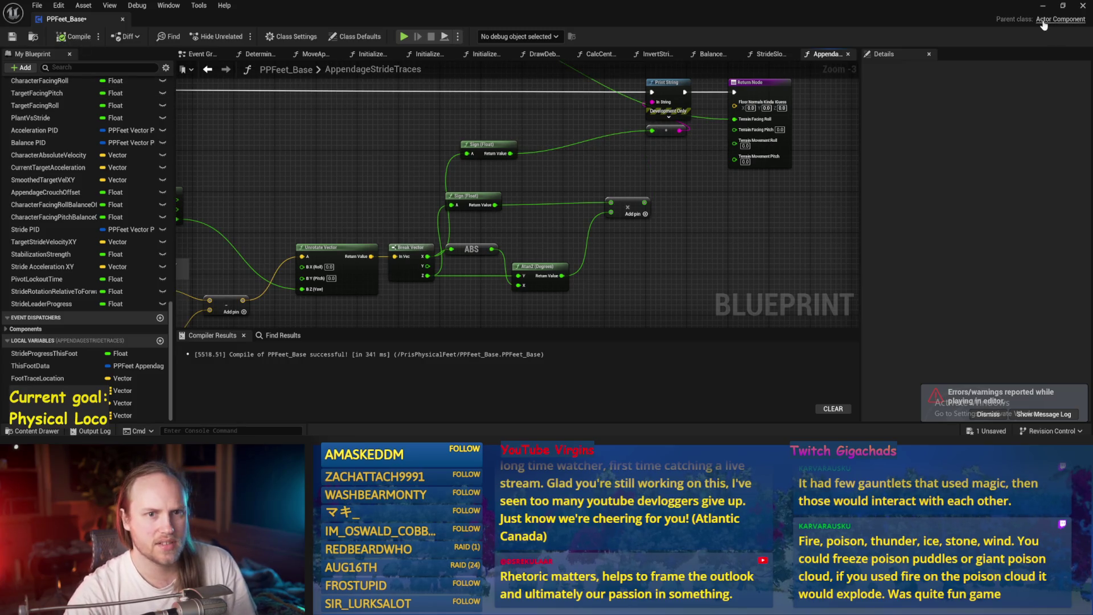
pyautogui.click(1042, 6)
pyautogui.click(274, 37)
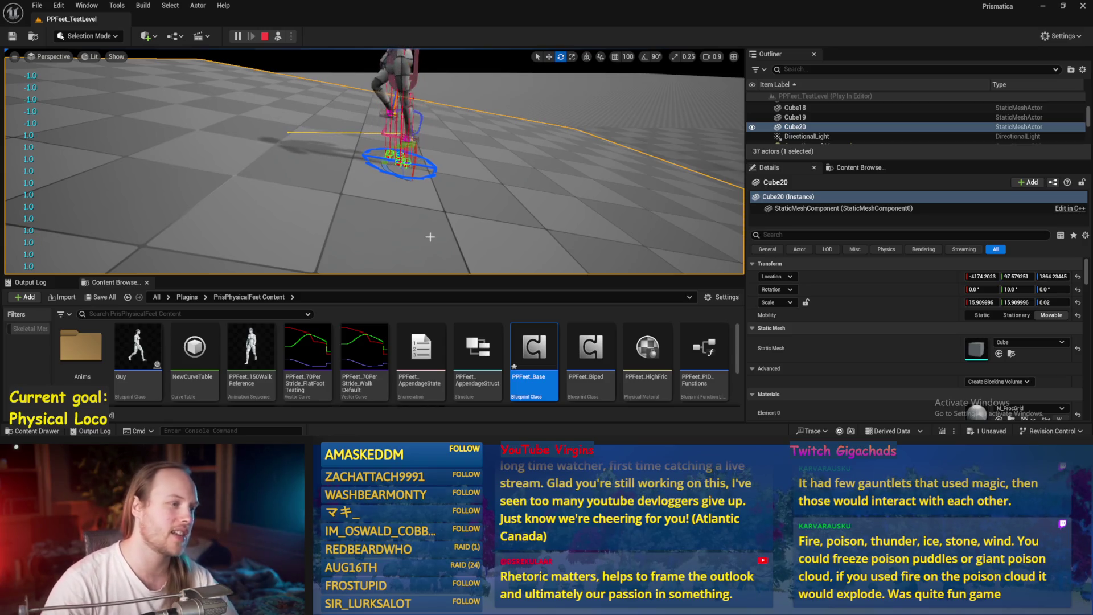
# - Stop the play test, relaunch it briefly with Alt+P, and stop it again
pyautogui.press('Escape')
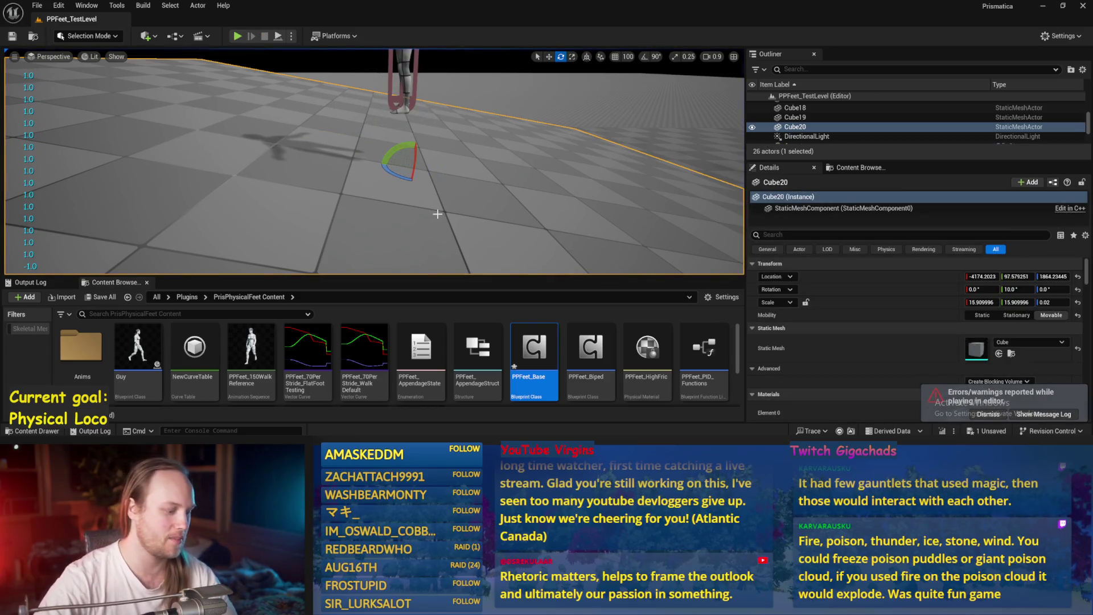
pyautogui.hotkey('alt', 'p')
pyautogui.press('Escape')
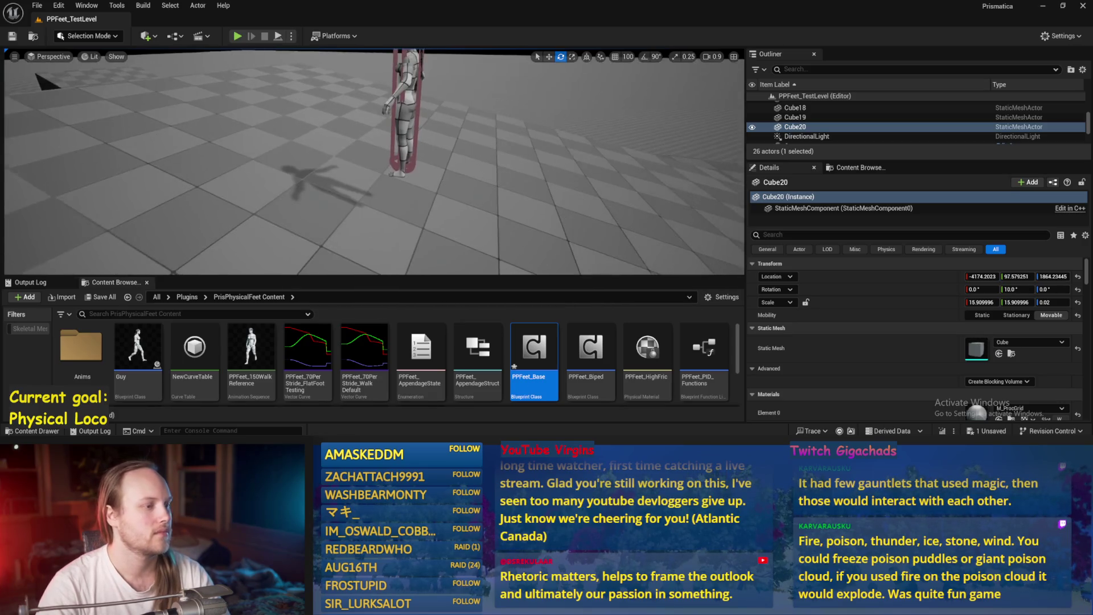
pyautogui.click(37, 7)
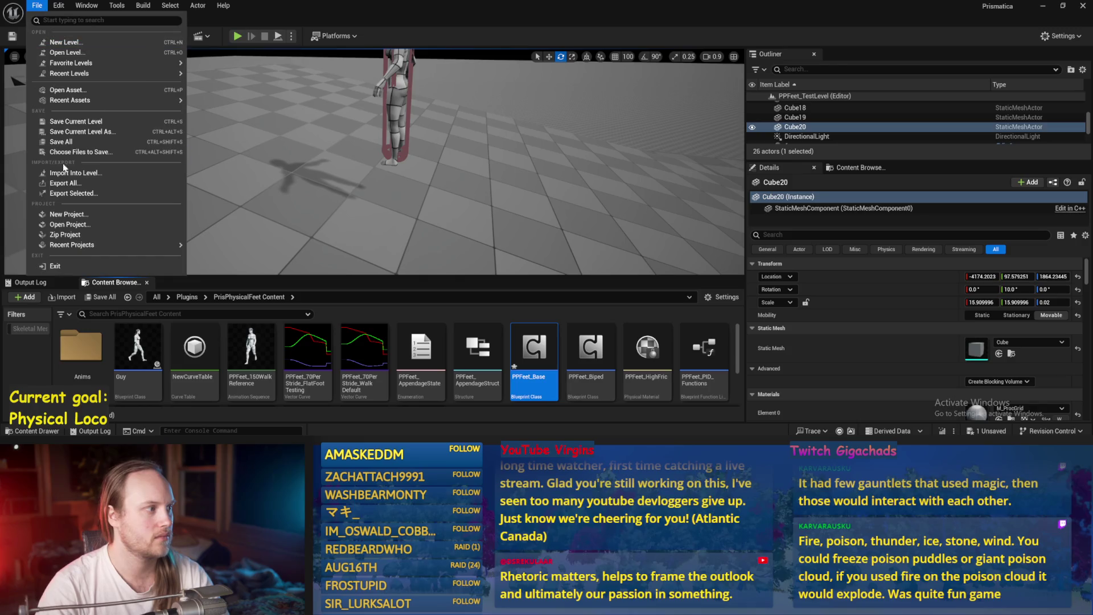
# - Save all assets, then select Cube20's StaticMeshComponent and save the PPFeet_TestLevel map
pyautogui.click(51, 151)
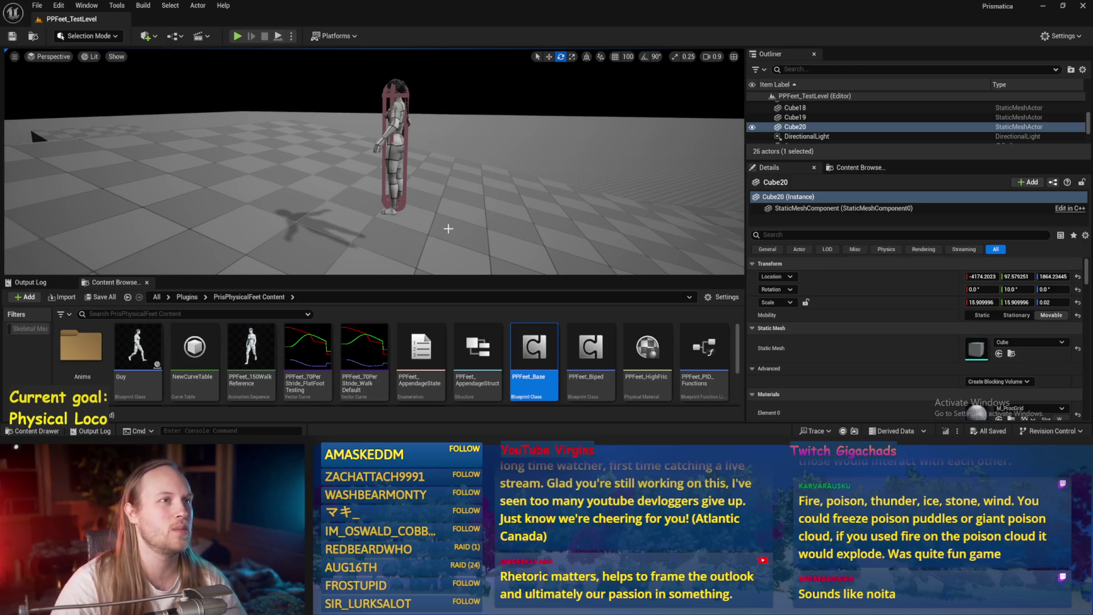
pyautogui.moveTo(449, 217)
pyautogui.mouseDown()
pyautogui.moveTo(401, 245)
pyautogui.moveTo(465, 270)
pyautogui.mouseUp()
pyautogui.press('f')
pyautogui.click(466, 232)
pyautogui.moveTo(466, 231); pyautogui.dragTo(372, 226)
pyautogui.hotkey('ctrl', 's')
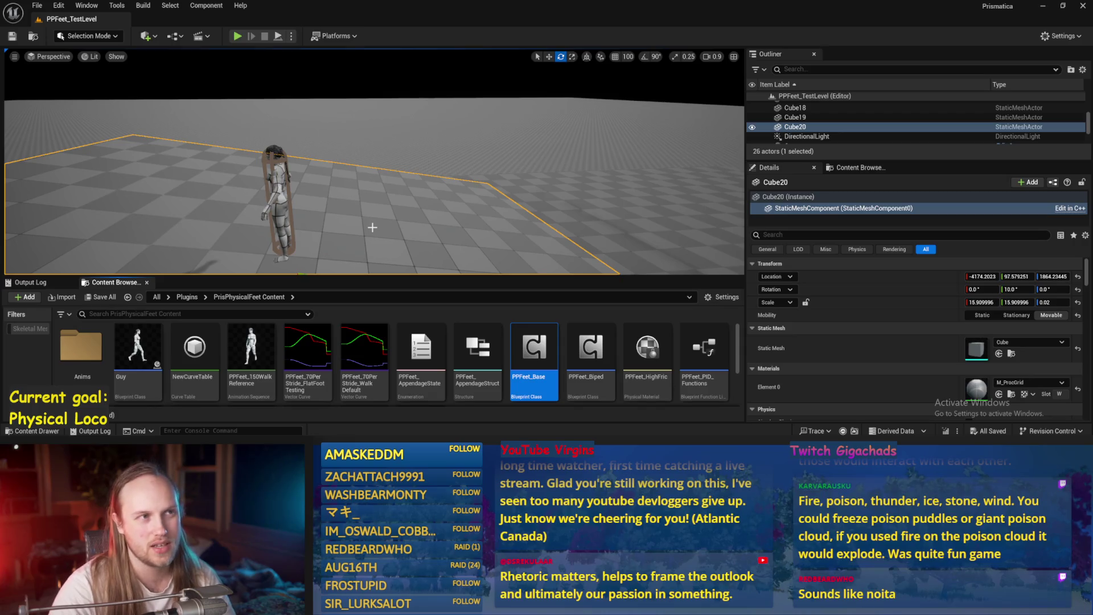
# - Orbit around the character, select the Cube20 actor, and save the level again
pyautogui.moveTo(372, 227); pyautogui.dragTo(347, 221)
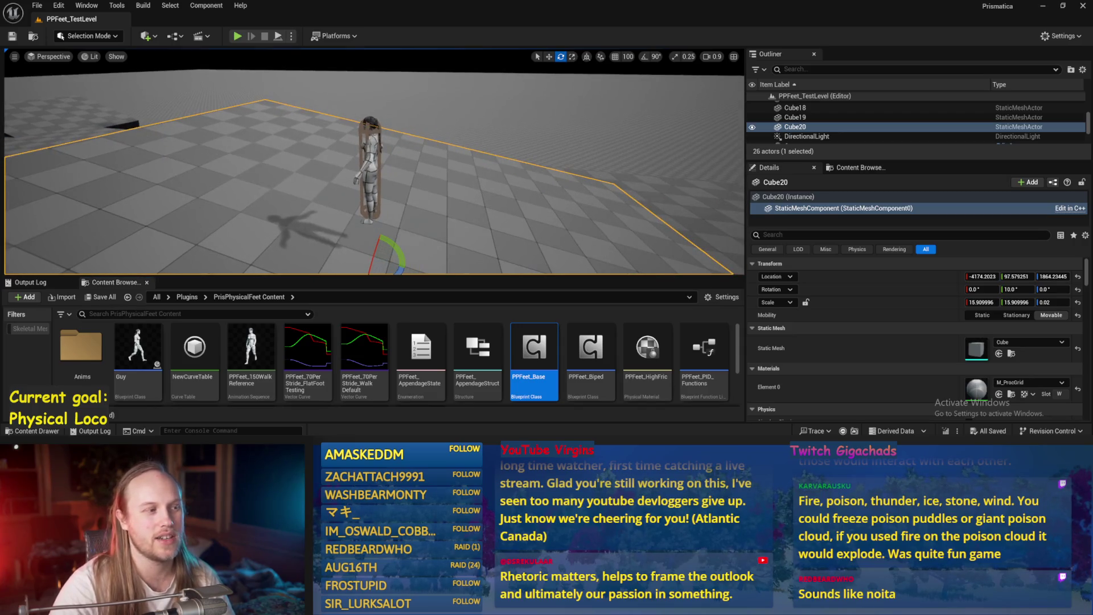
pyautogui.click(465, 208)
pyautogui.moveTo(474, 204)
pyautogui.mouseDown()
pyautogui.moveTo(464, 206)
pyautogui.moveTo(474, 204)
pyautogui.mouseUp()
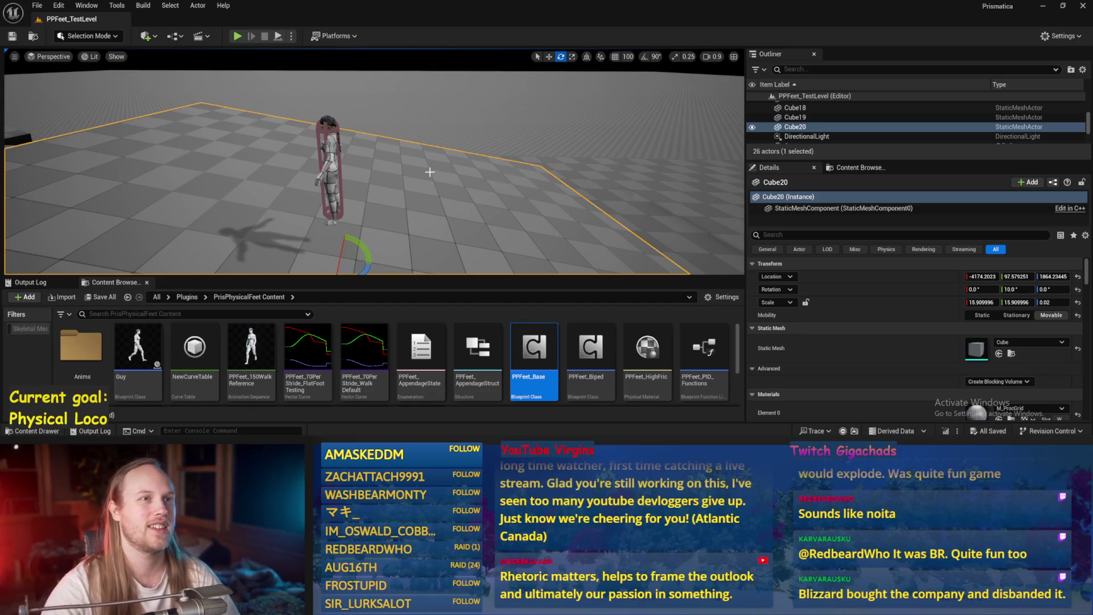
pyautogui.moveTo(484, 208); pyautogui.dragTo(422, 188)
pyautogui.moveTo(606, 189); pyautogui.dragTo(475, 171)
pyautogui.hotkey('ctrl', 's')
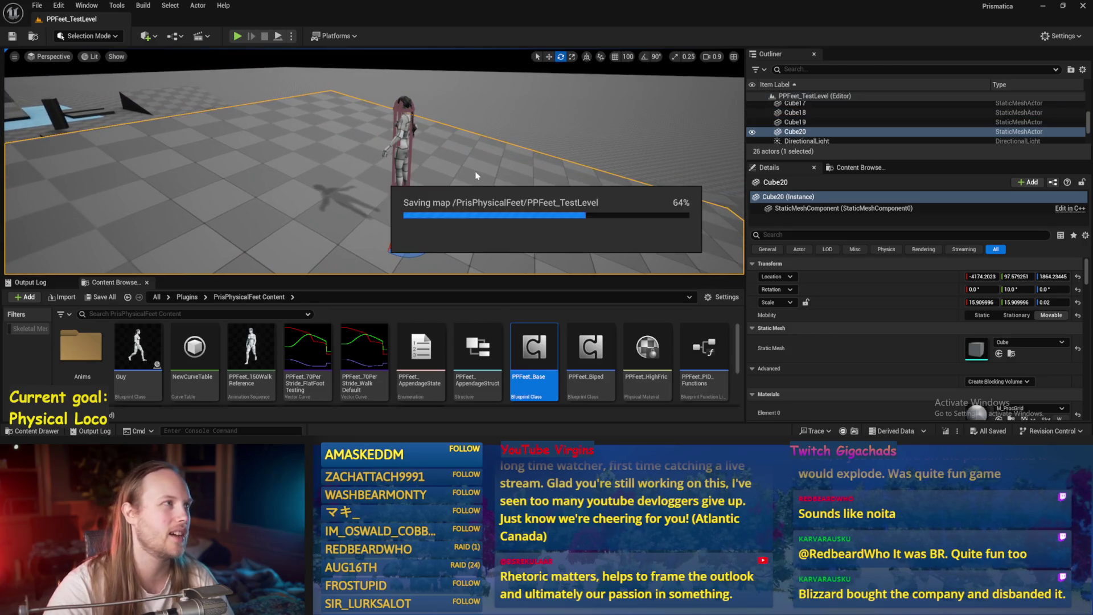
pyautogui.moveTo(461, 159); pyautogui.dragTo(453, 138)
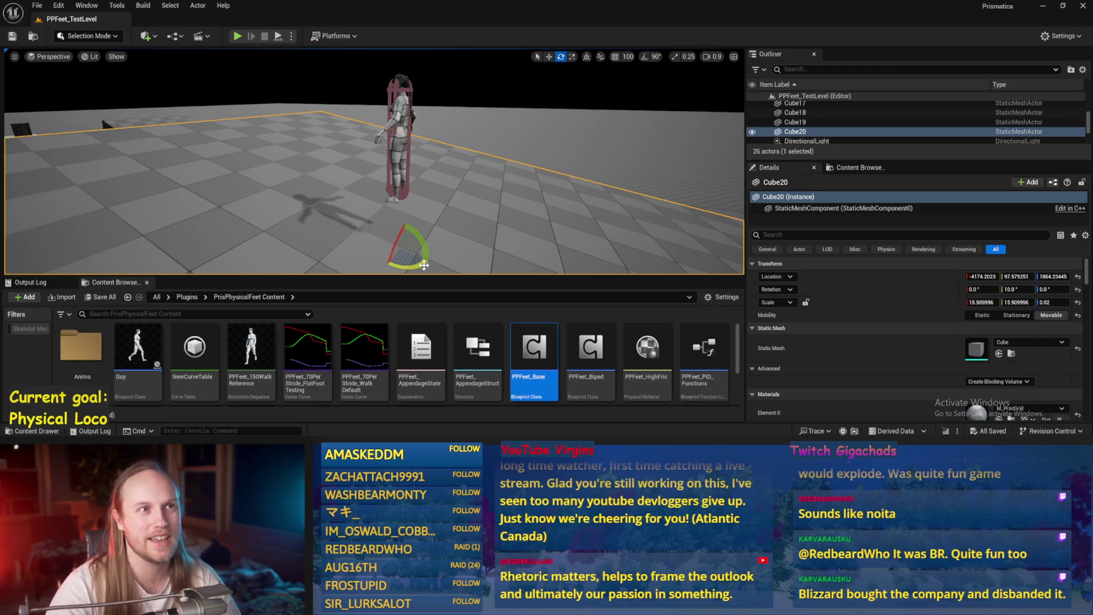
# - With Cube20's static mesh component selected, save all unsaved assets
pyautogui.click(842, 207)
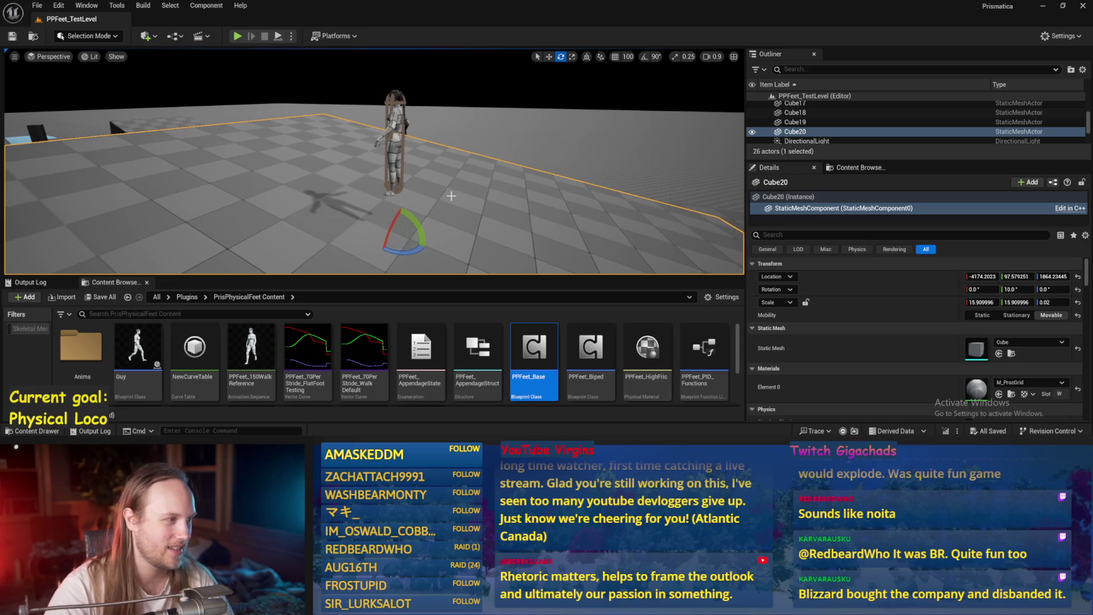
pyautogui.click(36, 5)
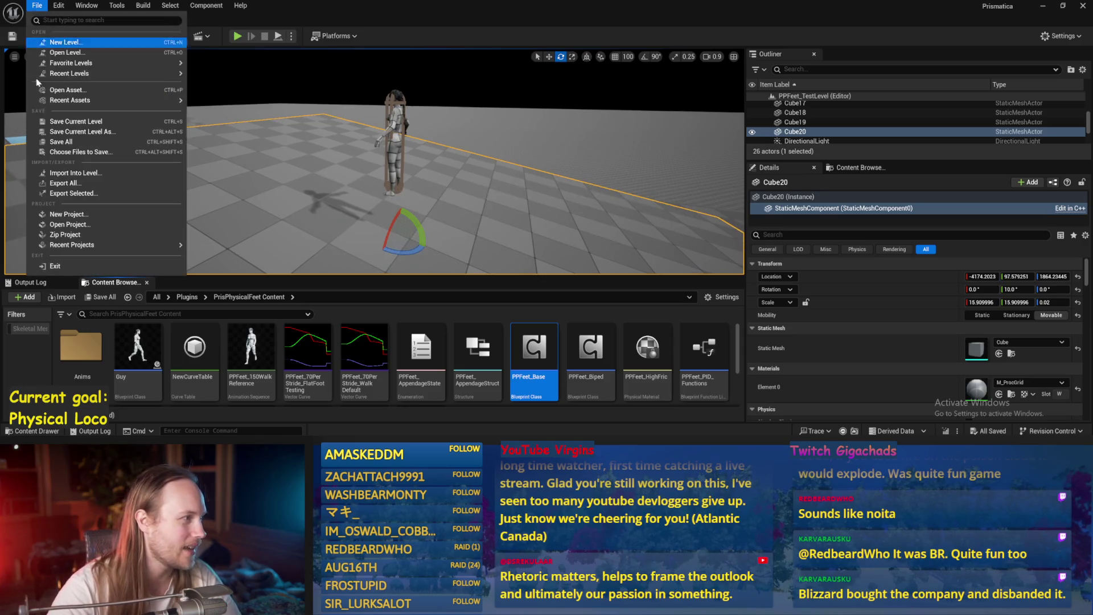
pyautogui.click(61, 142)
# - Frame the camera around the character and start a play test of the level
pyautogui.moveTo(522, 184); pyautogui.dragTo(522, 185)
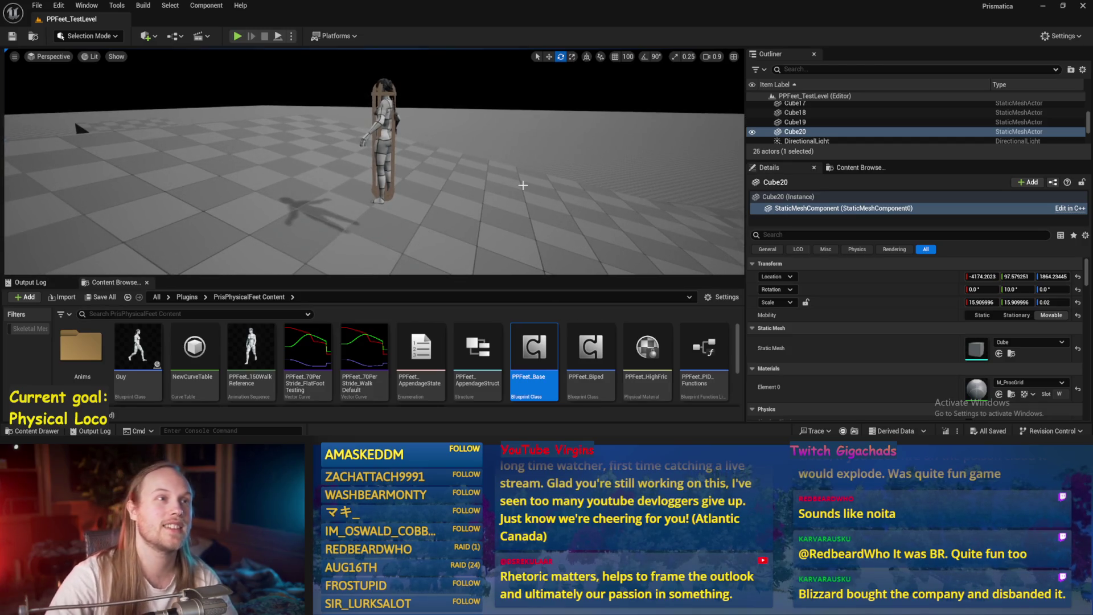
pyautogui.moveTo(416, 182); pyautogui.dragTo(422, 156)
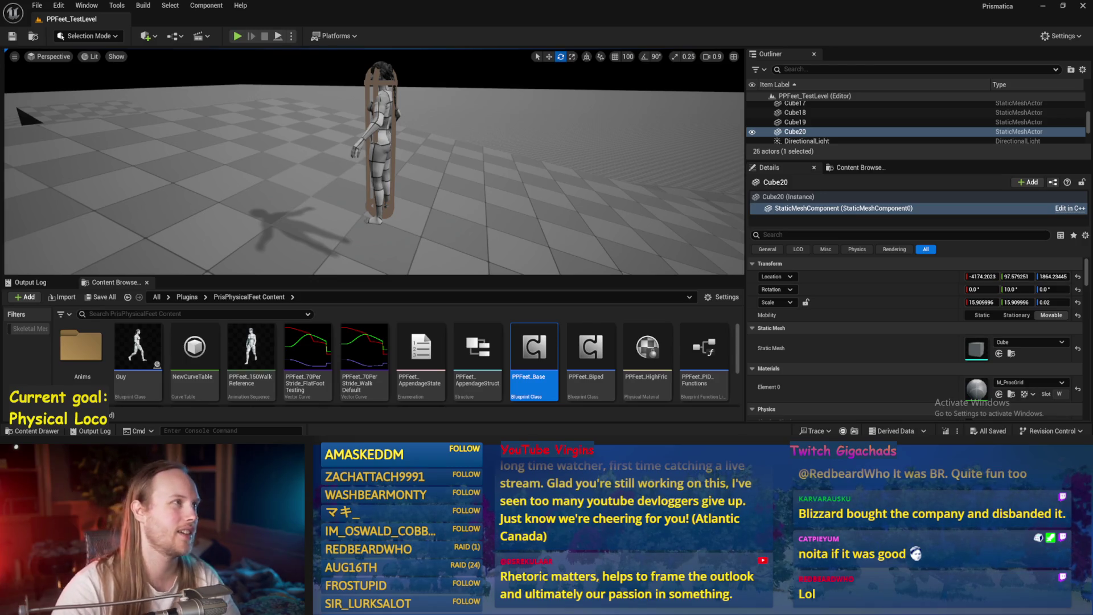
pyautogui.moveTo(459, 229); pyautogui.dragTo(488, 68)
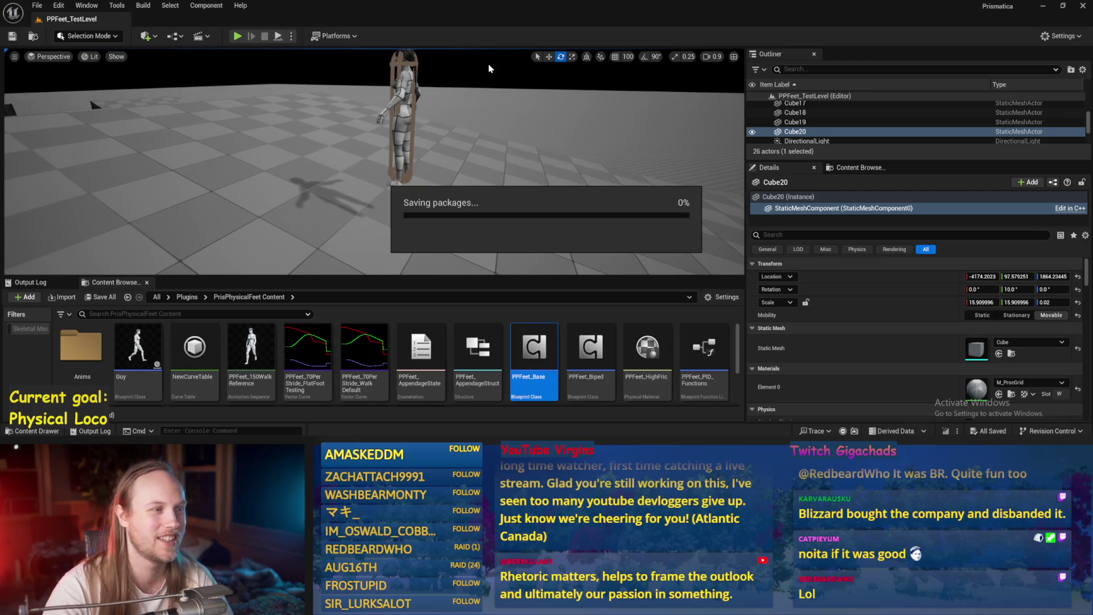
pyautogui.click(238, 36)
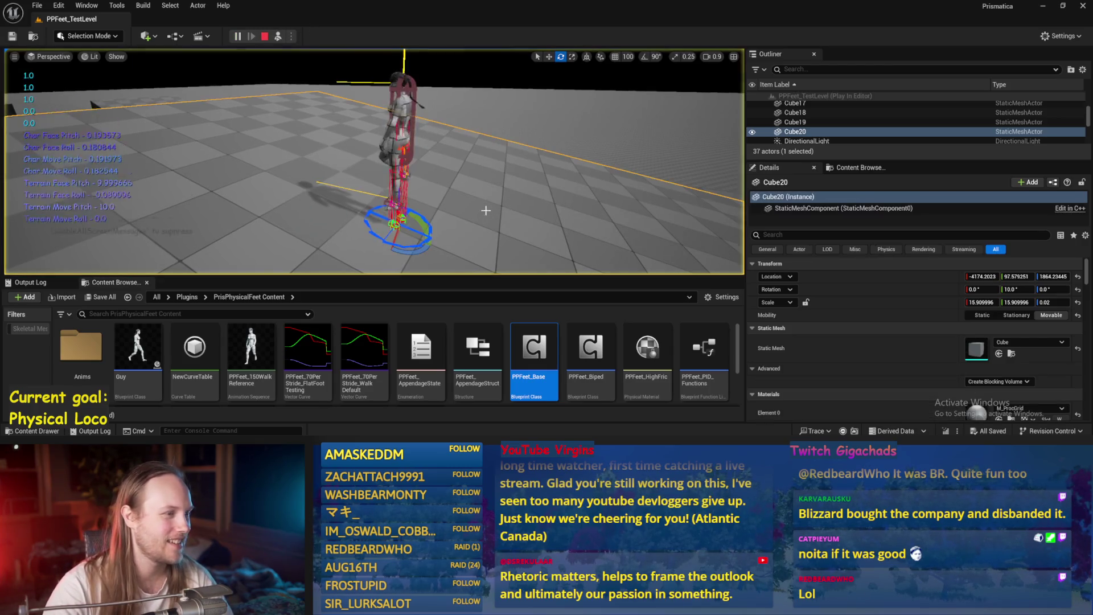
# - Open PPFeet_Base, spread the two Sign nodes apart and save the blueprint
pyautogui.moveTo(476, 239); pyautogui.dragTo(480, 193)
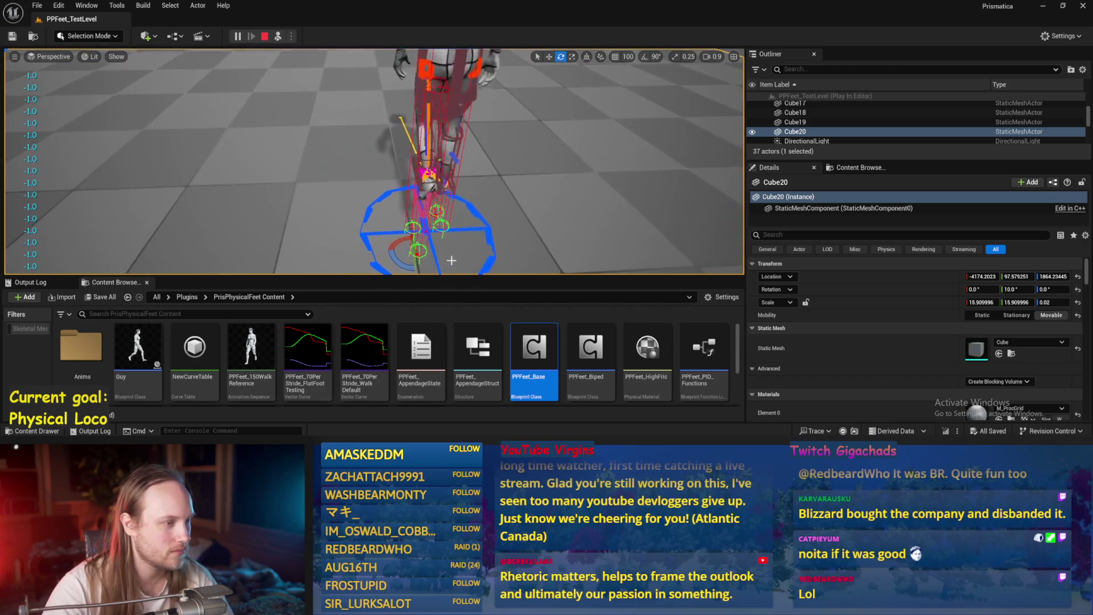
pyautogui.doubleClick(534, 350)
pyautogui.moveTo(402, 246)
pyautogui.mouseDown()
pyautogui.moveTo(513, 131)
pyautogui.moveTo(487, 121)
pyautogui.mouseUp()
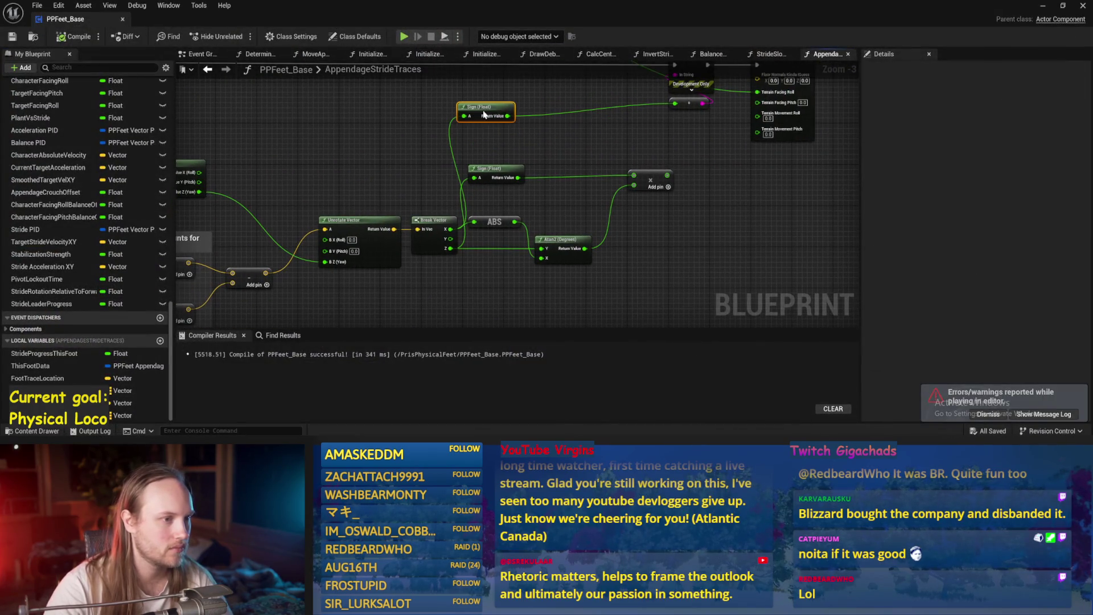
pyautogui.moveTo(492, 171); pyautogui.dragTo(539, 186)
pyautogui.hotkey('ctrl', 's')
pyautogui.click(458, 177)
# - Wire ABS into Atan2 X and Break Vector Y into the upper Sign, then compile
pyautogui.moveTo(516, 230); pyautogui.dragTo(544, 266)
pyautogui.moveTo(453, 247)
pyautogui.mouseDown()
pyautogui.moveTo(489, 153)
pyautogui.moveTo(466, 124)
pyautogui.mouseUp()
pyautogui.click(73, 36)
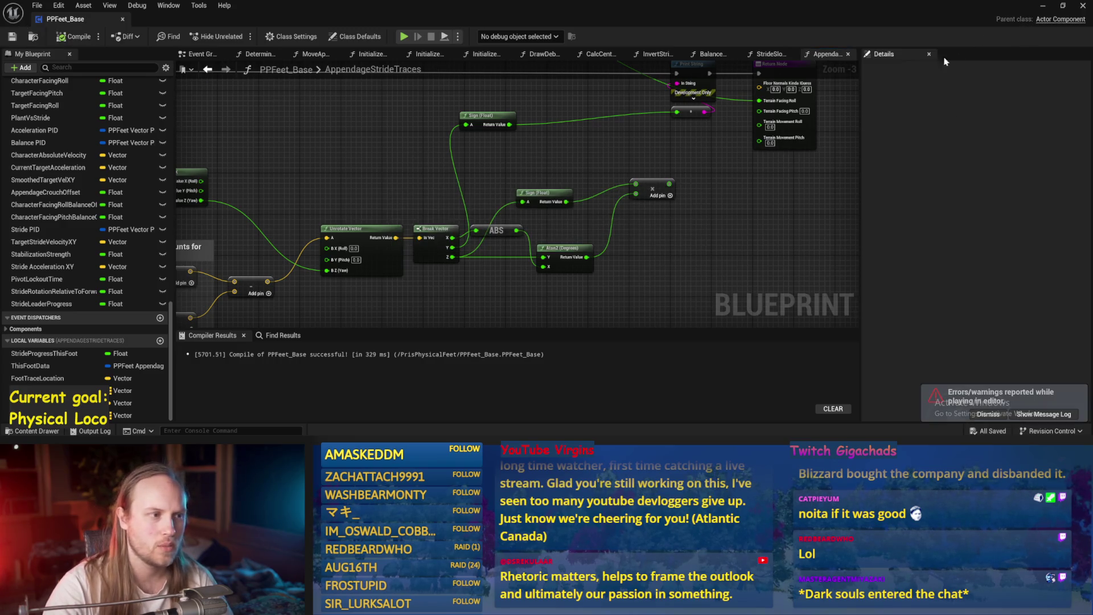
# - Run a brief play test of the level, then return to the blueprint editor
pyautogui.click(1082, 5)
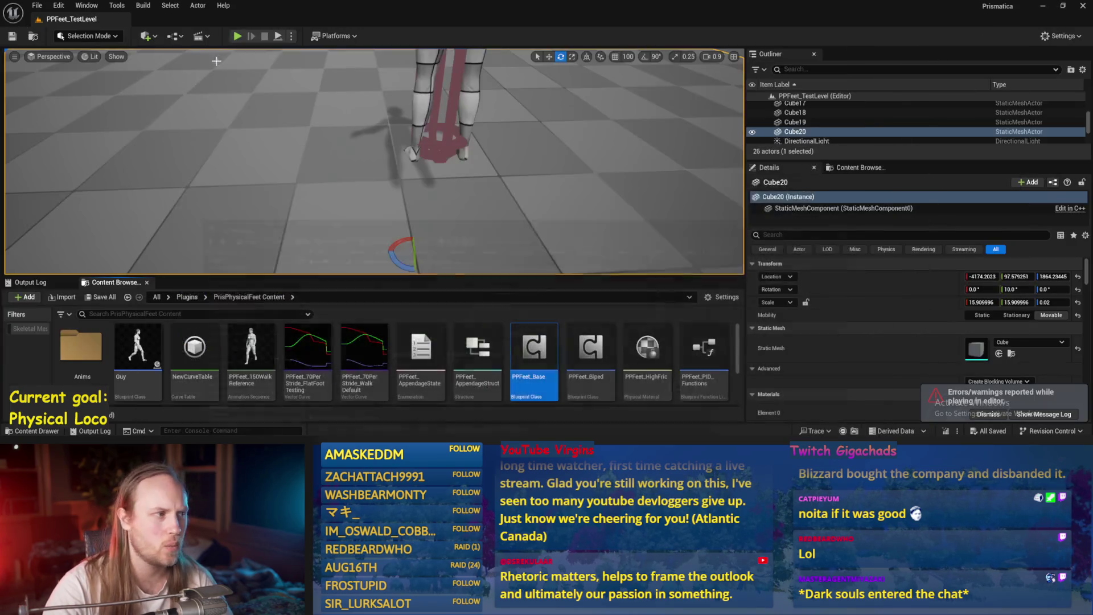
pyautogui.click(278, 37)
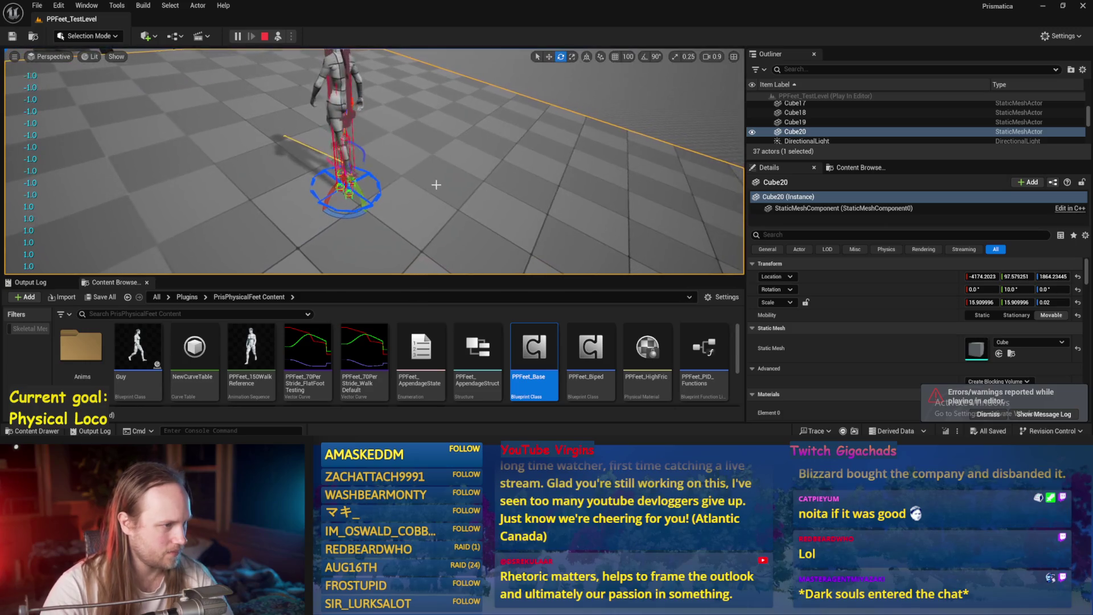
pyautogui.press('Escape')
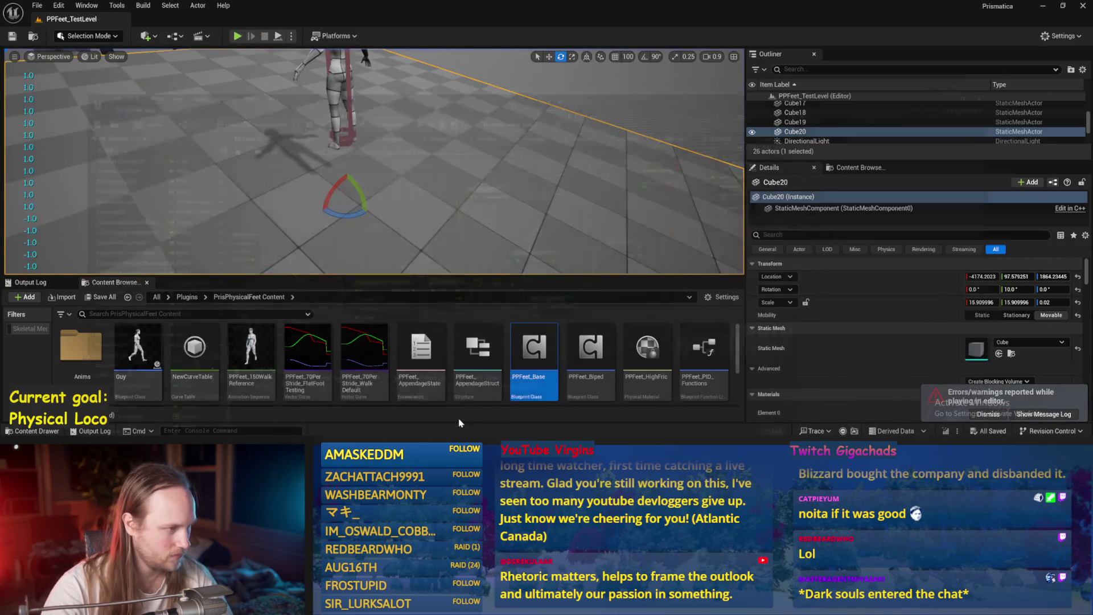
pyautogui.hotkey('alt', 'Tab')
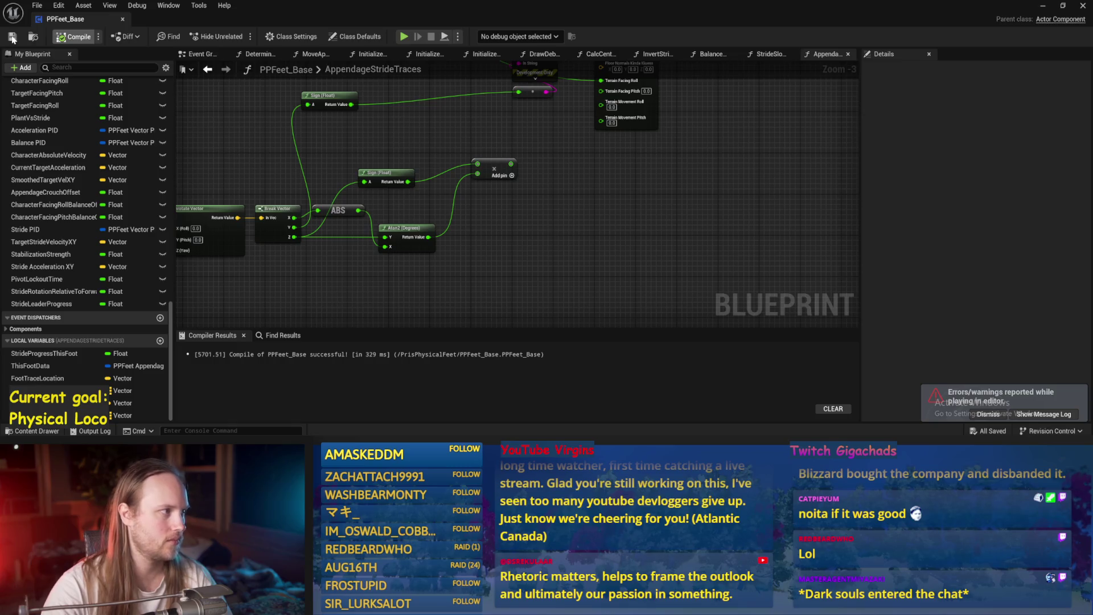
# - Compile, move the Sign and multiply nodes down-right, and save the blueprint
pyautogui.click(12, 37)
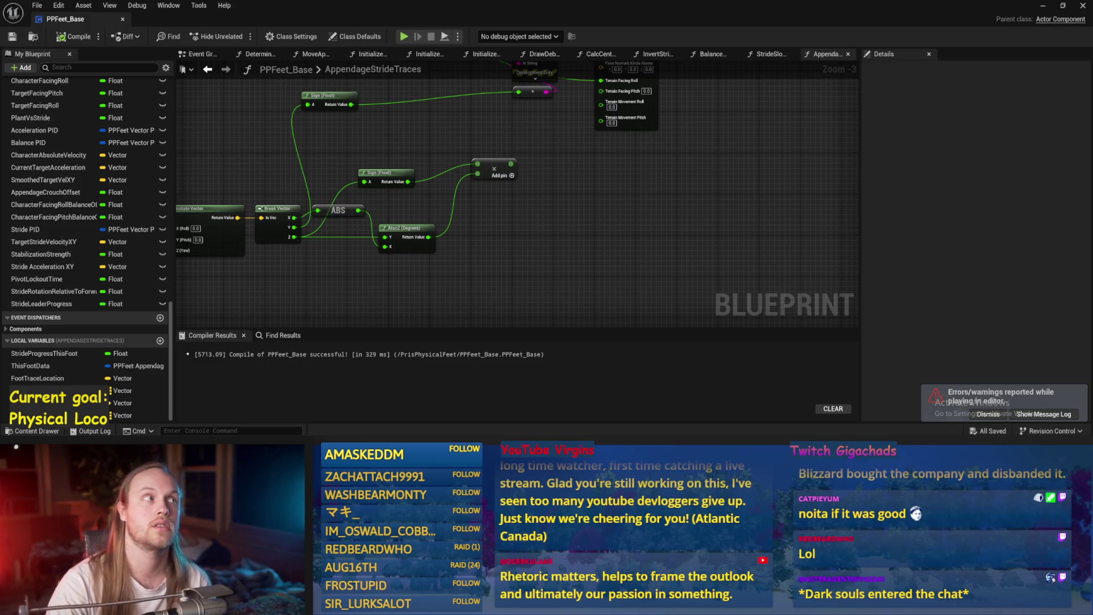
pyautogui.moveTo(511, 234)
pyautogui.mouseDown()
pyautogui.moveTo(678, 171)
pyautogui.moveTo(630, 203)
pyautogui.mouseUp()
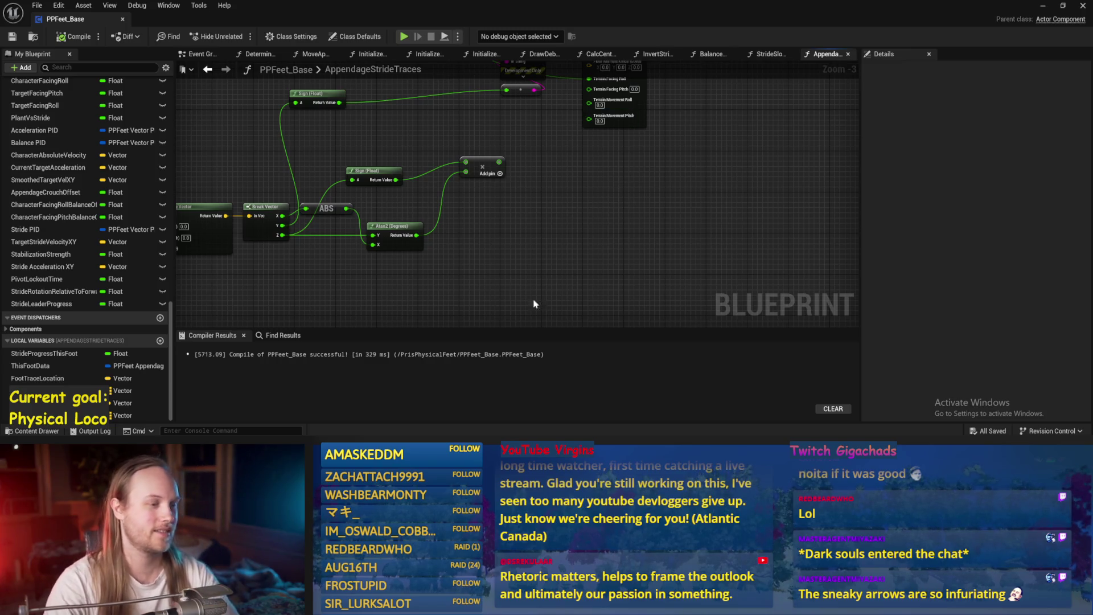
pyautogui.moveTo(516, 287); pyautogui.dragTo(571, 276)
pyautogui.moveTo(583, 143)
pyautogui.mouseDown()
pyautogui.moveTo(372, 161)
pyautogui.moveTo(401, 181)
pyautogui.moveTo(454, 192)
pyautogui.moveTo(452, 180)
pyautogui.mouseUp()
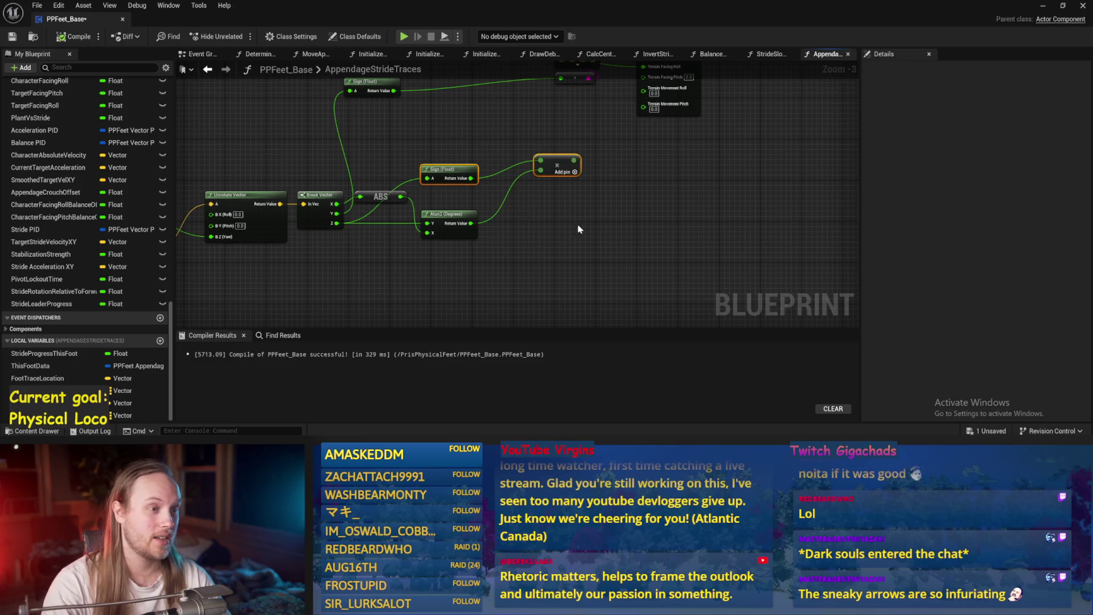
pyautogui.hotkey('ctrl', 's')
pyautogui.moveTo(488, 216)
pyautogui.mouseDown()
pyautogui.moveTo(512, 220)
pyautogui.moveTo(491, 236)
pyautogui.mouseUp()
pyautogui.hotkey('ctrl', 's')
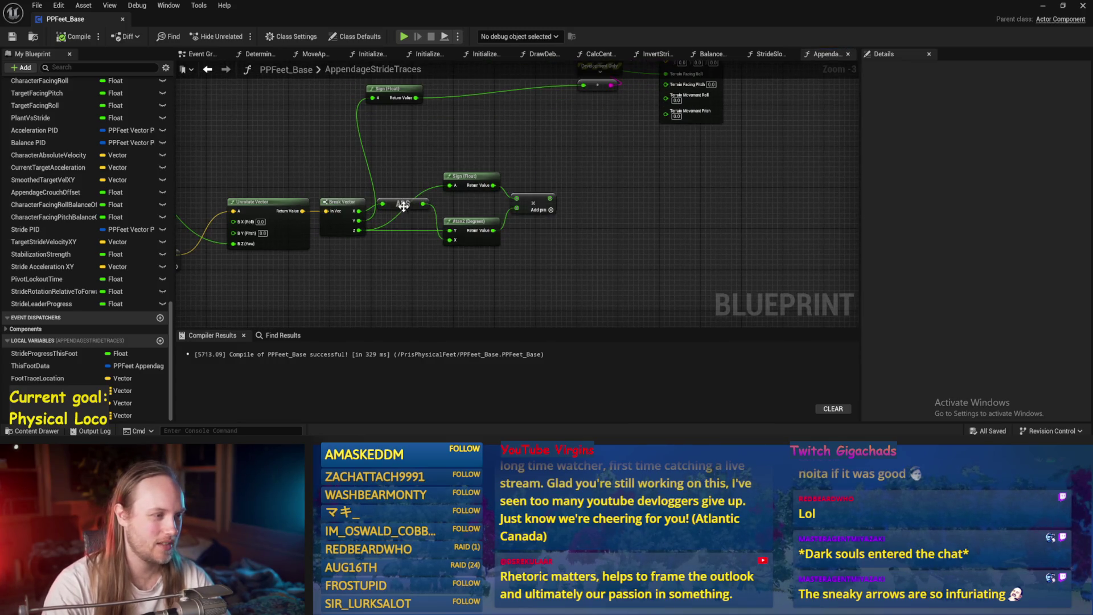
# - Move the ABS node below Break Vector and recompile
pyautogui.moveTo(403, 207); pyautogui.dragTo(413, 249)
pyautogui.click(421, 268)
pyautogui.moveTo(568, 254); pyautogui.dragTo(683, 261)
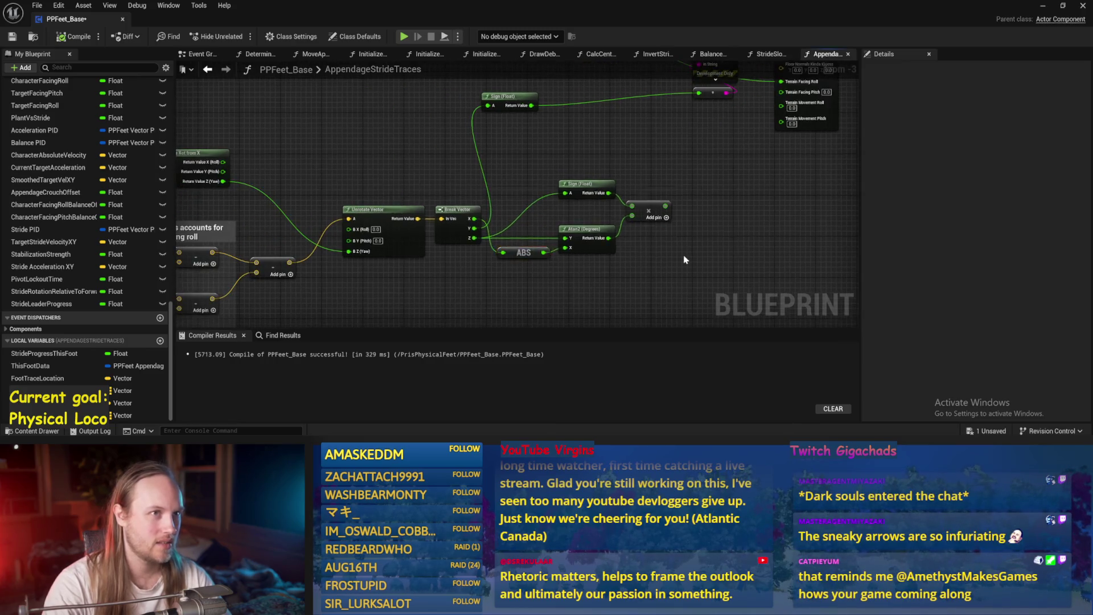
pyautogui.moveTo(751, 165); pyautogui.dragTo(622, 208)
pyautogui.click(74, 36)
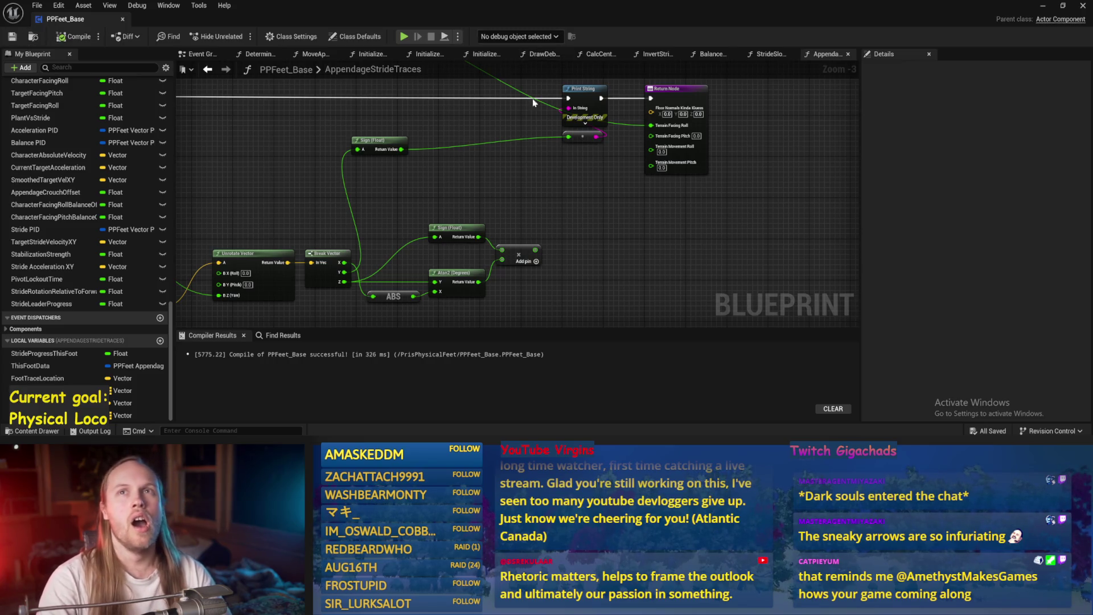
# - Delete the upper Sign (Float) node feeding Print String, compile, save, and return to the level
pyautogui.moveTo(499, 107); pyautogui.dragTo(549, 84)
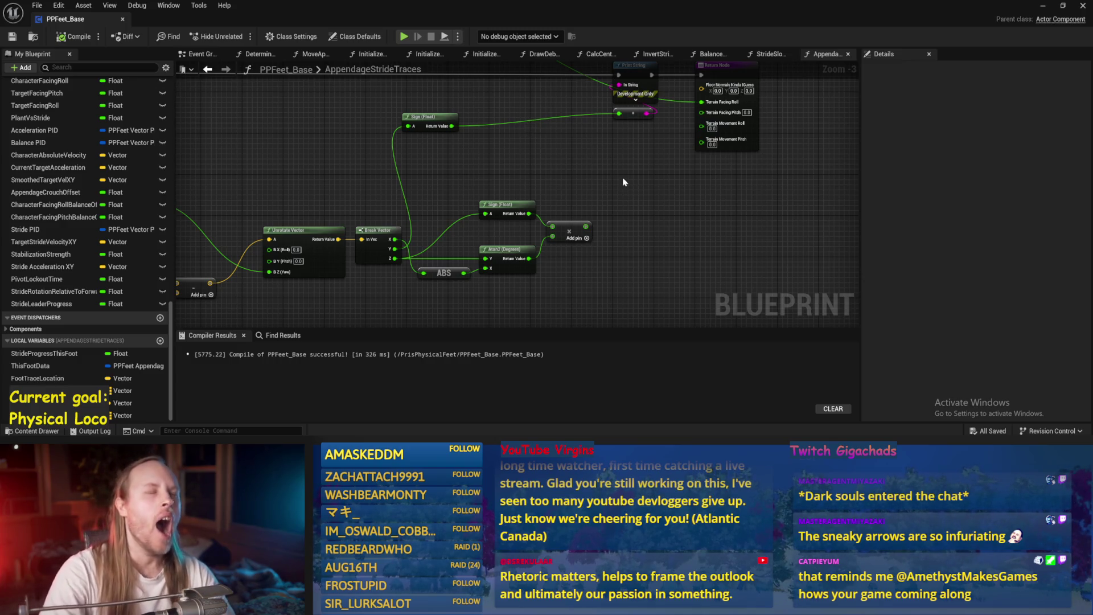
pyautogui.moveTo(626, 182); pyautogui.dragTo(623, 204)
pyautogui.moveTo(555, 200)
pyautogui.mouseDown()
pyautogui.moveTo(622, 151)
pyautogui.moveTo(353, 151)
pyautogui.mouseUp()
pyautogui.click(501, 91)
pyautogui.press('Delete')
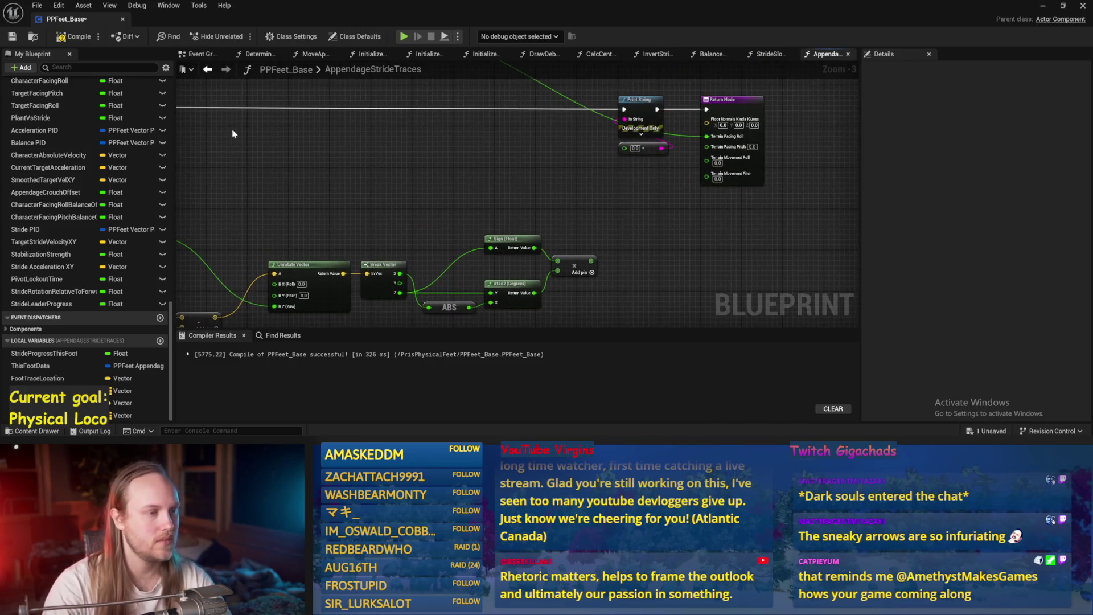
pyautogui.hotkey('ctrl', 's')
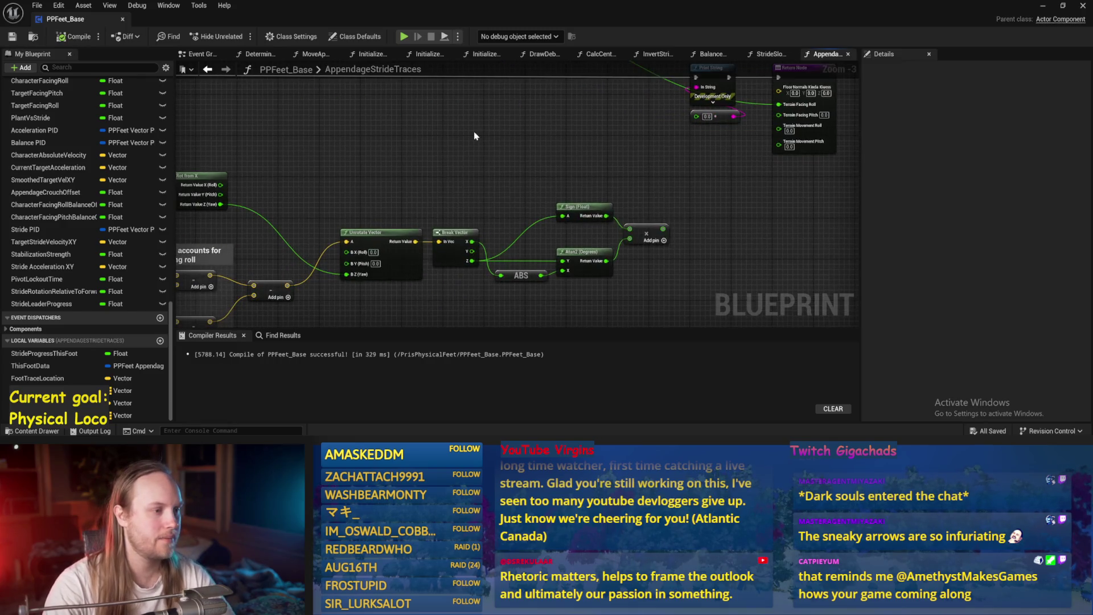
pyautogui.click(1043, 6)
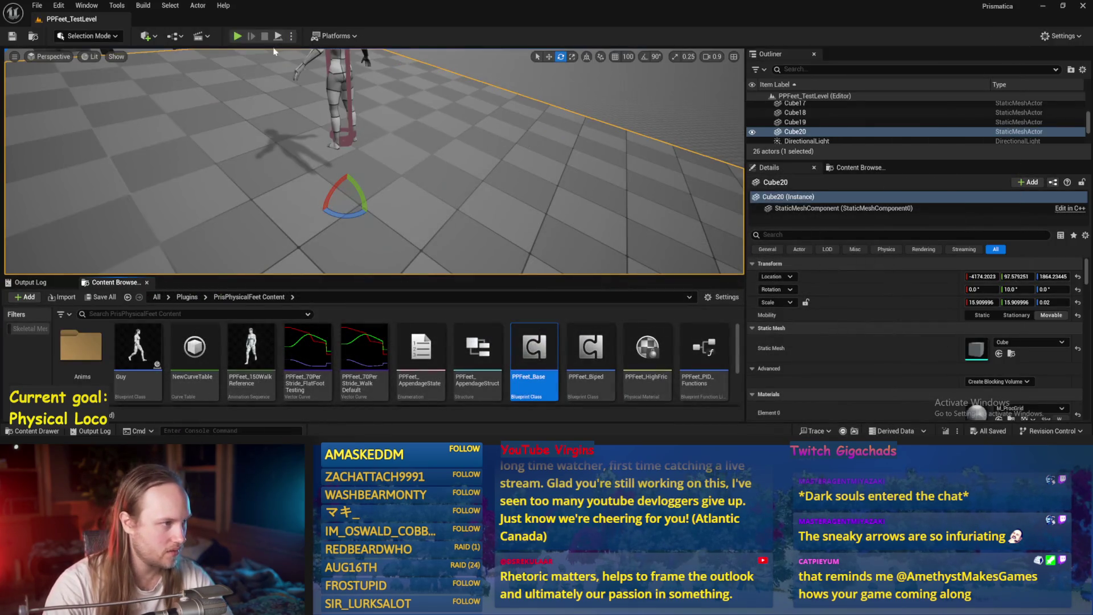
# - Play-test while tilting Cube20 into a ramp several times, then stop and reopen PPFeet_Base
pyautogui.hotkey('alt', 'p')
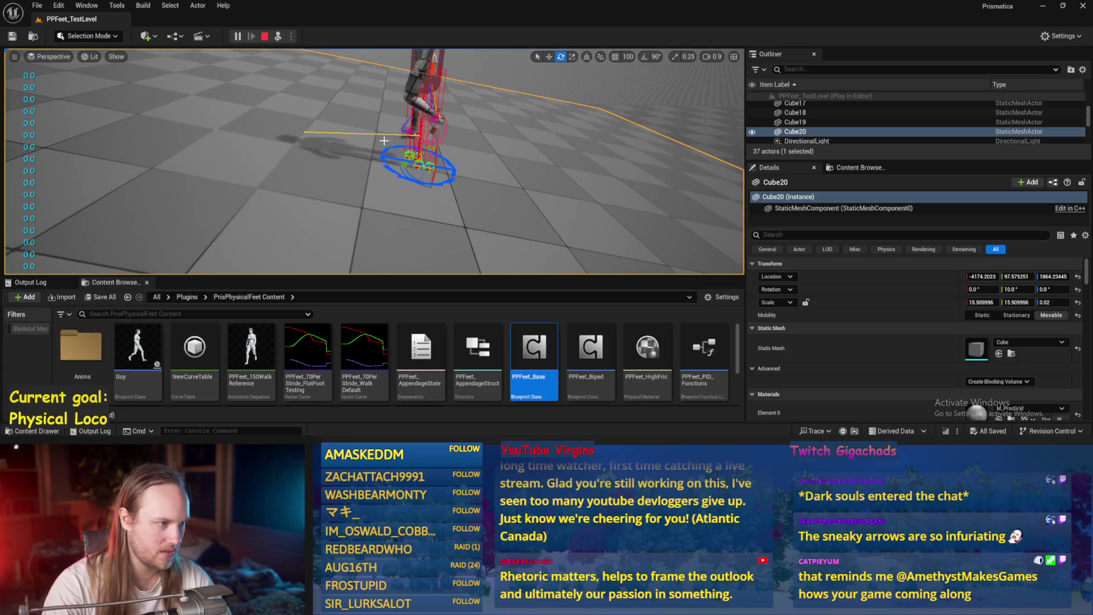
pyautogui.moveTo(383, 140)
pyautogui.mouseDown()
pyautogui.moveTo(389, 174)
pyautogui.moveTo(384, 151)
pyautogui.mouseUp()
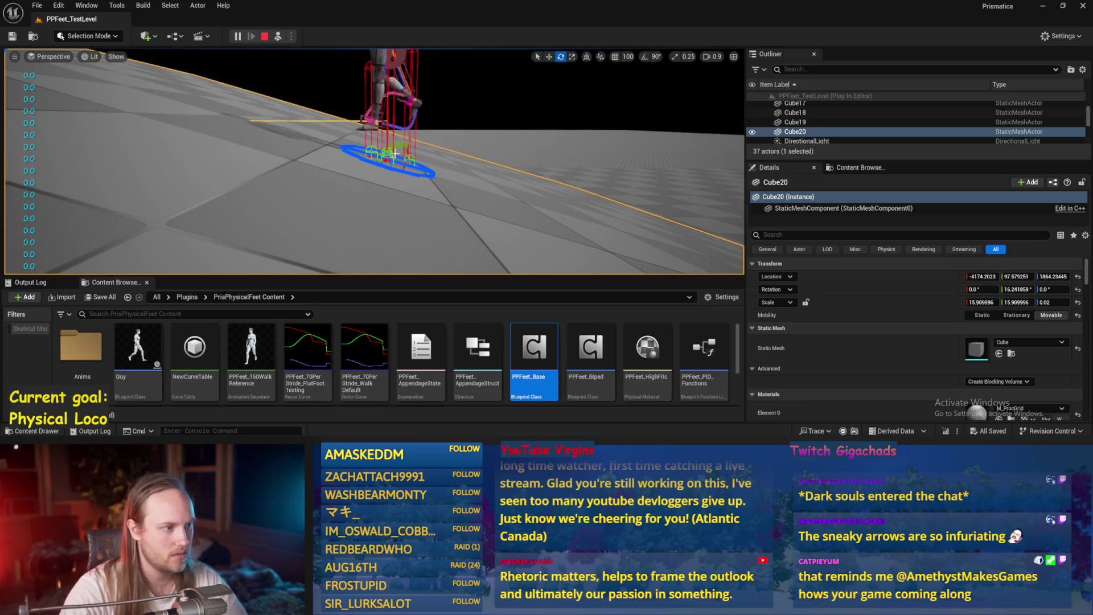
pyautogui.moveTo(394, 154)
pyautogui.mouseDown()
pyautogui.moveTo(403, 189)
pyautogui.moveTo(399, 159)
pyautogui.mouseUp()
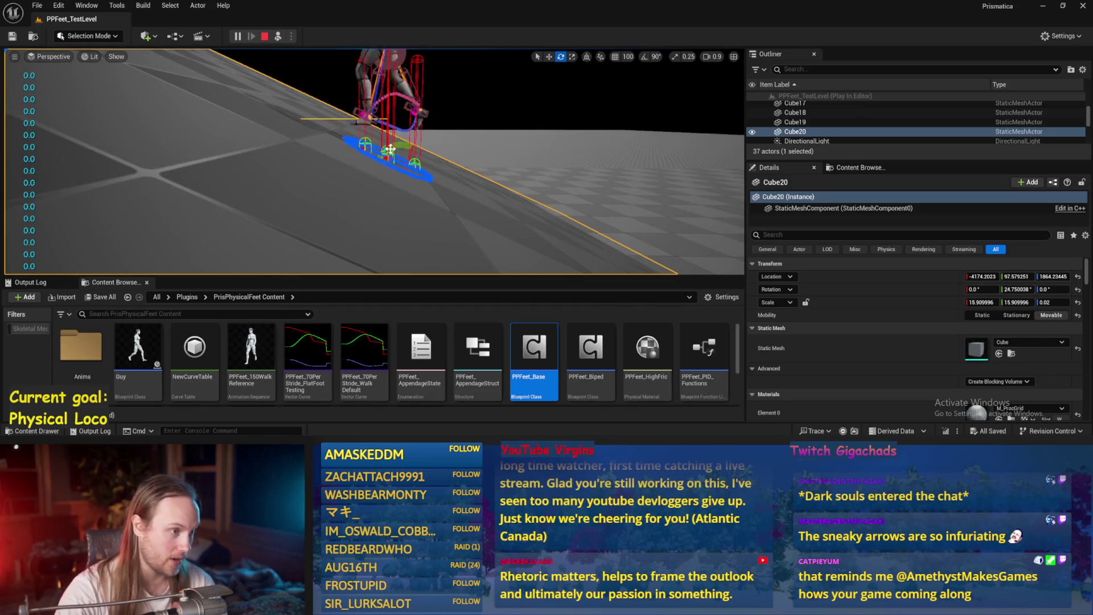
pyautogui.moveTo(392, 148); pyautogui.dragTo(393, 171)
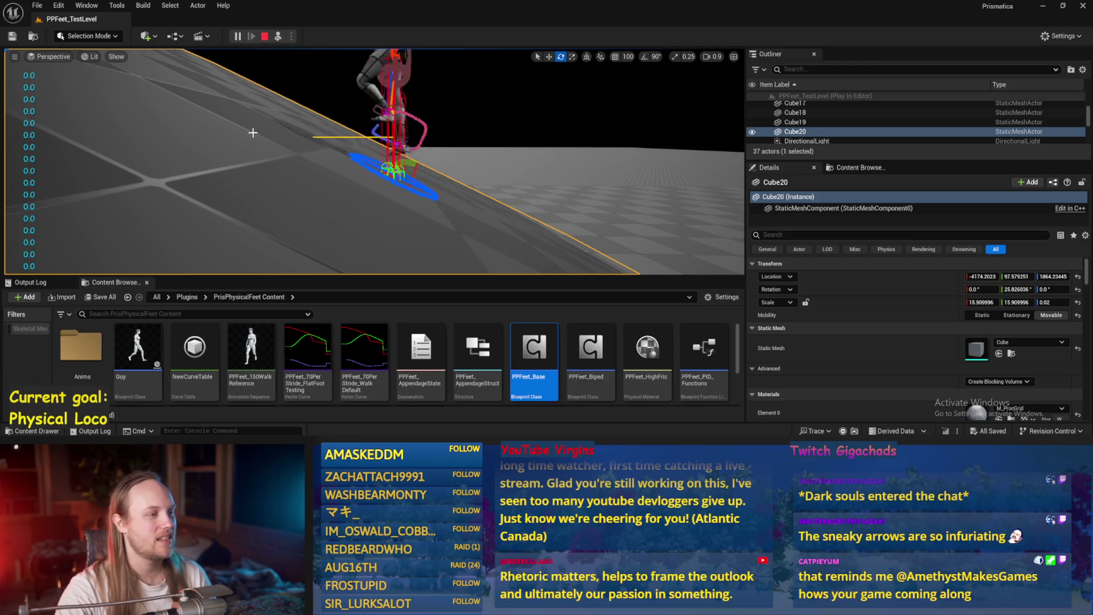
pyautogui.moveTo(399, 162); pyautogui.dragTo(406, 212)
pyautogui.press('Escape')
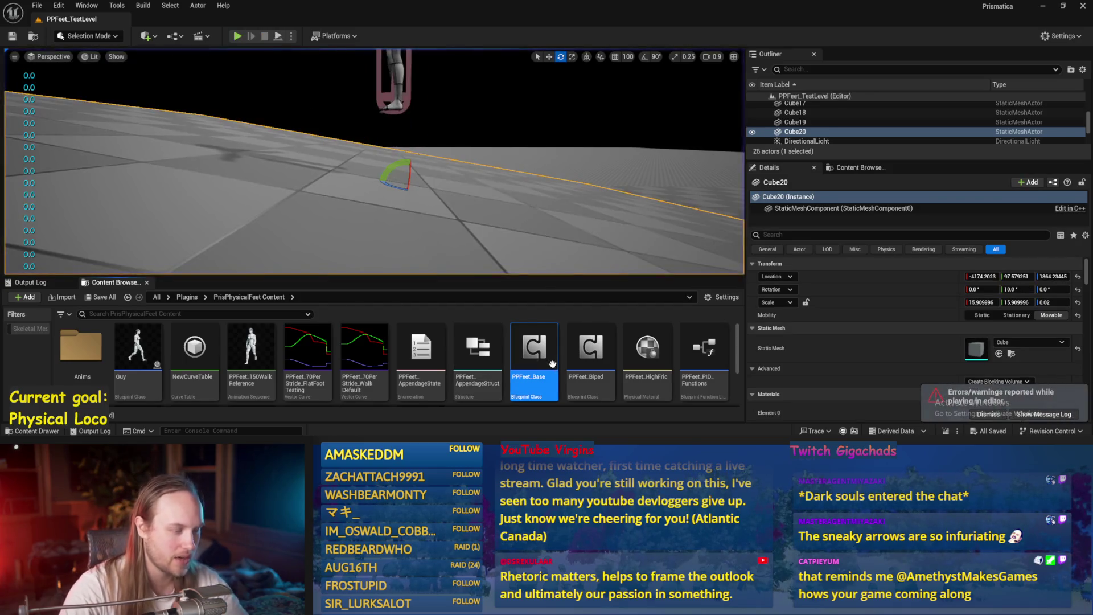
pyautogui.doubleClick(534, 348)
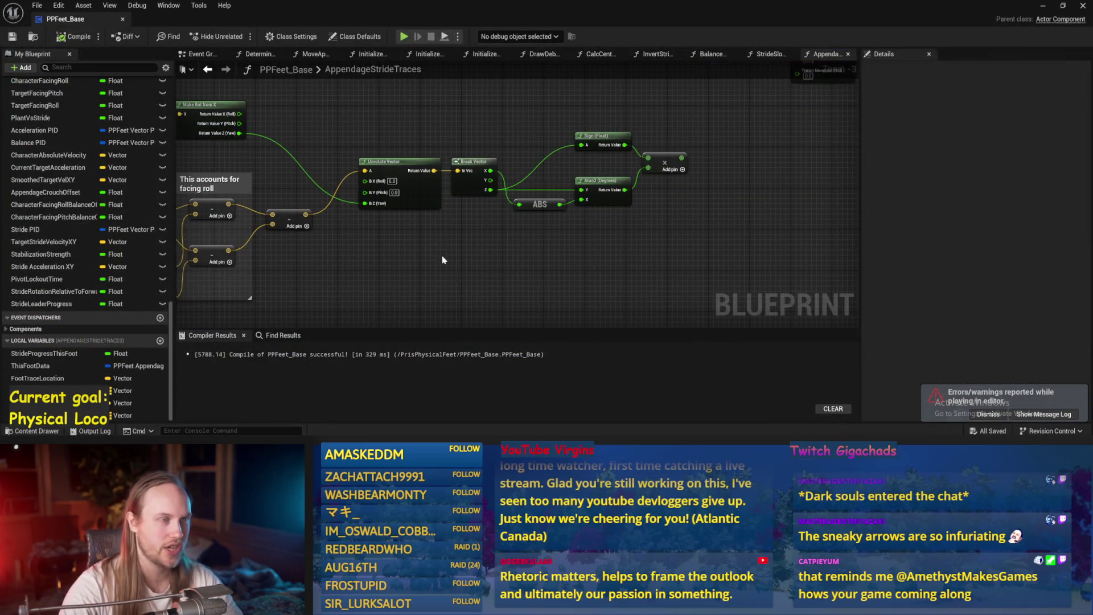
# - Place a Cross Product node by mistake and delete it again
pyautogui.rightClick(481, 154)
pyautogui.write('cross')
pyautogui.press('Return')
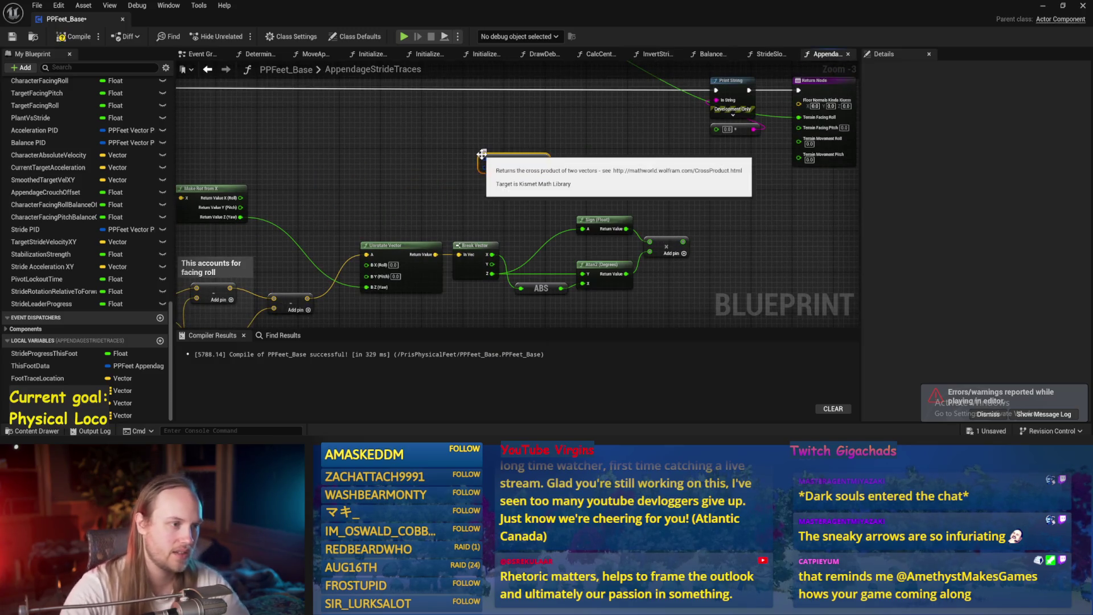
pyautogui.press('Delete')
# - Make room between Print String and Return Node and add a Draw Debug Arrow node there
pyautogui.moveTo(512, 188)
pyautogui.mouseDown()
pyautogui.moveTo(546, 227)
pyautogui.moveTo(619, 195)
pyautogui.mouseUp()
pyautogui.moveTo(768, 173)
pyautogui.mouseDown()
pyautogui.moveTo(829, 171)
pyautogui.moveTo(803, 176)
pyautogui.mouseUp()
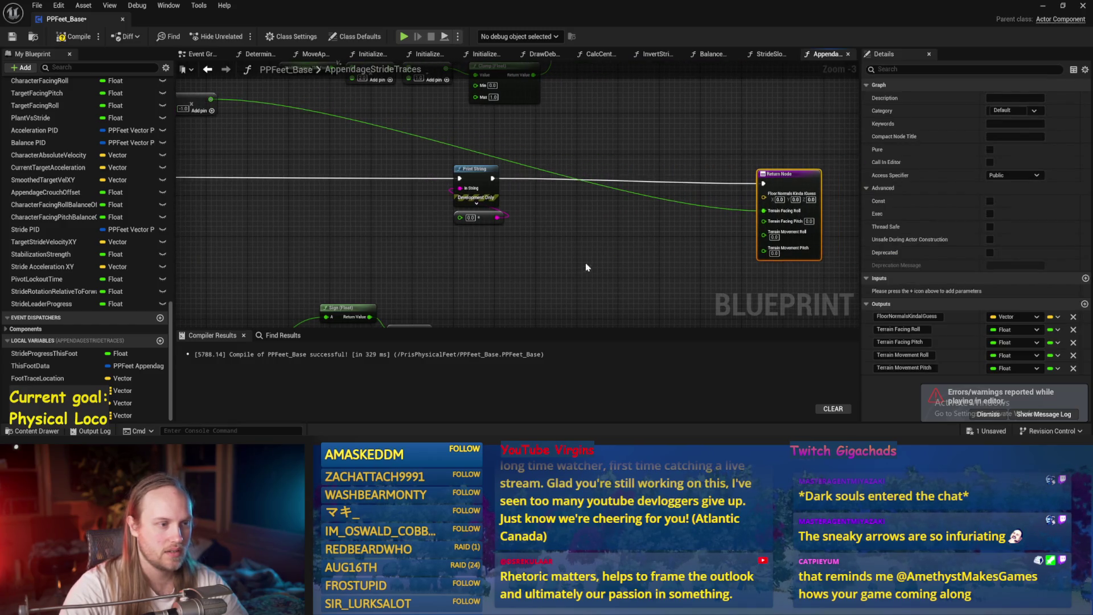
pyautogui.click(589, 262)
pyautogui.rightClick(588, 263)
pyautogui.write('debug a')
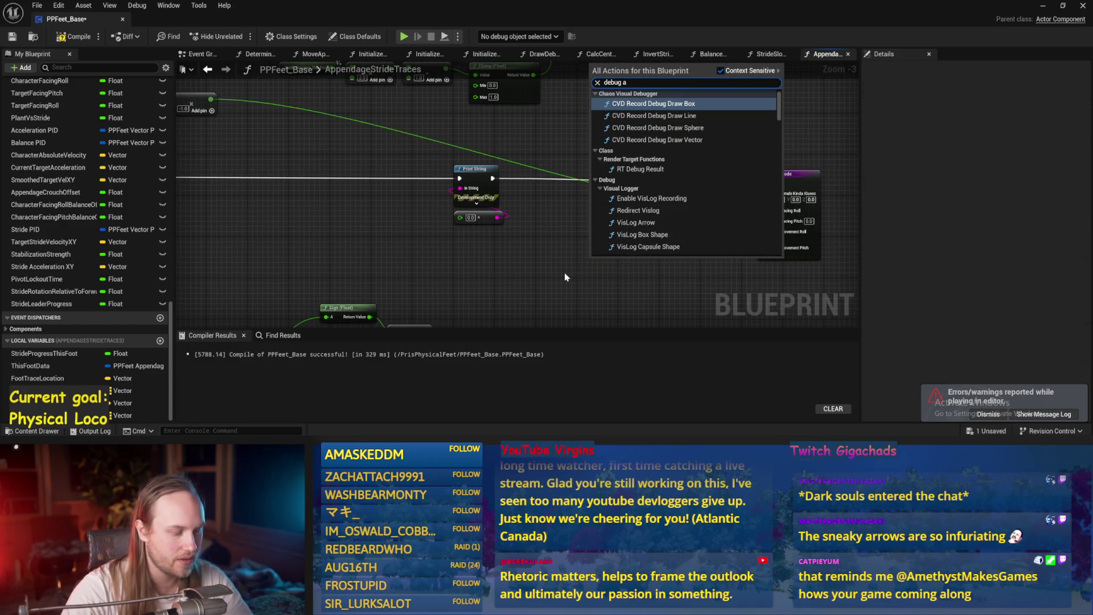
pyautogui.write('rrow')
pyautogui.press('Return')
# - Line up Draw Debug Arrow beside Print String and wire its execution to the Return Node
pyautogui.moveTo(603, 254); pyautogui.dragTo(580, 178)
pyautogui.moveTo(488, 180); pyautogui.dragTo(566, 188)
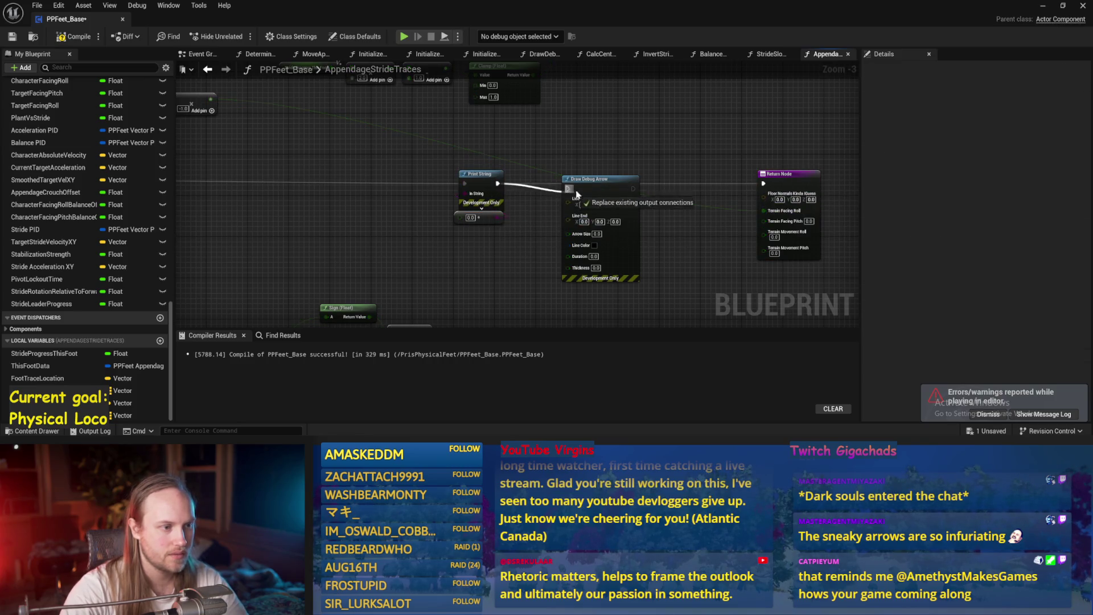
pyautogui.moveTo(639, 189)
pyautogui.mouseDown()
pyautogui.moveTo(797, 194)
pyautogui.moveTo(763, 183)
pyautogui.mouseUp()
pyautogui.moveTo(561, 220)
pyautogui.mouseDown()
pyautogui.moveTo(597, 215)
pyautogui.moveTo(664, 176)
pyautogui.moveTo(548, 102)
pyautogui.moveTo(589, 220)
pyautogui.mouseUp()
pyautogui.rightClick(588, 219)
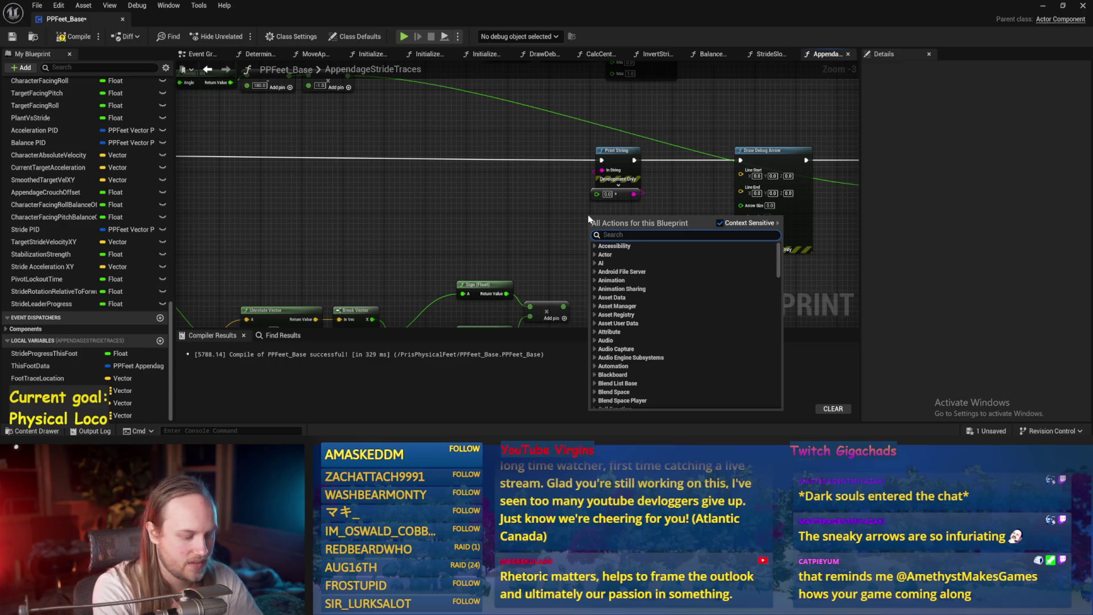
# - Add a Character Capsule getter with a Get World Location node and move them left
pyautogui.write('capsule')
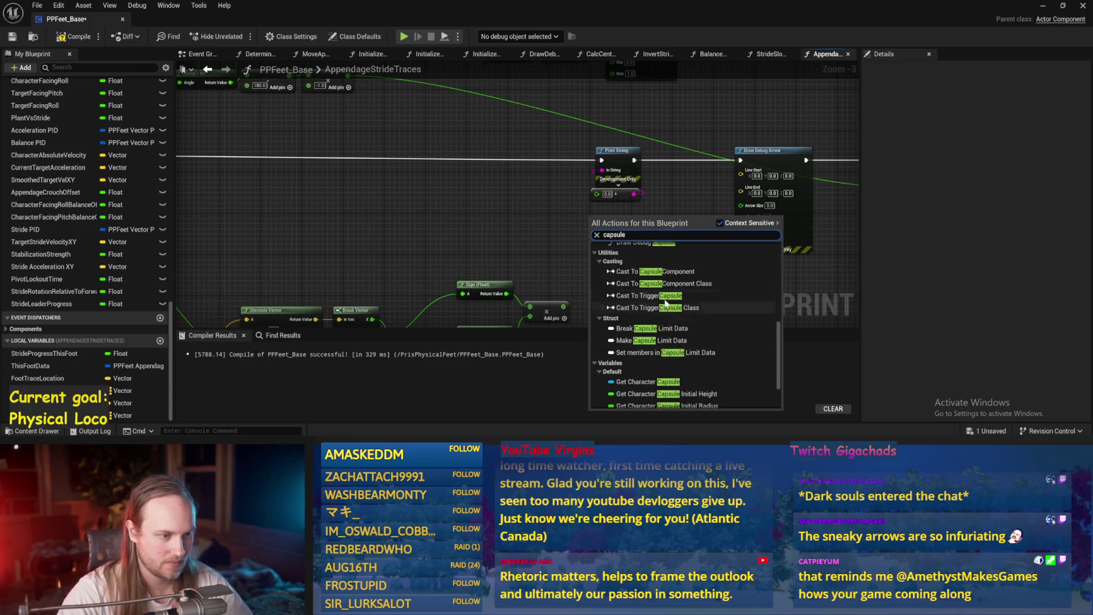
pyautogui.press('Escape')
pyautogui.moveTo(627, 219); pyautogui.dragTo(653, 246)
pyautogui.write('location')
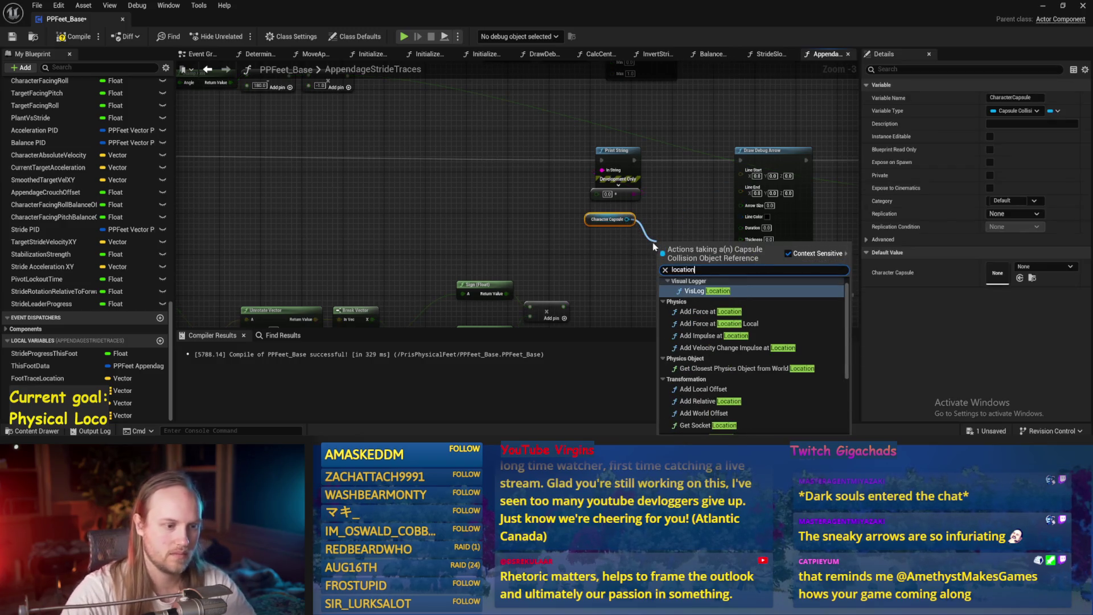
pyautogui.scroll(-2, 697, 398)
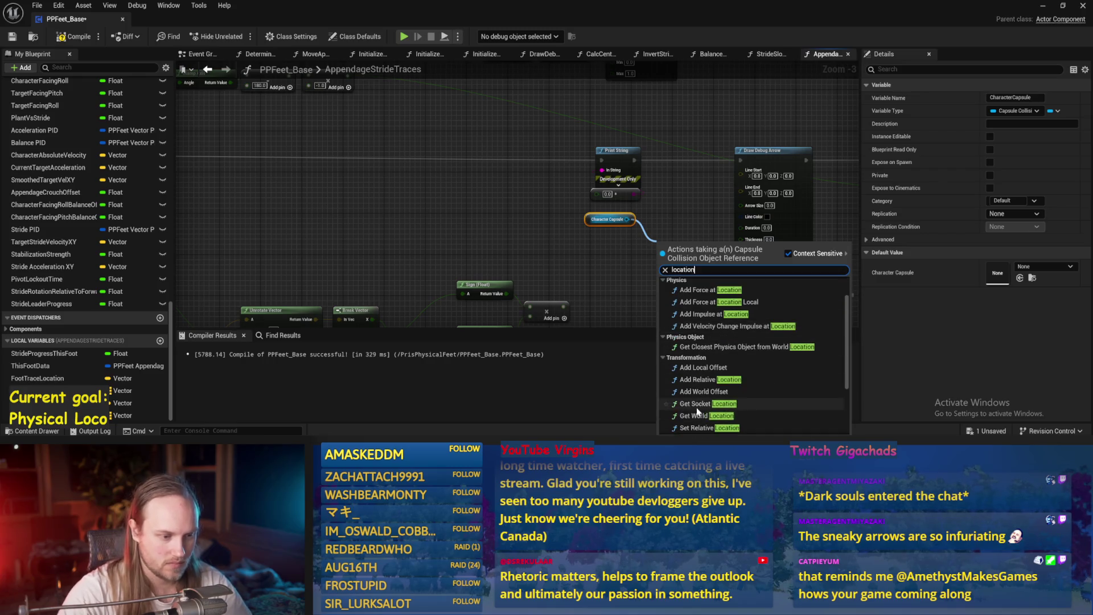
pyautogui.click(698, 416)
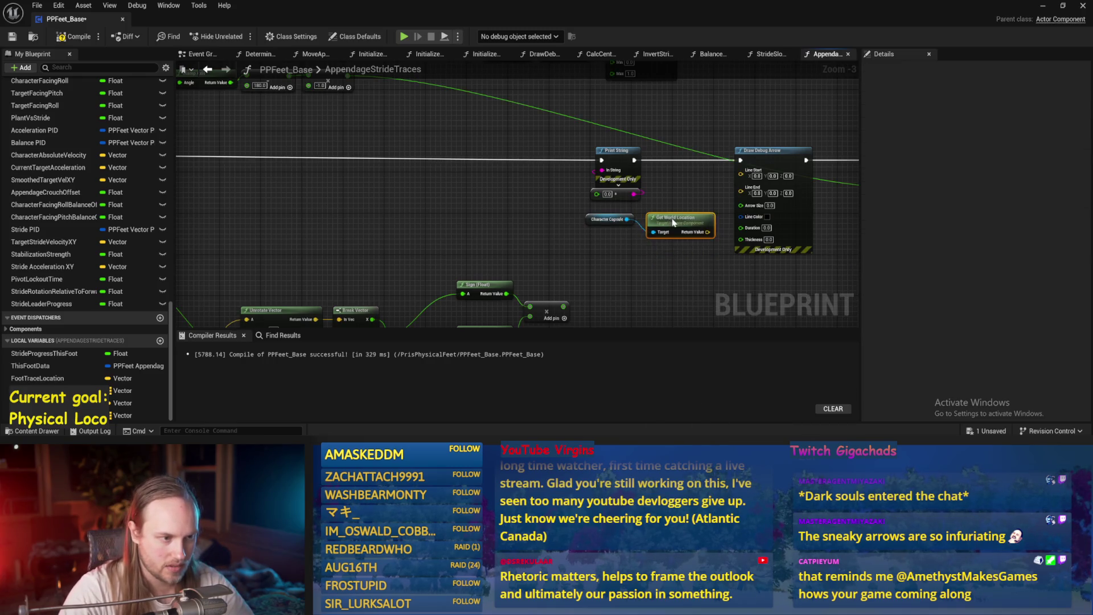
pyautogui.moveTo(720, 253); pyautogui.dragTo(584, 212)
pyautogui.moveTo(683, 227)
pyautogui.mouseDown()
pyautogui.moveTo(467, 219)
pyautogui.moveTo(492, 235)
pyautogui.moveTo(740, 170)
pyautogui.mouseUp()
# - Place a vector + node fed by the capsule's world location
pyautogui.moveTo(496, 234)
pyautogui.mouseDown()
pyautogui.moveTo(569, 236)
pyautogui.moveTo(558, 230)
pyautogui.mouseUp()
pyautogui.write('+')
pyautogui.press('Return')
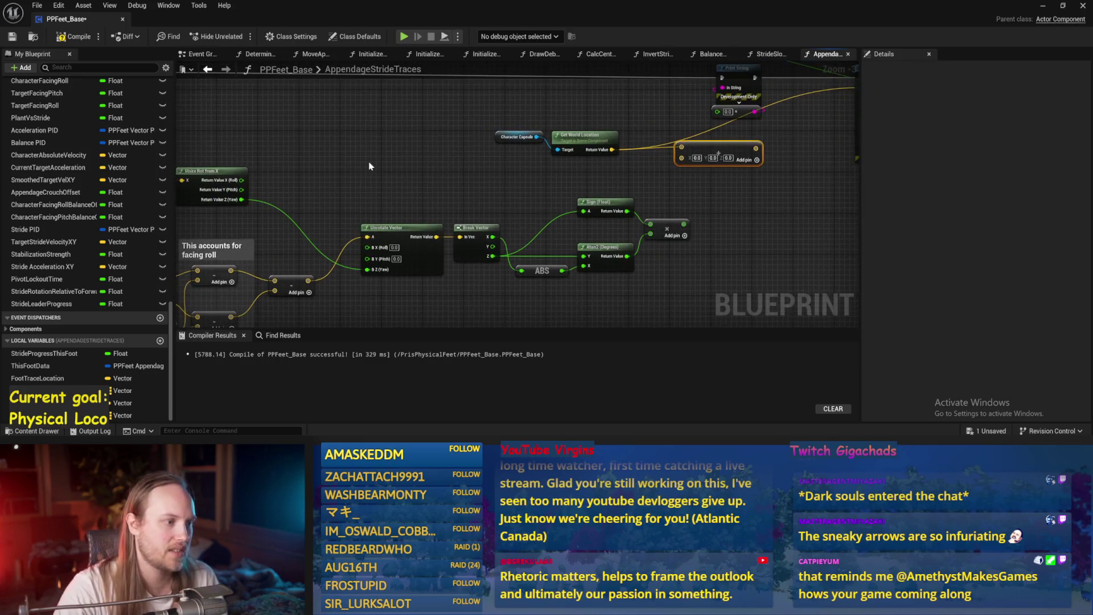
pyautogui.moveTo(434, 236)
pyautogui.mouseDown()
pyautogui.moveTo(734, 114)
pyautogui.moveTo(735, 232)
pyautogui.mouseUp()
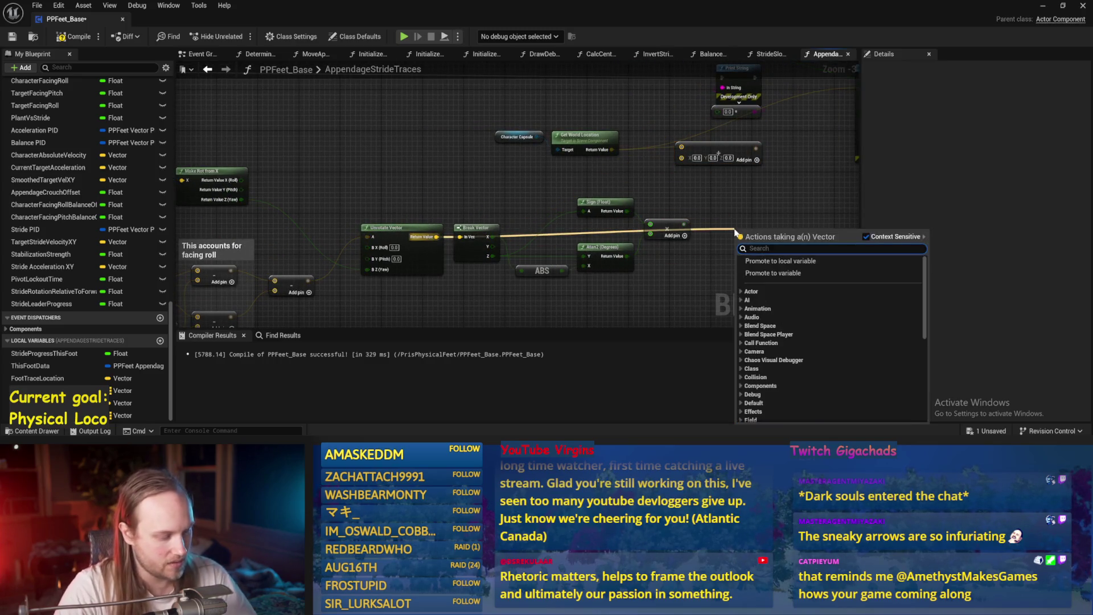
pyautogui.click(468, 217)
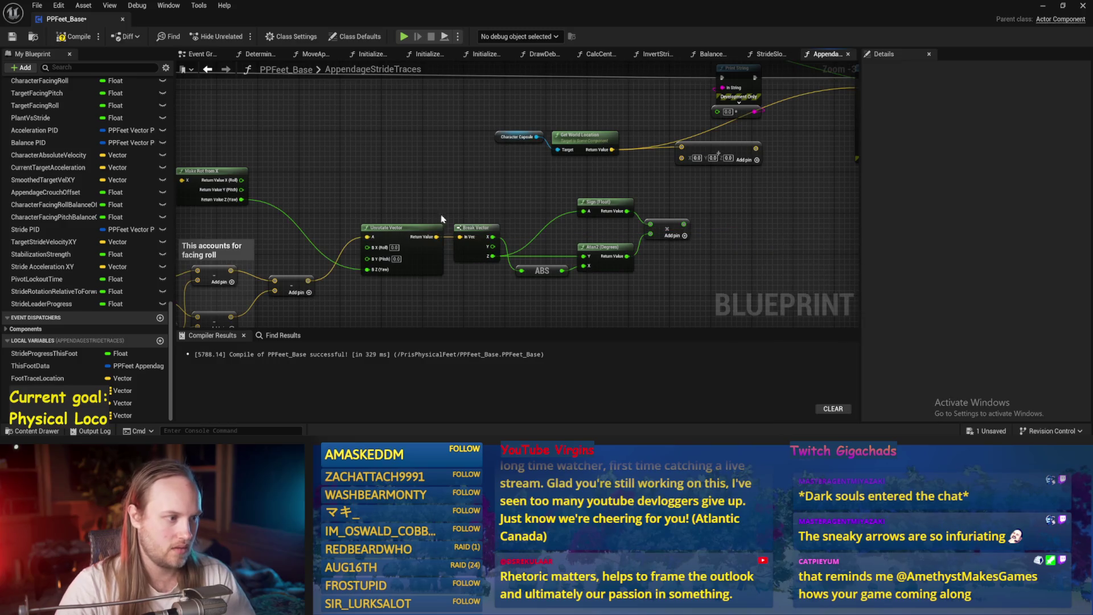
# - Select the Unrotate Vector node and inspect the TargetStrideVelocityXY variable
pyautogui.moveTo(440, 237)
pyautogui.mouseDown()
pyautogui.moveTo(728, 151)
pyautogui.moveTo(473, 141)
pyautogui.moveTo(496, 125)
pyautogui.mouseUp()
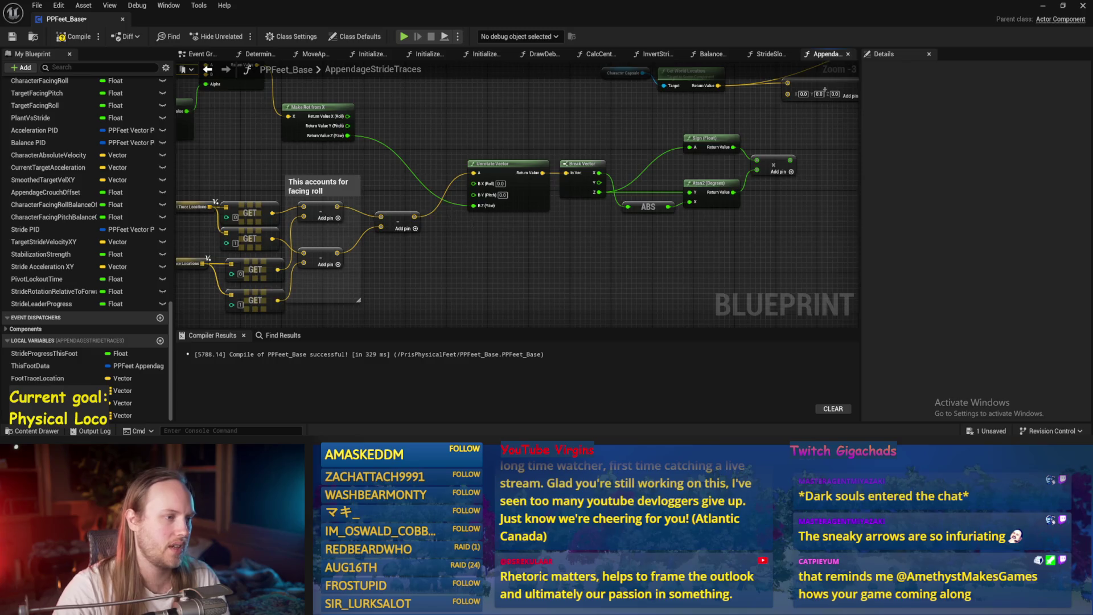
pyautogui.scroll(-1, 461, 226)
pyautogui.scroll(2, 445, 197)
pyautogui.moveTo(443, 173)
pyautogui.mouseDown()
pyautogui.moveTo(463, 275)
pyautogui.moveTo(605, 238)
pyautogui.moveTo(660, 205)
pyautogui.moveTo(569, 182)
pyautogui.mouseUp()
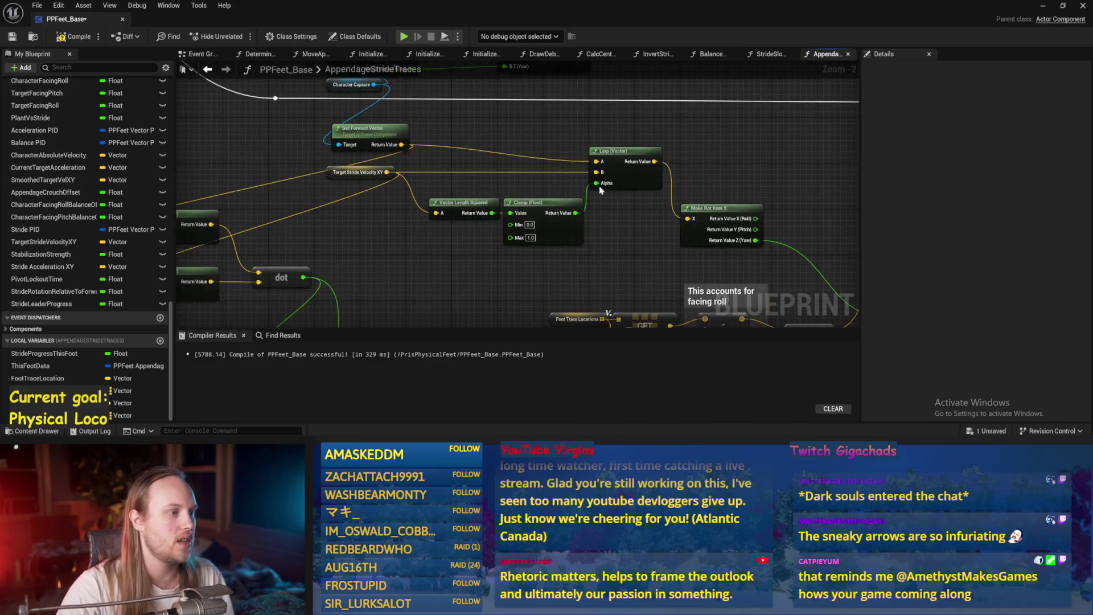
pyautogui.click(43, 242)
pyautogui.click(205, 218)
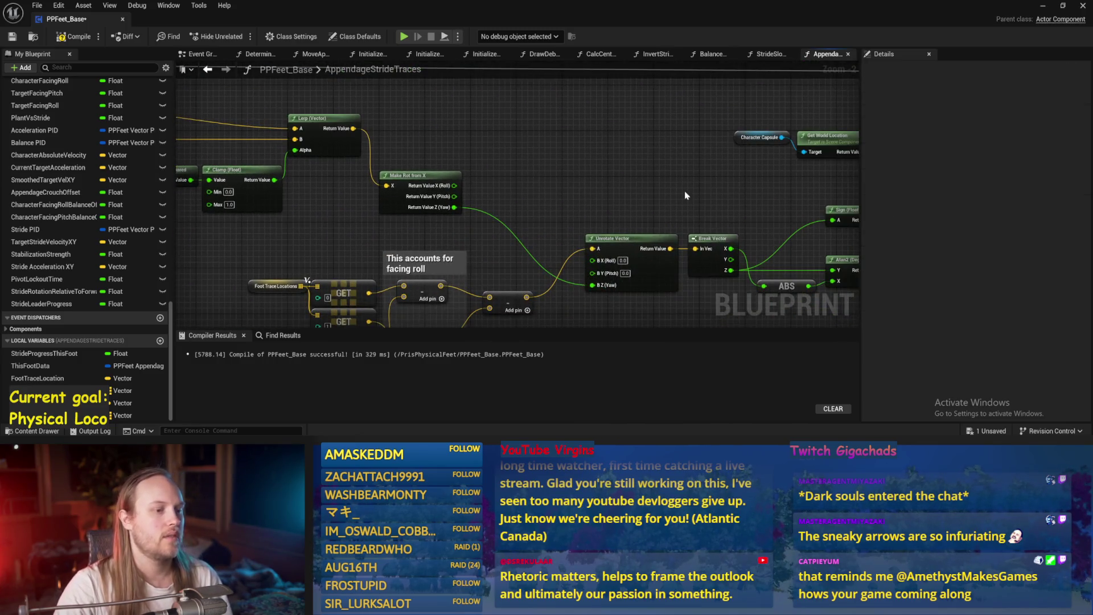
# - Compile, feed the Add node's result into the Make Array input, and save
pyautogui.moveTo(334, 97); pyautogui.dragTo(145, 55)
pyautogui.click(13, 37)
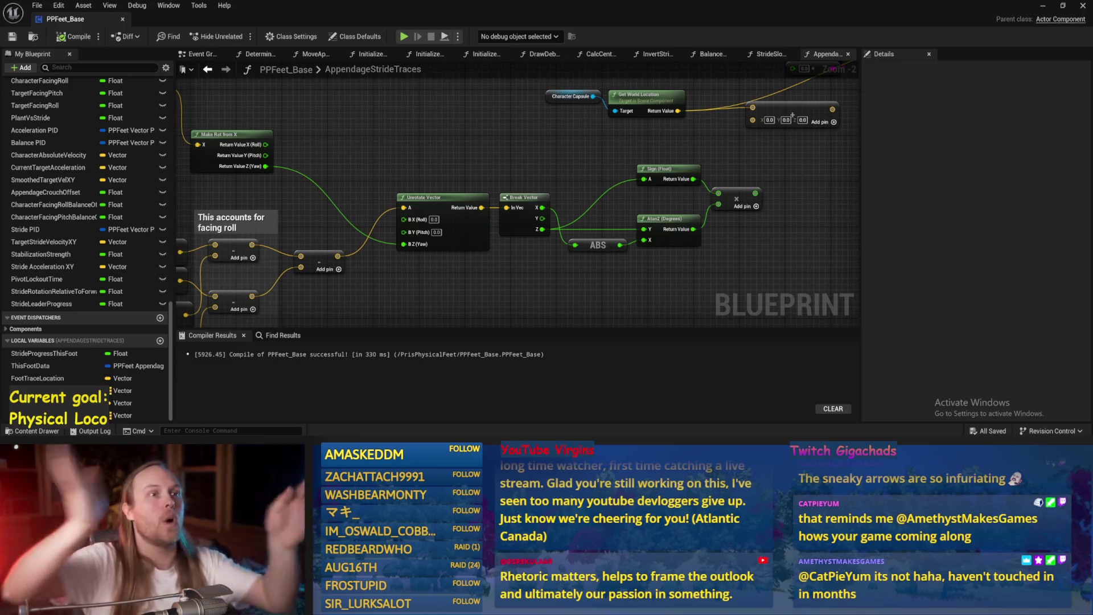
pyautogui.moveTo(504, 163)
pyautogui.mouseDown()
pyautogui.moveTo(474, 181)
pyautogui.moveTo(456, 146)
pyautogui.moveTo(494, 177)
pyautogui.mouseUp()
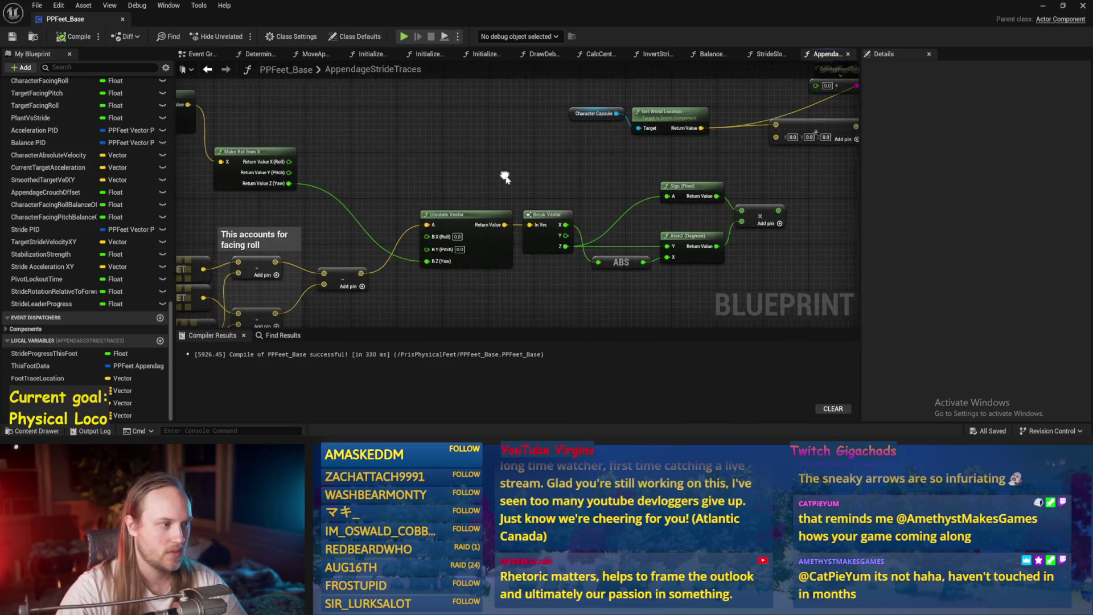
pyautogui.moveTo(350, 274); pyautogui.dragTo(771, 142)
pyautogui.scroll(-1, 617, 234)
pyautogui.scroll(1, 624, 217)
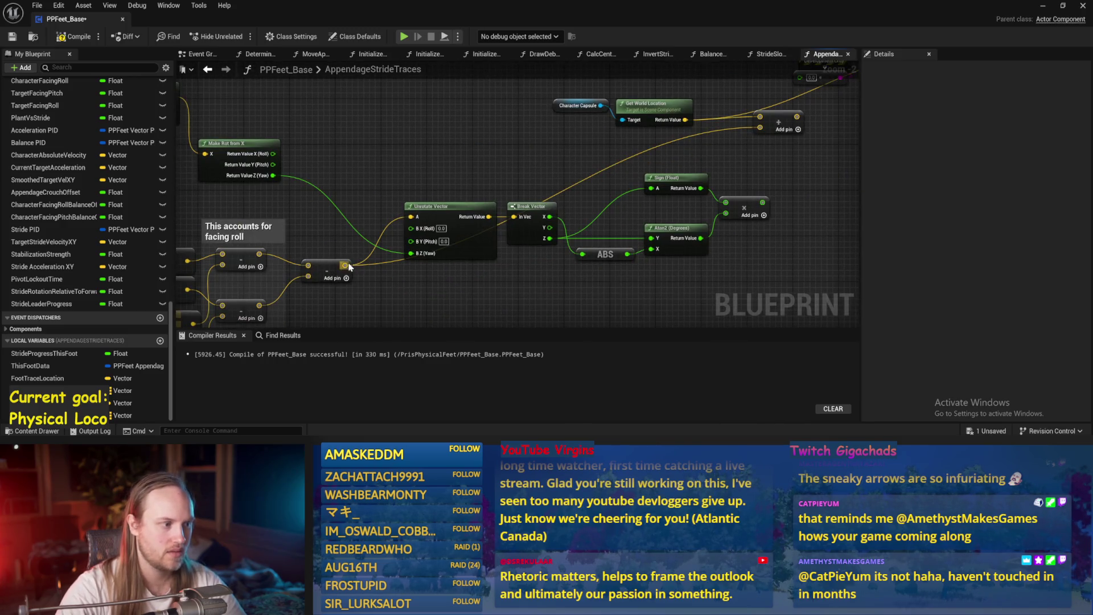
pyautogui.moveTo(750, 178); pyautogui.dragTo(570, 206)
pyautogui.click(617, 139)
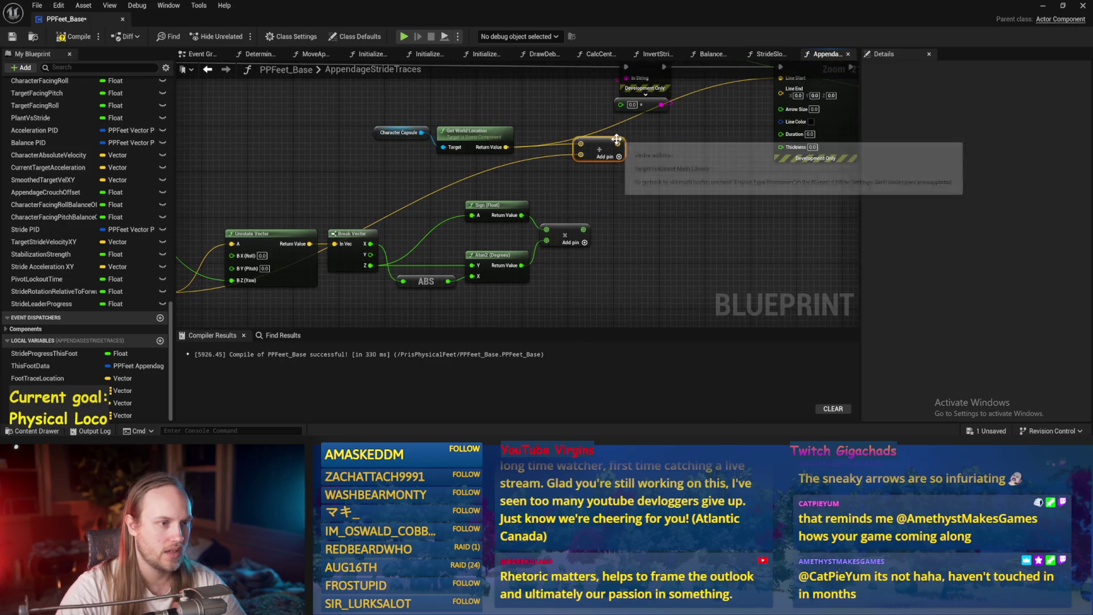
pyautogui.moveTo(579, 143); pyautogui.dragTo(634, 188)
pyautogui.hotkey('ctrl', 's')
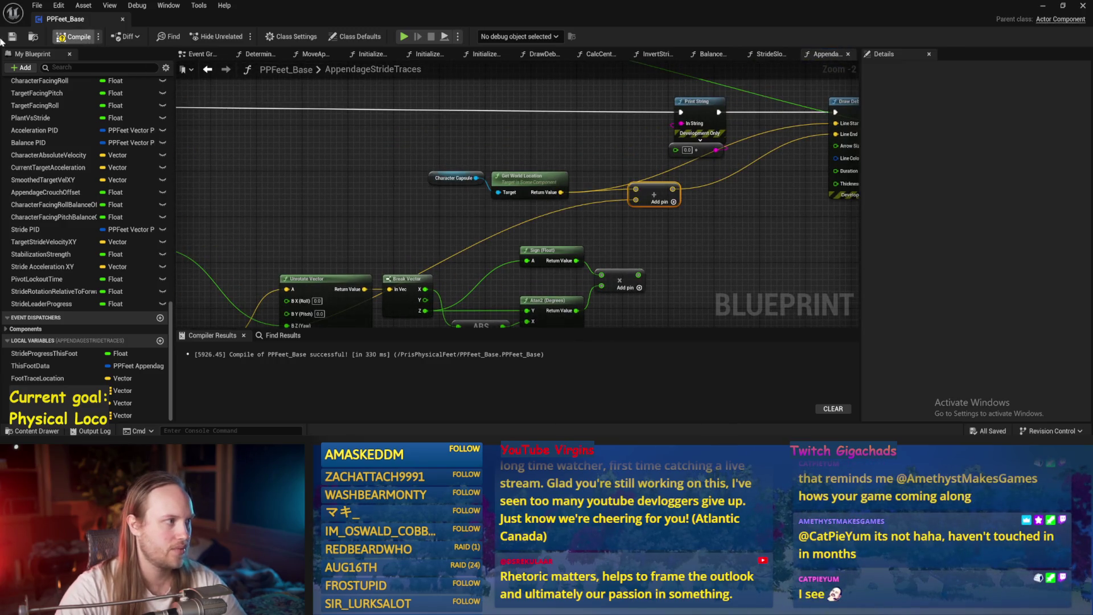
# - Run a quick Alt+P play test, stop it, and reopen the PPFeet_Base graph
pyautogui.hotkey('alt', 'p')
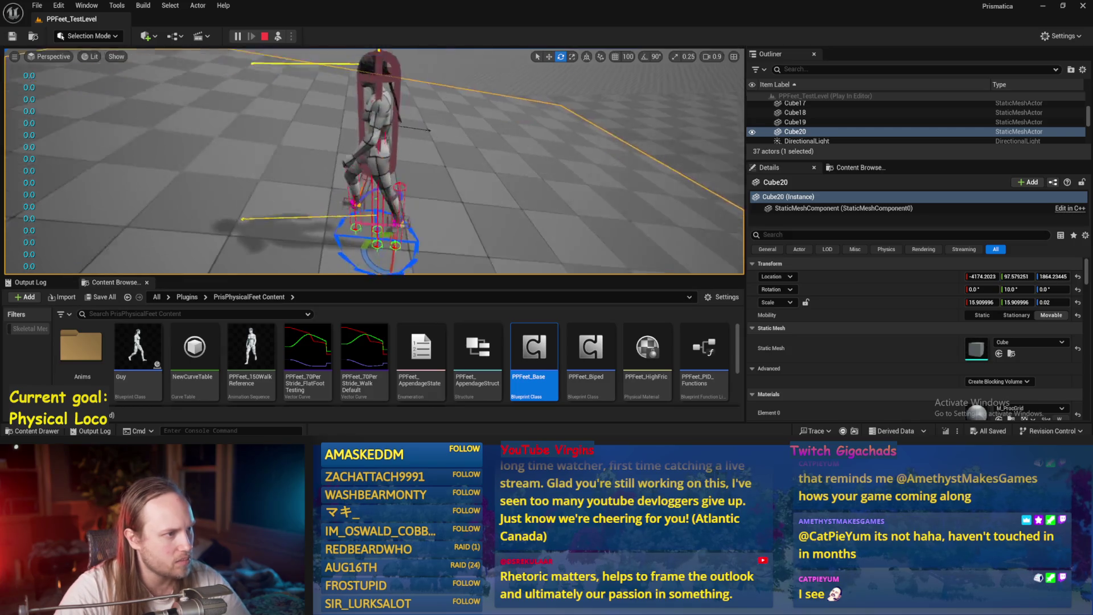
pyautogui.press('Escape')
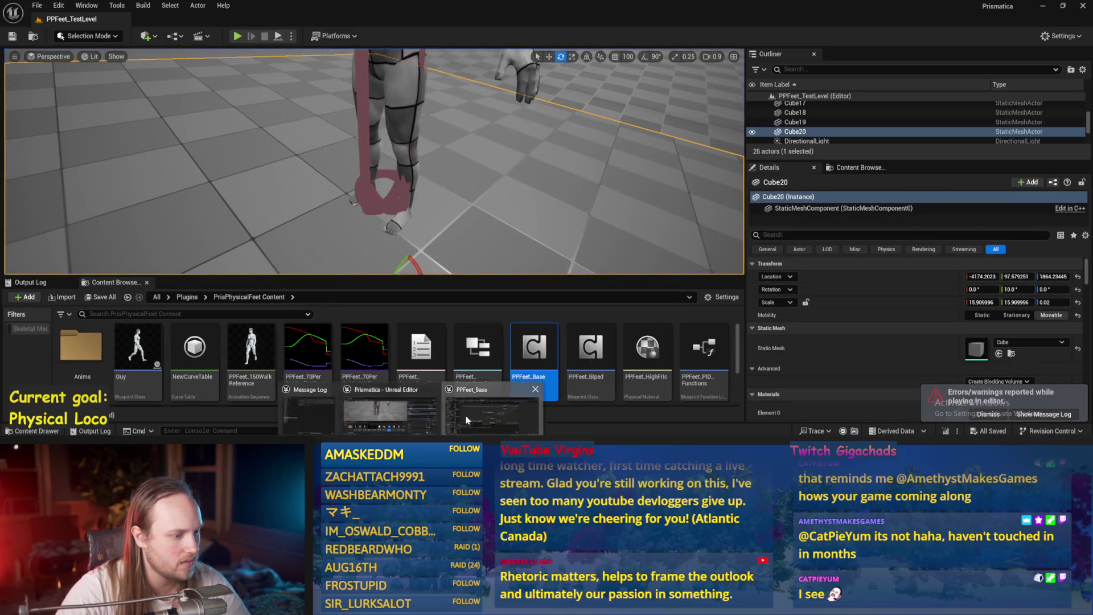
pyautogui.doubleClick(534, 350)
pyautogui.scroll(2, 500, 272)
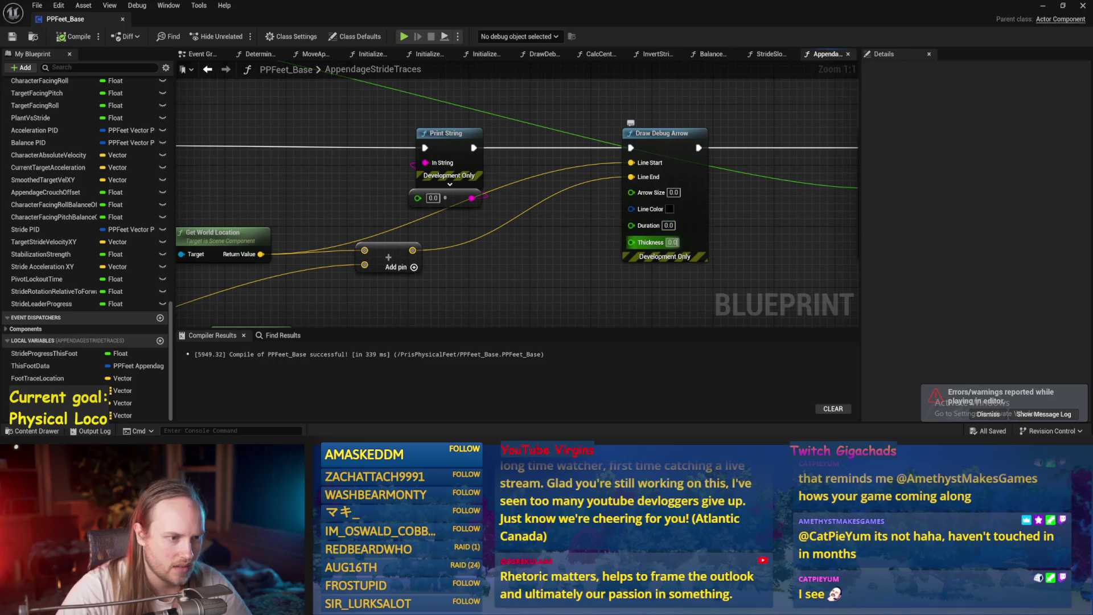
# - Set the Draw Debug Arrow's Line Color to green, then compile and save
pyautogui.click(670, 209)
pyautogui.click(800, 419)
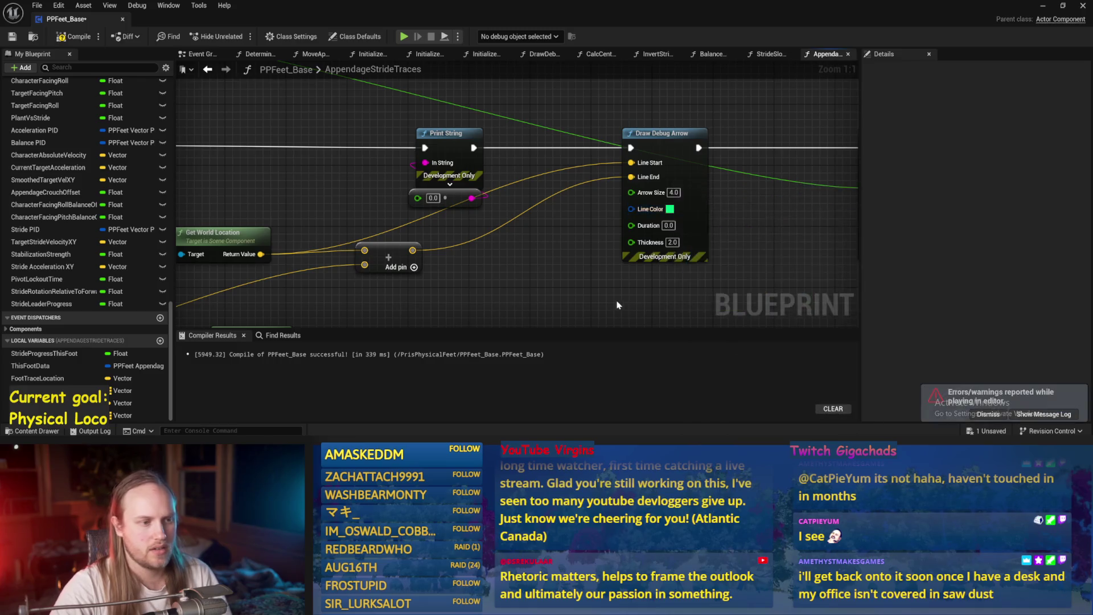
pyautogui.scroll(-4, 517, 232)
pyautogui.click(12, 37)
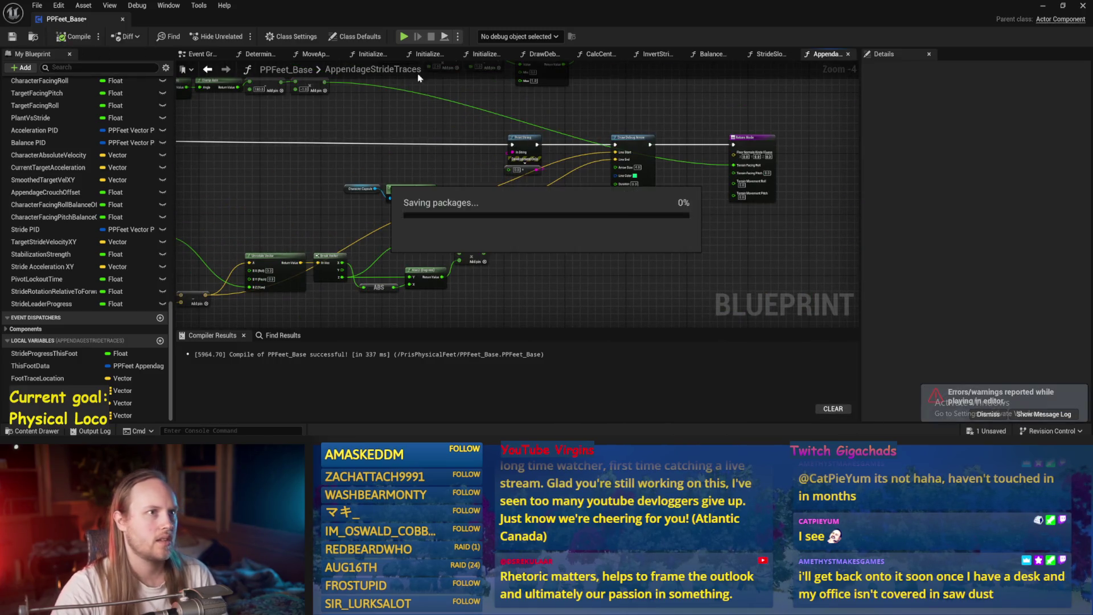
# - Play-test the level to see the green arrow, then stop and return to the graph
pyautogui.click(1045, 7)
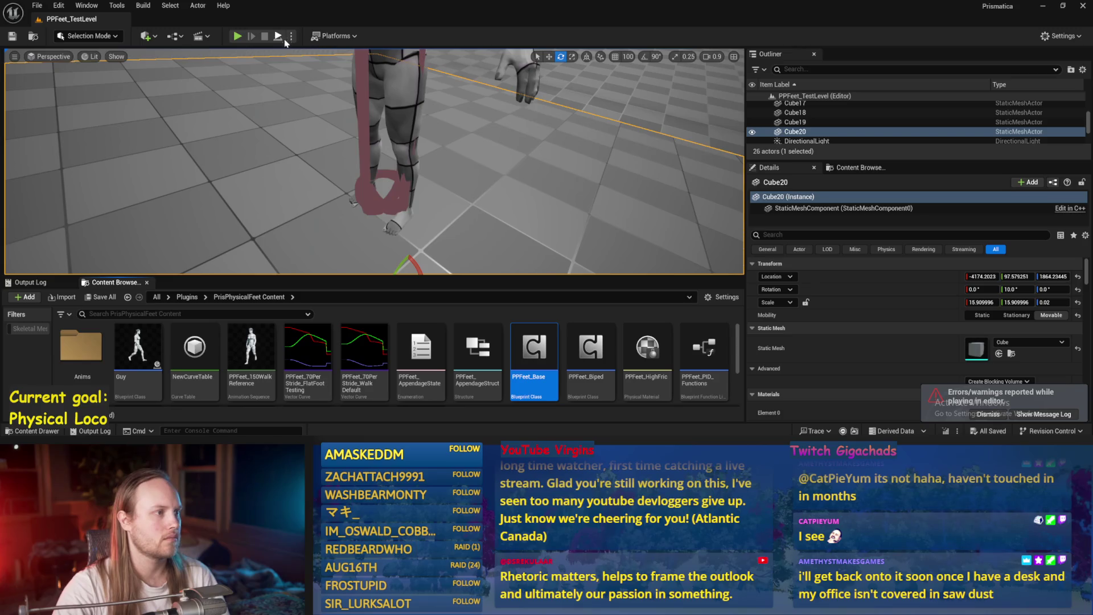
pyautogui.click(283, 38)
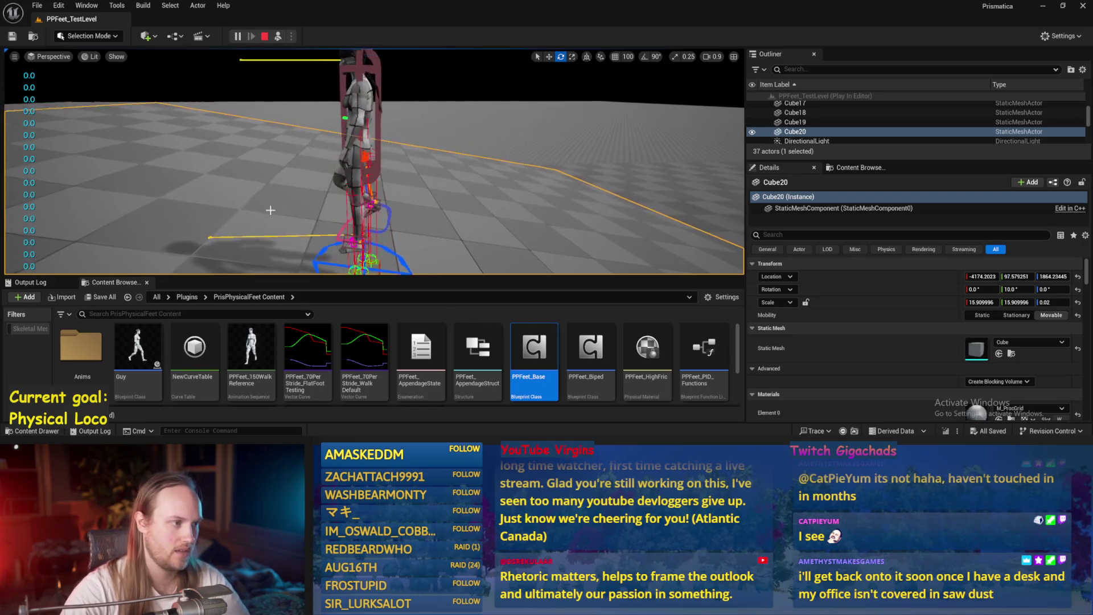
pyautogui.press('Escape')
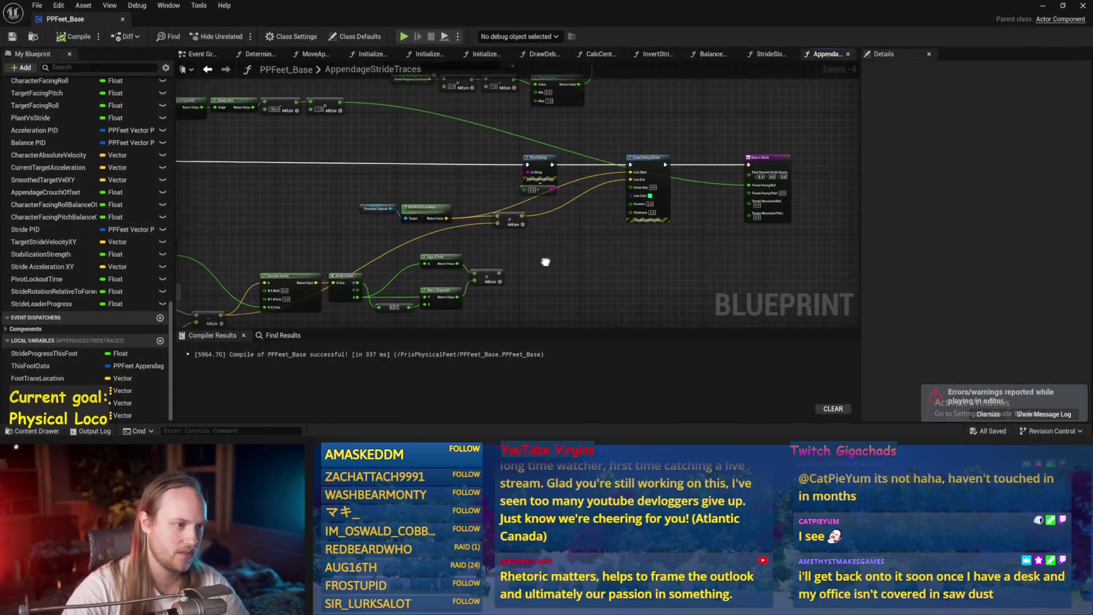
pyautogui.moveTo(545, 262); pyautogui.dragTo(547, 264)
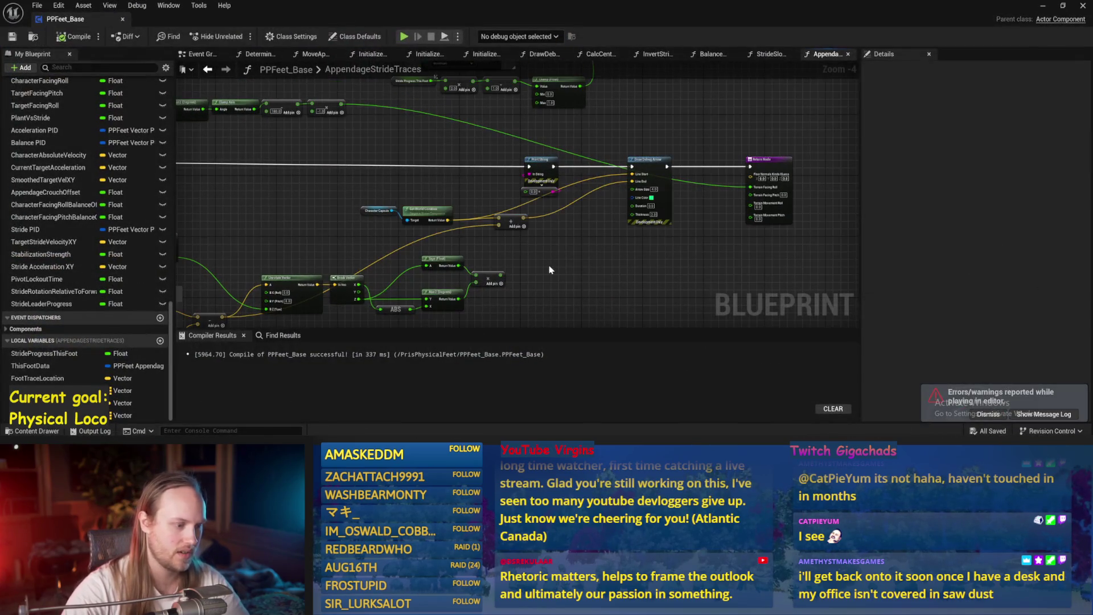
# - Replace a wrongly added cross node with a vector Cross Product node
pyautogui.rightClick(550, 269)
pyautogui.write('cross')
pyautogui.press('Return')
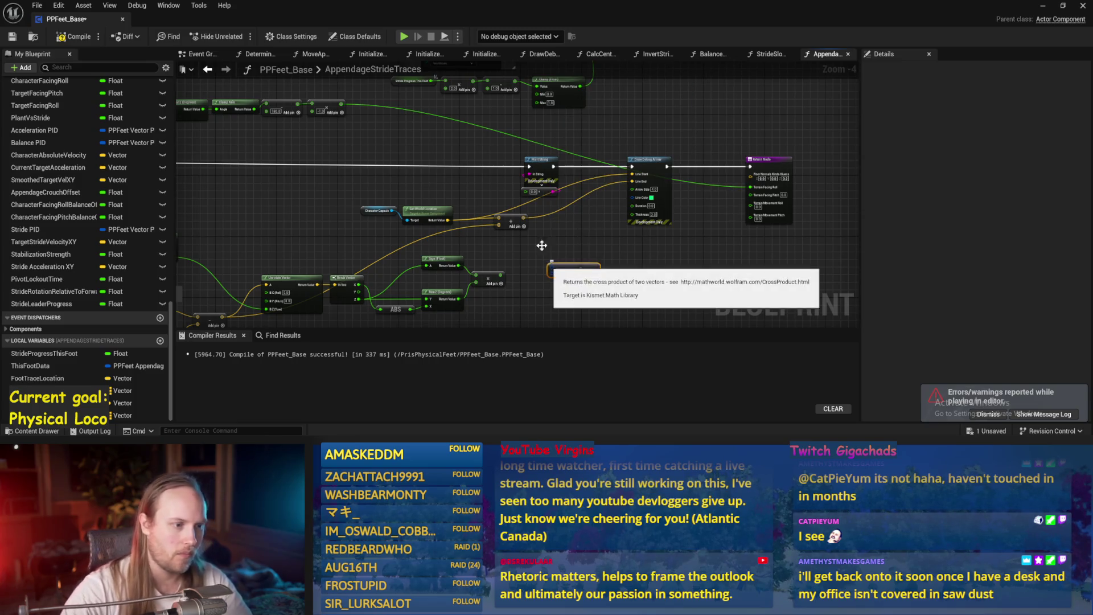
pyautogui.press('Delete')
pyautogui.moveTo(513, 270); pyautogui.dragTo(578, 251)
pyautogui.rightClick(579, 248)
pyautogui.write('cross vec')
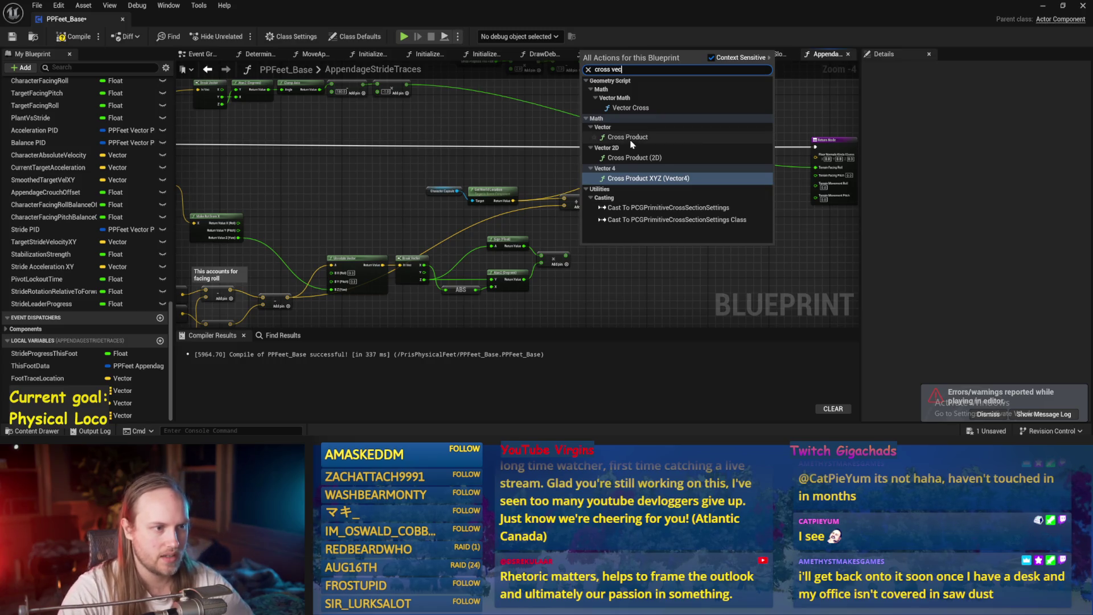
pyautogui.click(631, 138)
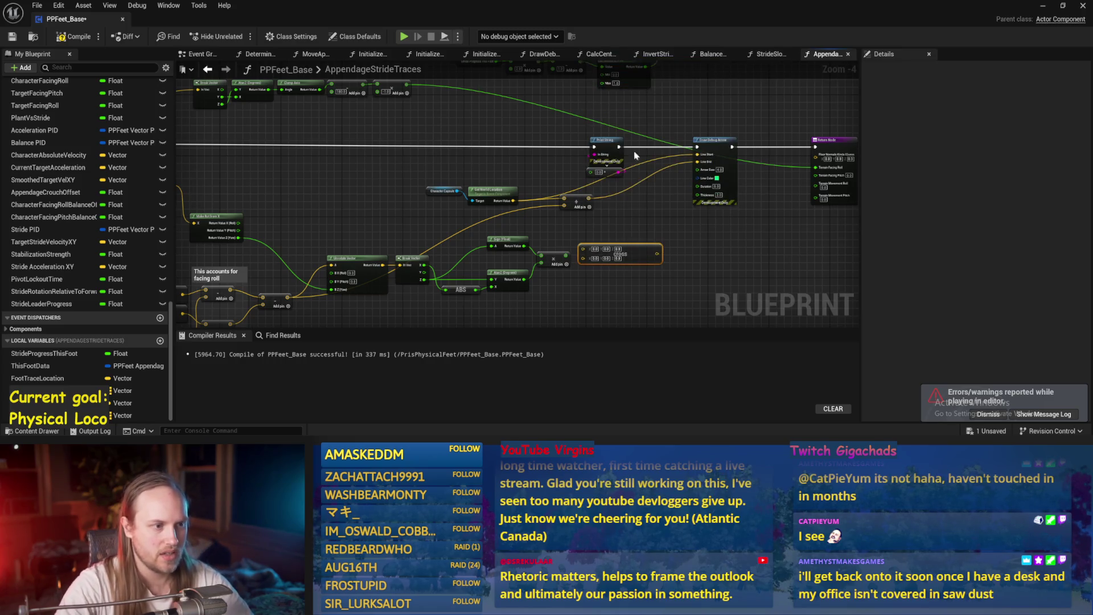
pyautogui.scroll(2, 647, 225)
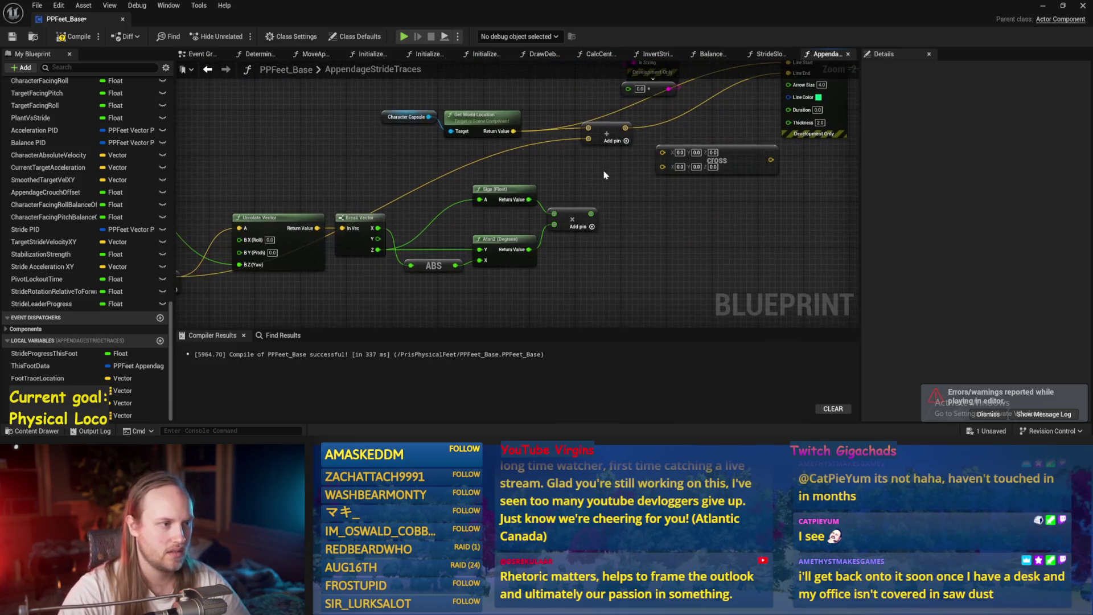
pyautogui.moveTo(727, 161); pyautogui.dragTo(721, 182)
pyautogui.scroll(-1, 601, 201)
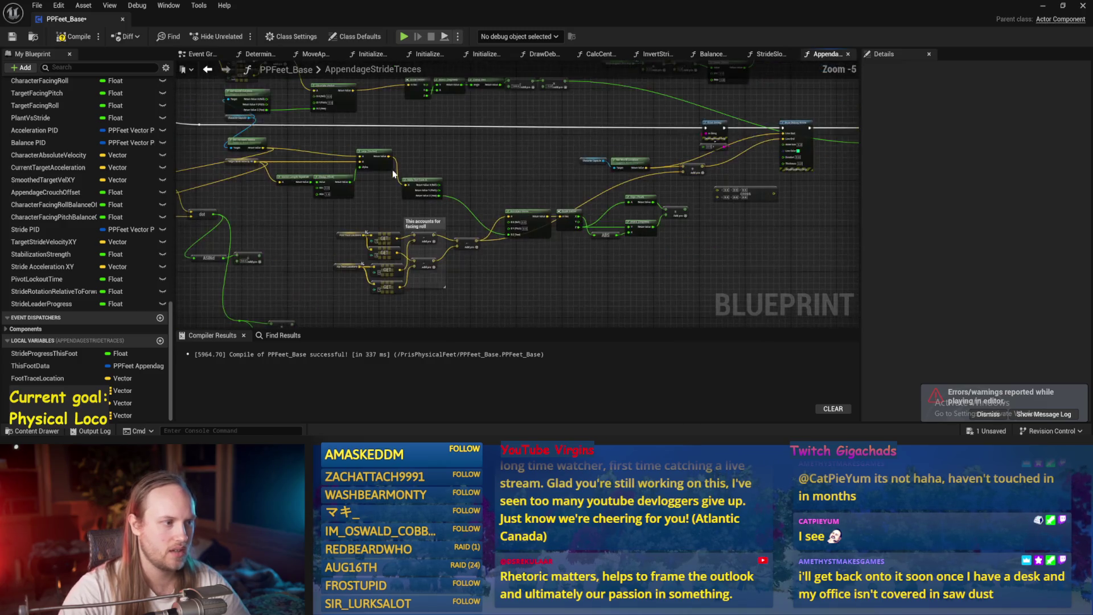
# - Move the Target Stride Velocity XY node beside the Cross Product node
pyautogui.moveTo(602, 200); pyautogui.dragTo(290, 191)
pyautogui.click(442, 142)
pyautogui.click(451, 170)
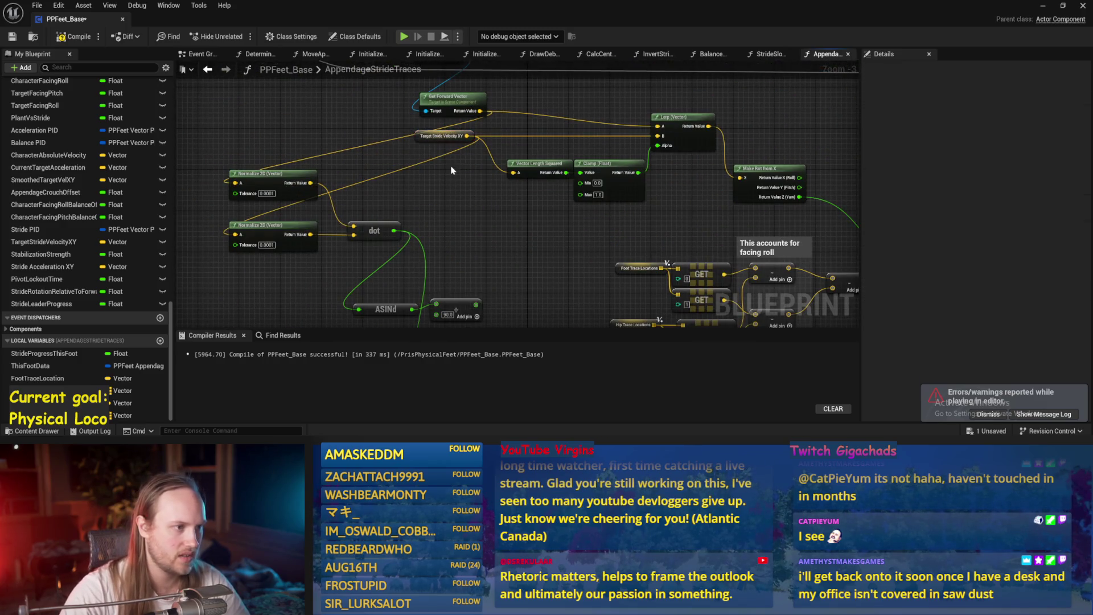
pyautogui.click(449, 131)
pyautogui.moveTo(449, 131)
pyautogui.mouseDown()
pyautogui.moveTo(586, 228)
pyautogui.moveTo(575, 228)
pyautogui.moveTo(661, 234)
pyautogui.mouseUp()
pyautogui.scroll(3, 608, 236)
pyautogui.scroll(-5, 653, 147)
pyautogui.click(653, 146)
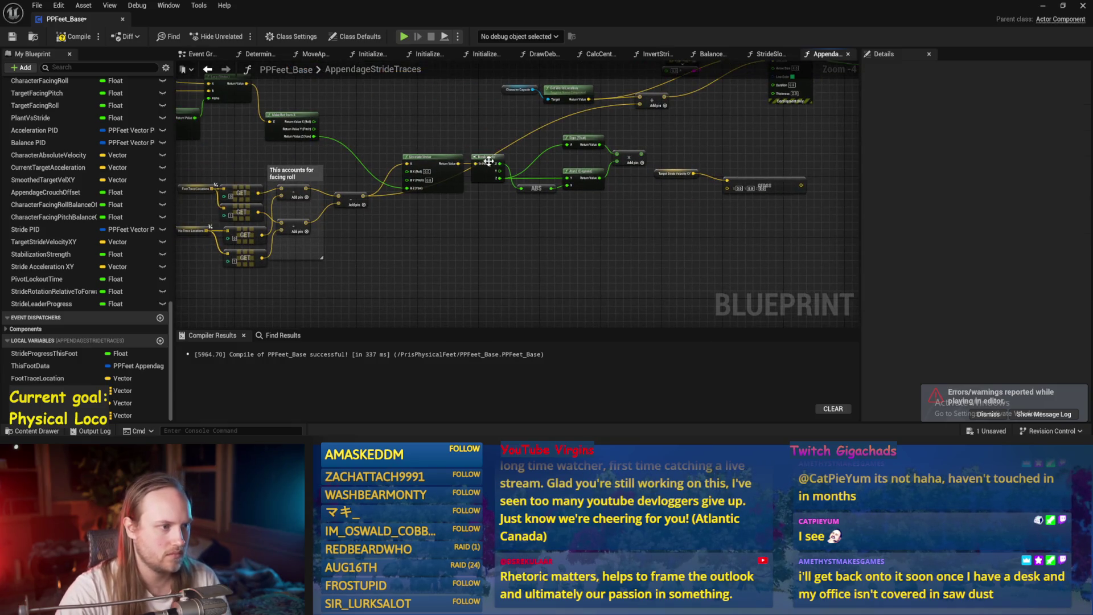
pyautogui.moveTo(555, 236)
pyautogui.mouseDown()
pyautogui.moveTo(498, 227)
pyautogui.moveTo(545, 236)
pyautogui.mouseUp()
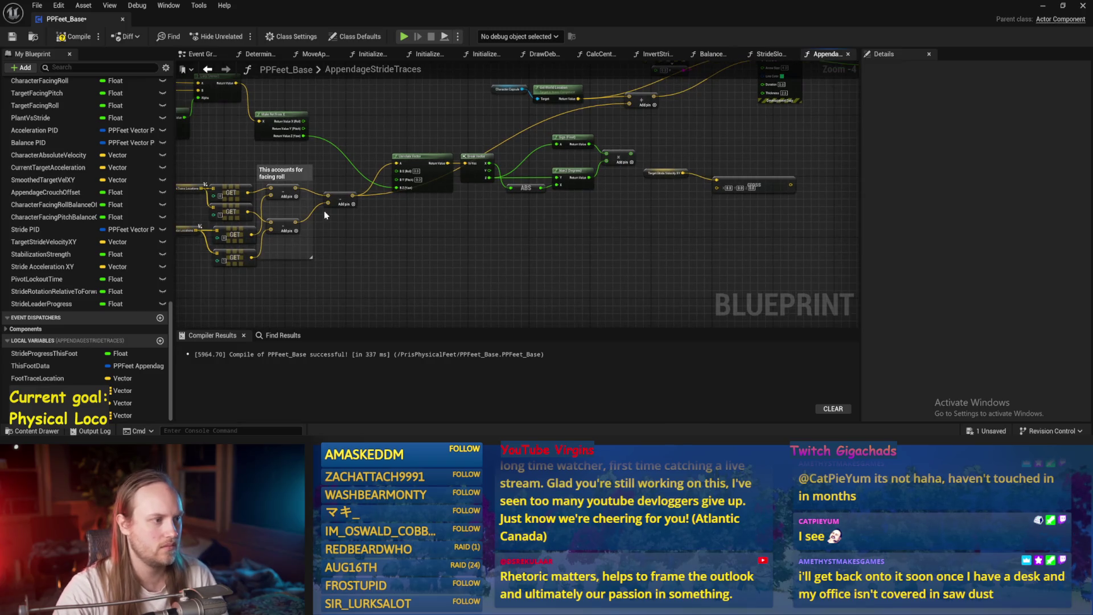
# - Wire the subtraction result into the Cross Product and its output into the Add node, then recompile
pyautogui.moveTo(353, 196)
pyautogui.mouseDown()
pyautogui.moveTo(575, 236)
pyautogui.moveTo(716, 187)
pyautogui.mouseUp()
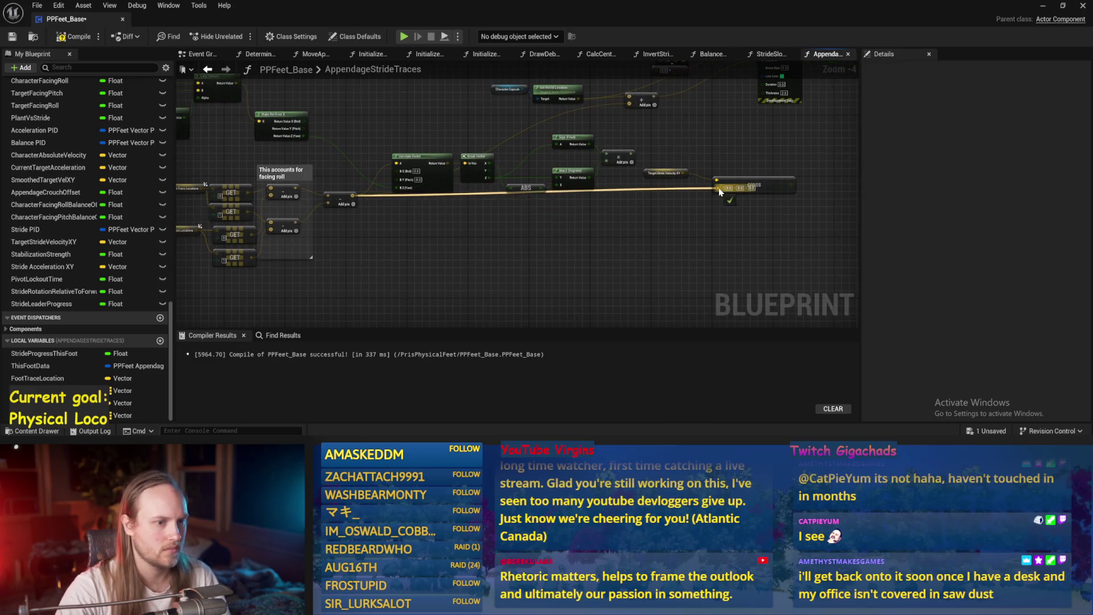
pyautogui.moveTo(738, 153); pyautogui.dragTo(636, 195)
pyautogui.scroll(2, 636, 195)
pyautogui.moveTo(665, 244)
pyautogui.mouseDown()
pyautogui.moveTo(480, 142)
pyautogui.moveTo(475, 124)
pyautogui.mouseUp()
pyautogui.press('F7')
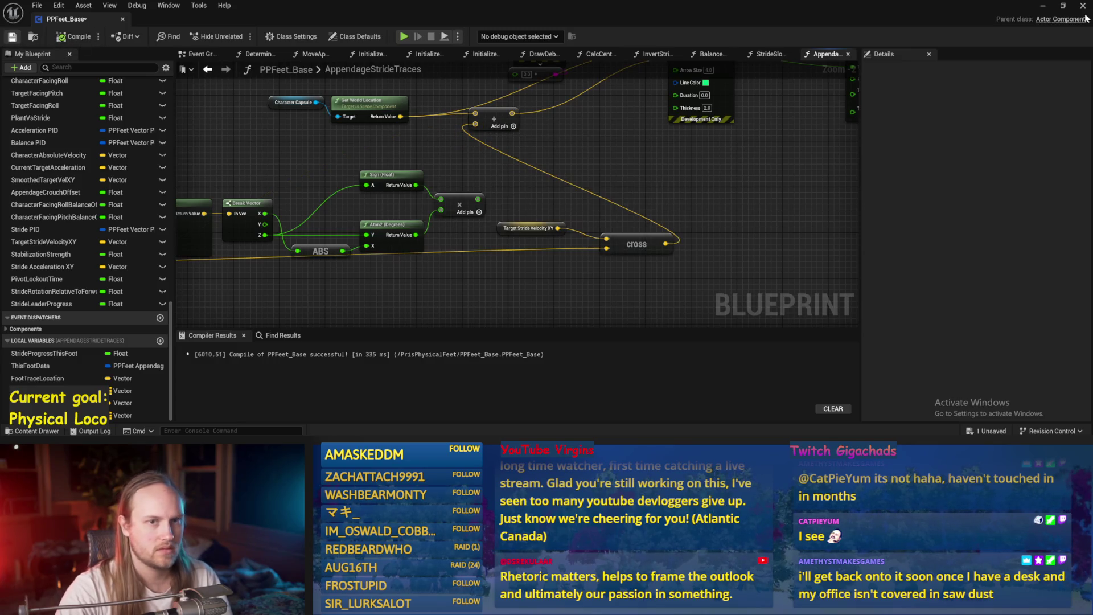
pyautogui.click(1042, 7)
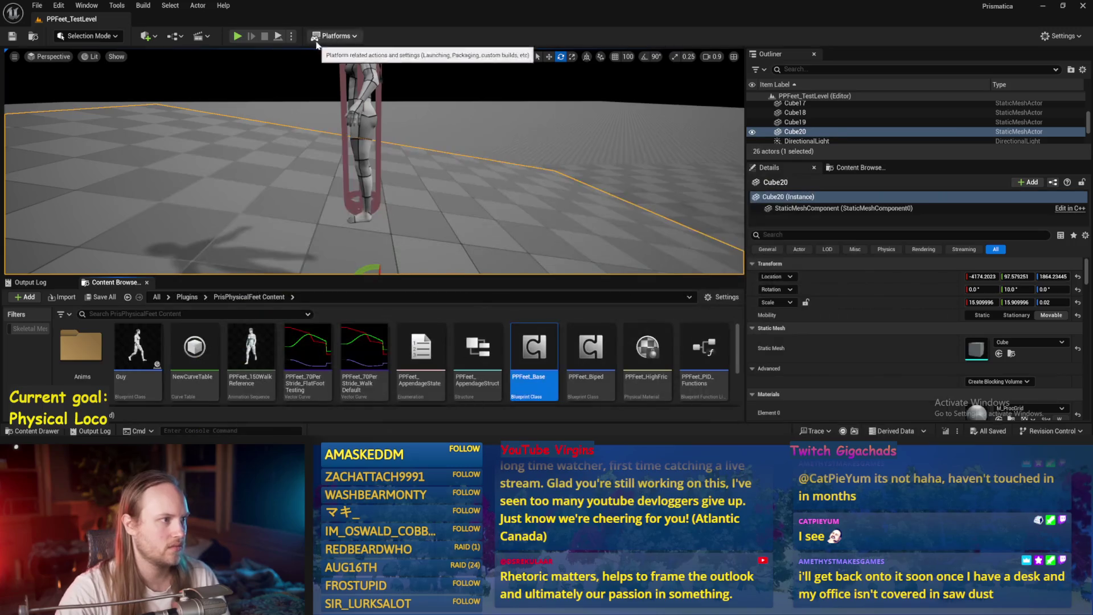
# - Play-test while tilting Cube20 steeper with the rotate gizmo, then stop the session
pyautogui.click(516, 176)
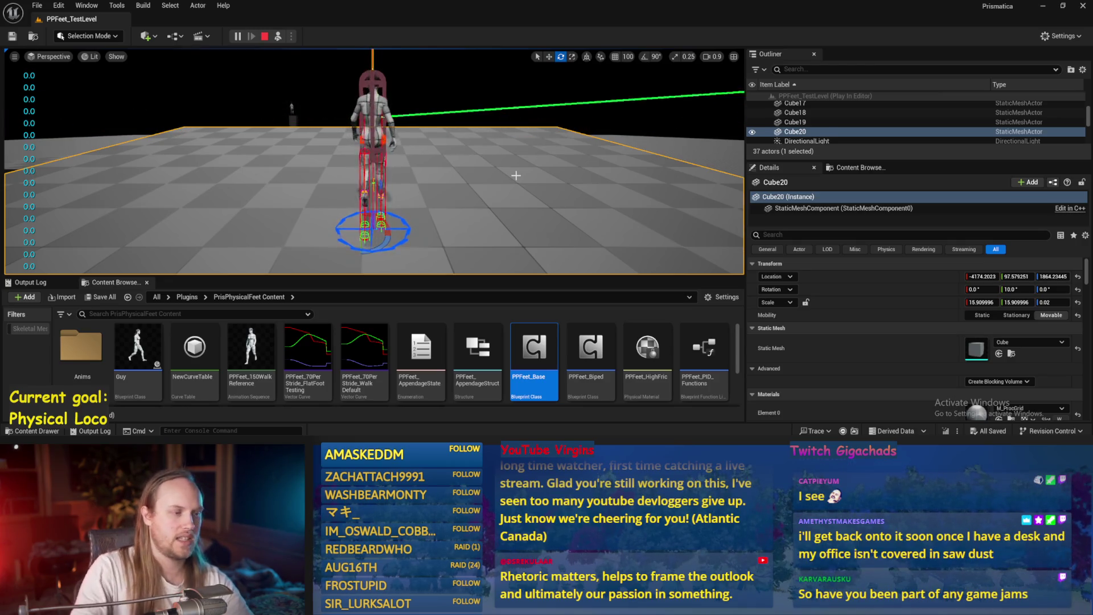
pyautogui.scroll(2, 516, 175)
pyautogui.moveTo(393, 205); pyautogui.dragTo(401, 154)
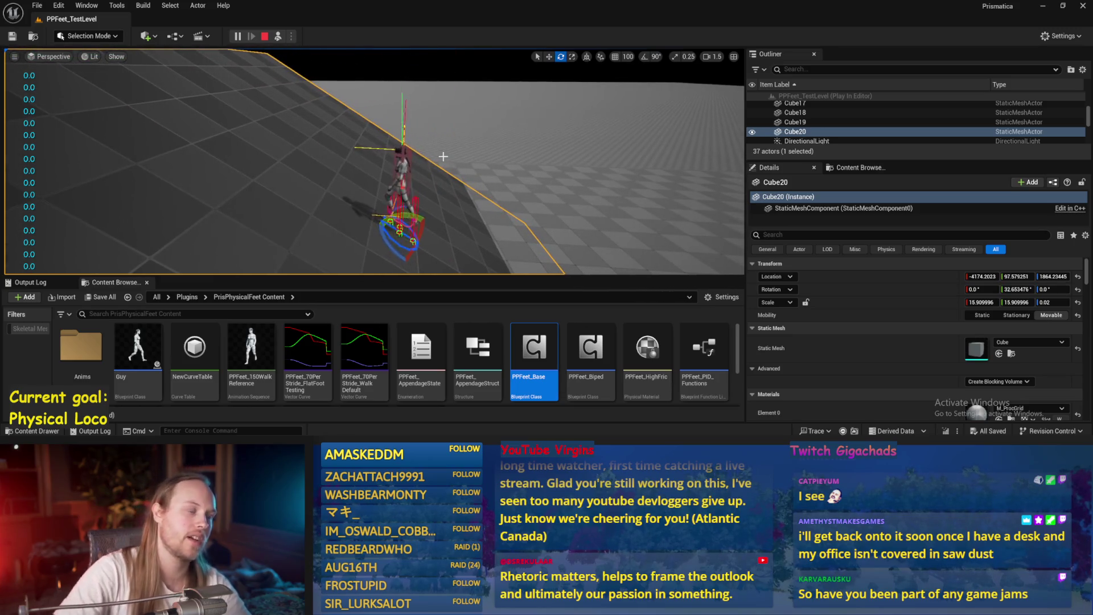
pyautogui.press('Escape')
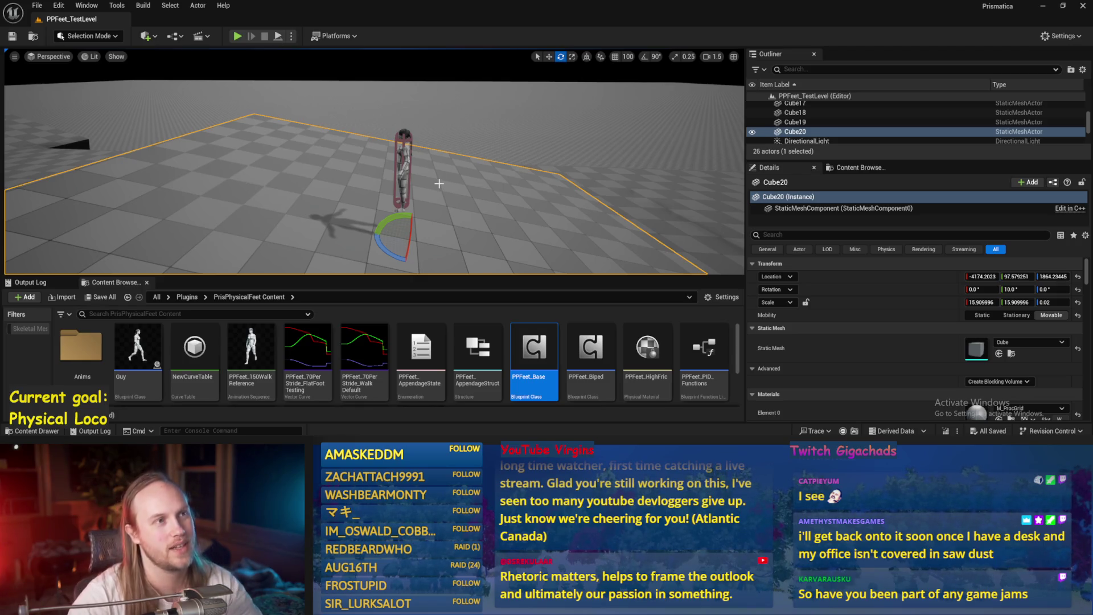
# - Save the level, run a brief play test of the foot traces, and return to PPFeet_Base's graph
pyautogui.scroll(5, 563, 232)
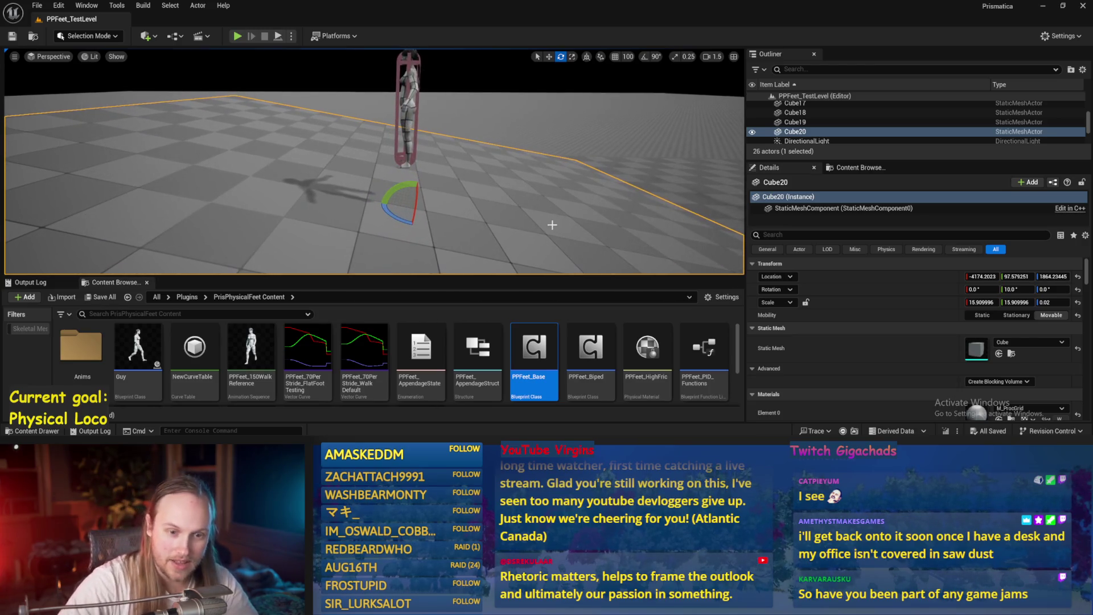
pyautogui.moveTo(459, 204); pyautogui.dragTo(466, 180)
pyautogui.hotkey('ctrl', 's')
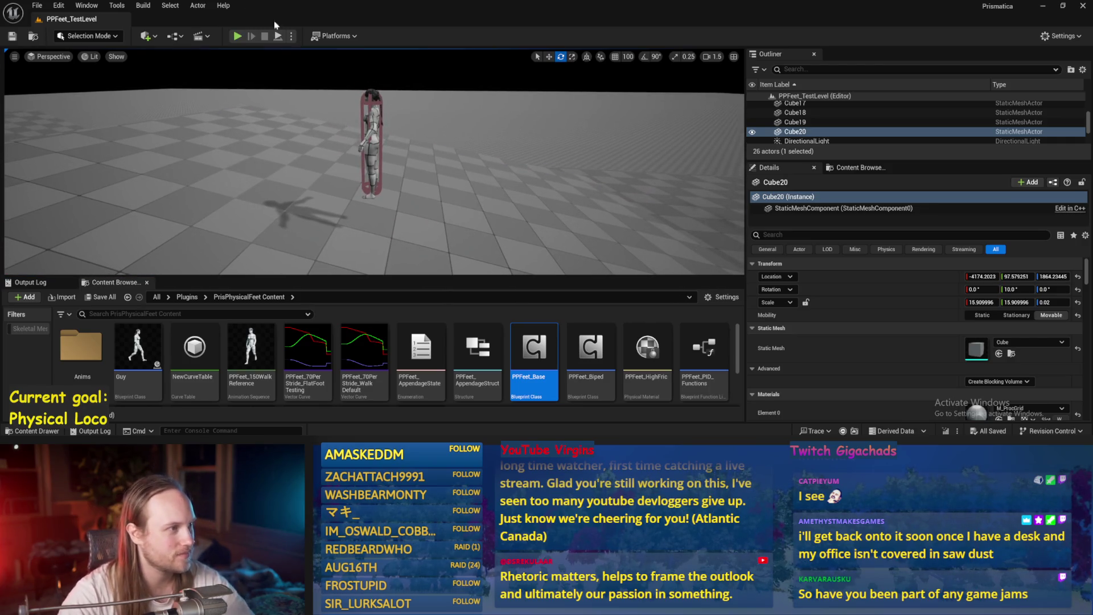
pyautogui.click(237, 36)
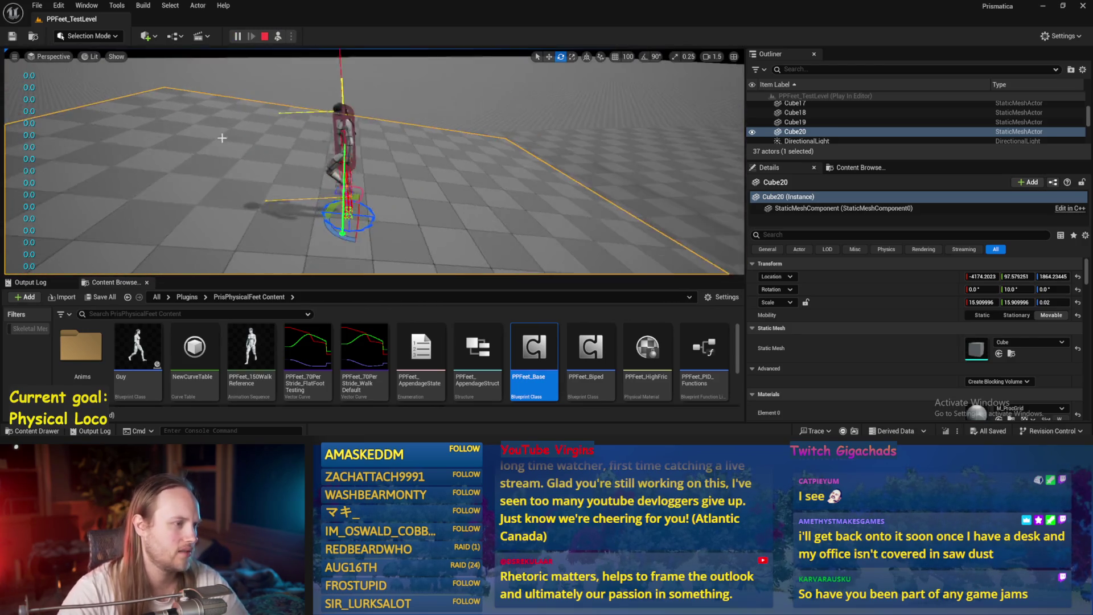
pyautogui.press('Escape')
pyautogui.doubleClick(534, 365)
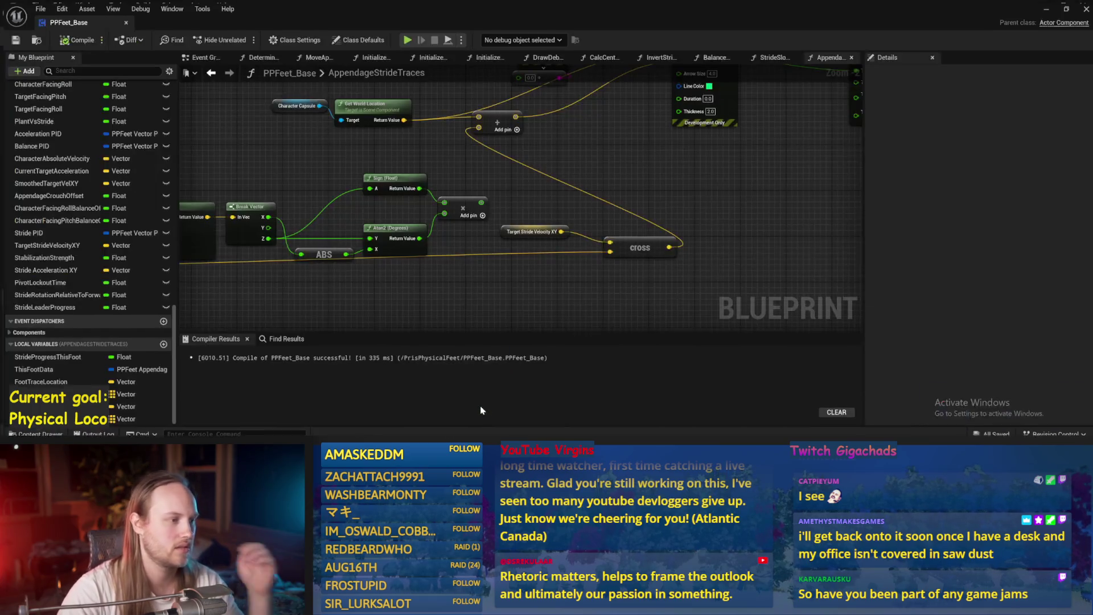
# - Recompile PPFeet_Base and pan the AppendageStrideTraces graph over to the GET nodes
pyautogui.click(74, 37)
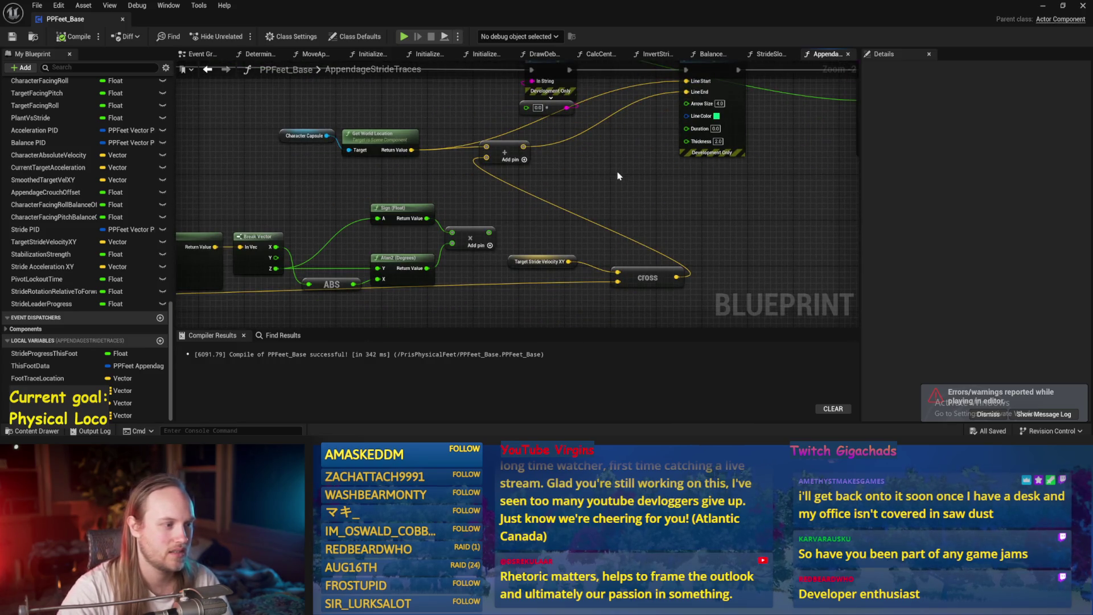
pyautogui.moveTo(617, 176); pyautogui.dragTo(674, 103)
pyautogui.moveTo(601, 210); pyautogui.dragTo(721, 195)
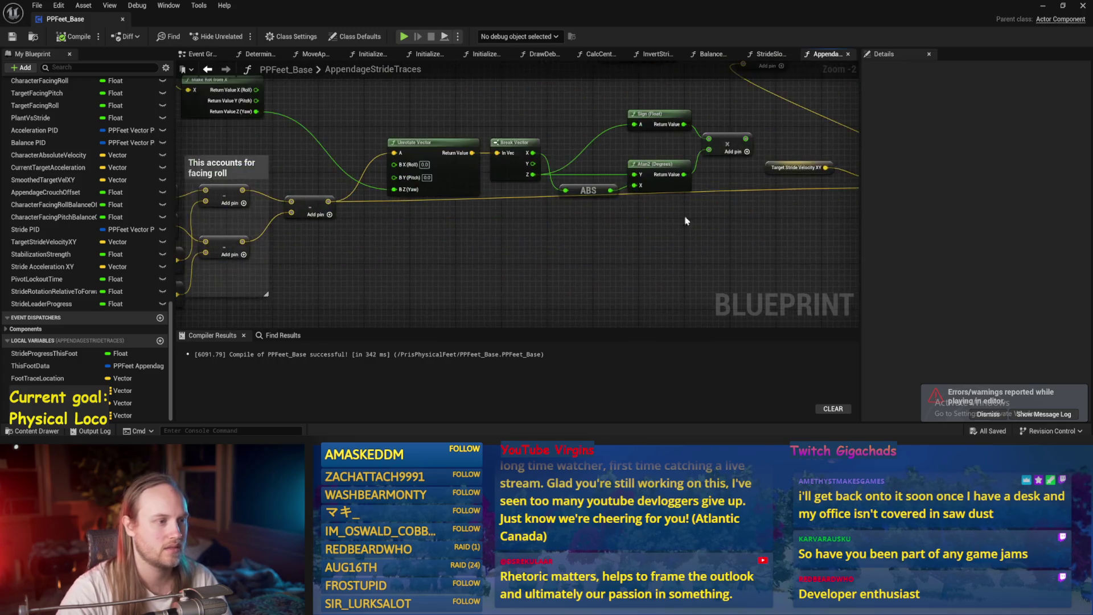
pyautogui.moveTo(338, 264); pyautogui.dragTo(473, 254)
# - Add a Vector Get Abs node off the Add node's output, then compile and save the blueprint
pyautogui.moveTo(464, 192)
pyautogui.mouseDown()
pyautogui.moveTo(655, 170)
pyautogui.moveTo(721, 122)
pyautogui.moveTo(501, 266)
pyautogui.mouseUp()
pyautogui.write('abs')
pyautogui.press('Return')
pyautogui.moveTo(568, 251)
pyautogui.mouseDown()
pyautogui.moveTo(524, 217)
pyautogui.moveTo(390, 201)
pyautogui.mouseUp()
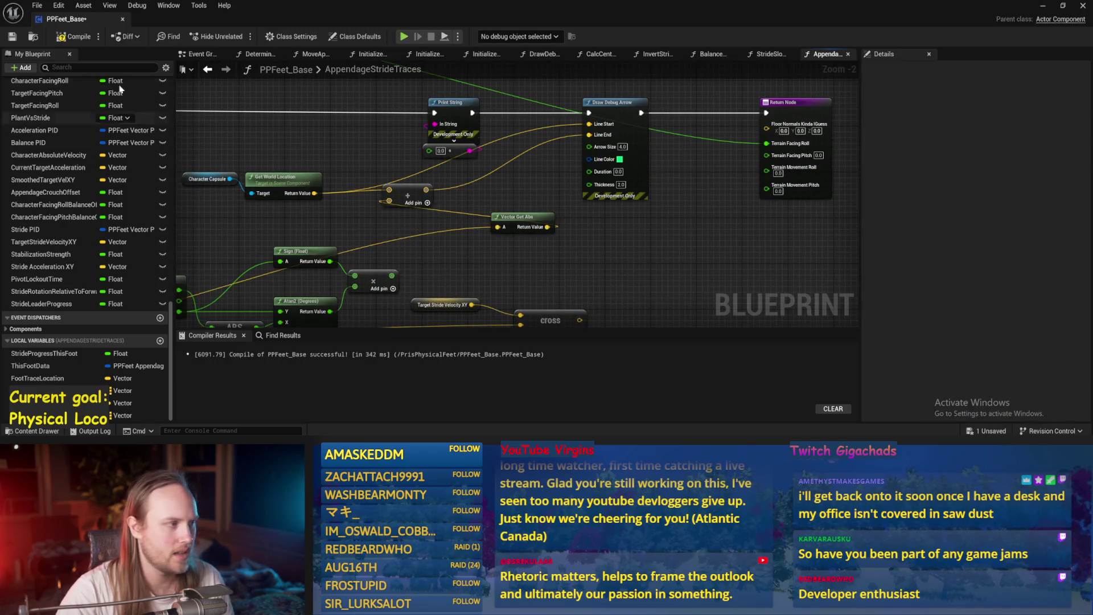
pyautogui.click(18, 35)
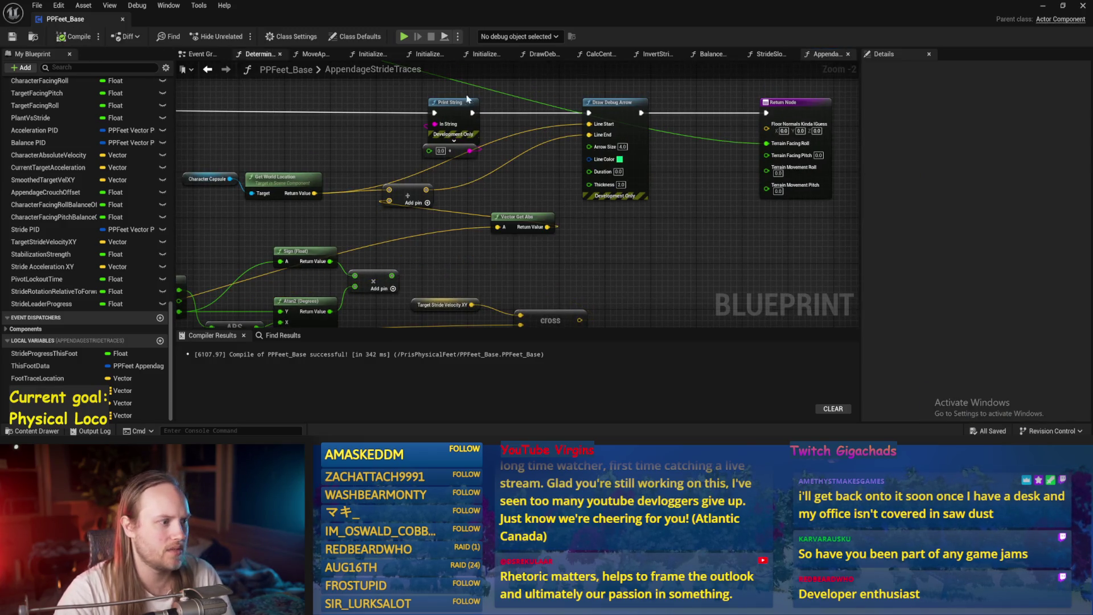
pyautogui.click(1041, 6)
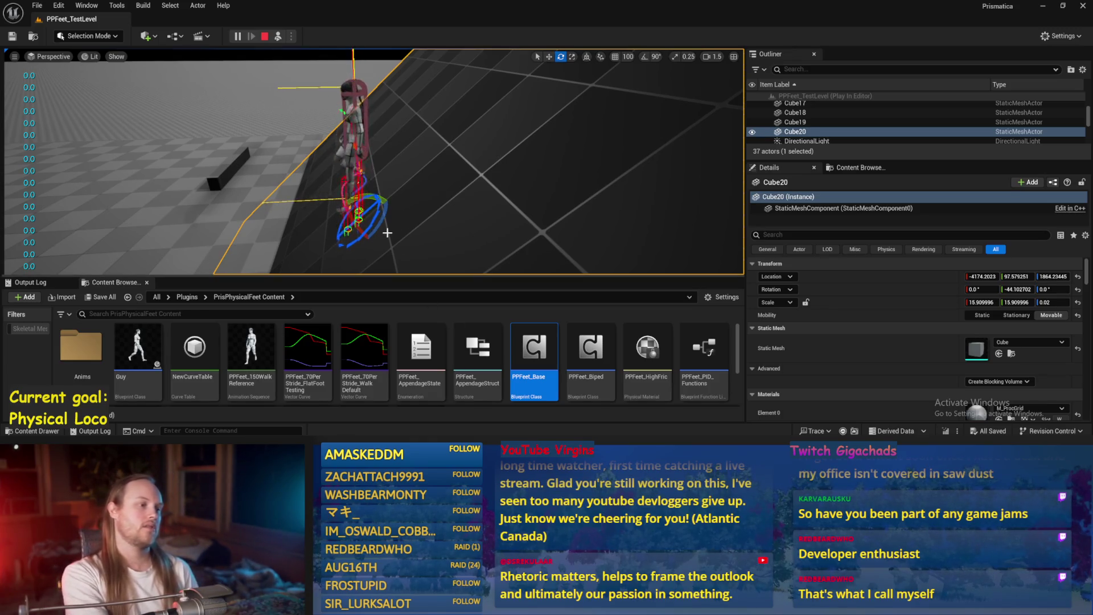
# - Stop the current session, save PPFeet_TestLevel, and start a new Play In Editor run with the walking character
pyautogui.press('Escape')
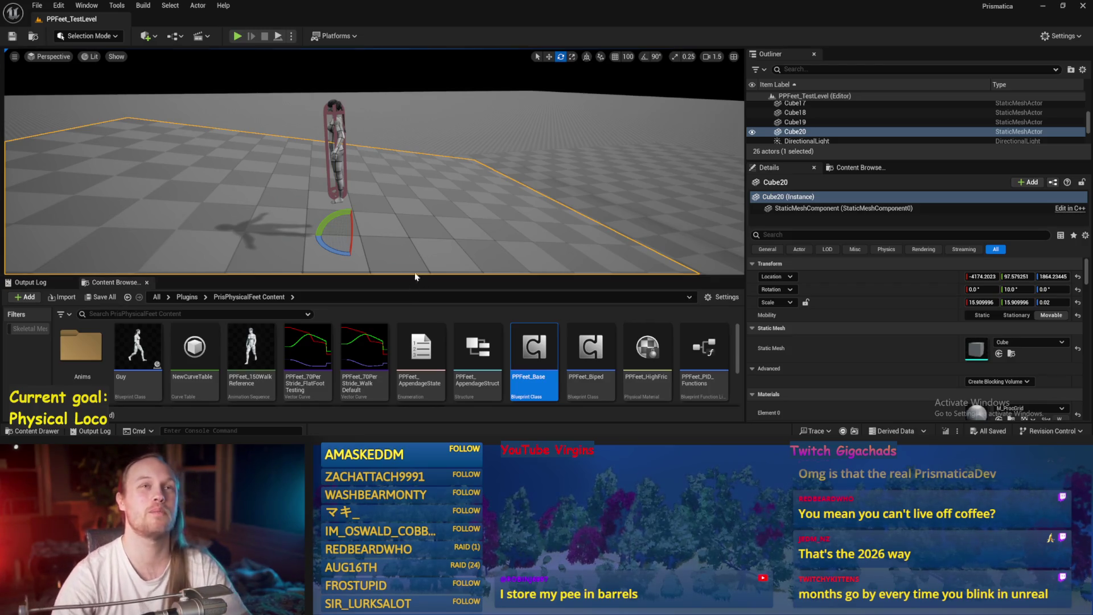
pyautogui.moveTo(420, 233)
pyautogui.mouseDown()
pyautogui.moveTo(417, 215)
pyautogui.moveTo(436, 225)
pyautogui.mouseUp()
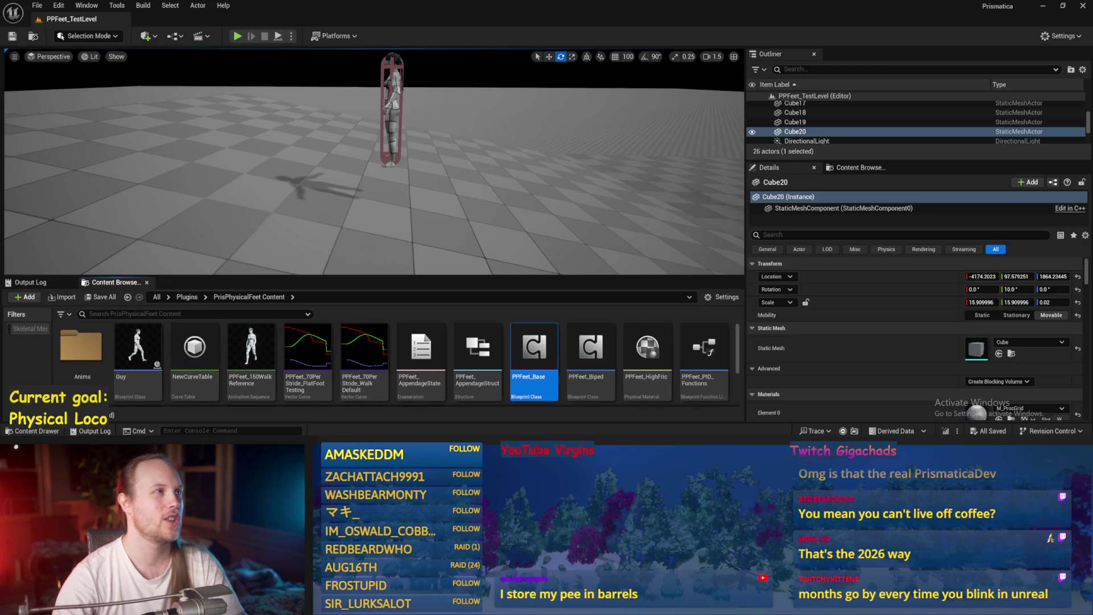
pyautogui.moveTo(482, 194); pyautogui.dragTo(483, 193)
pyautogui.hotkey('ctrl', 's')
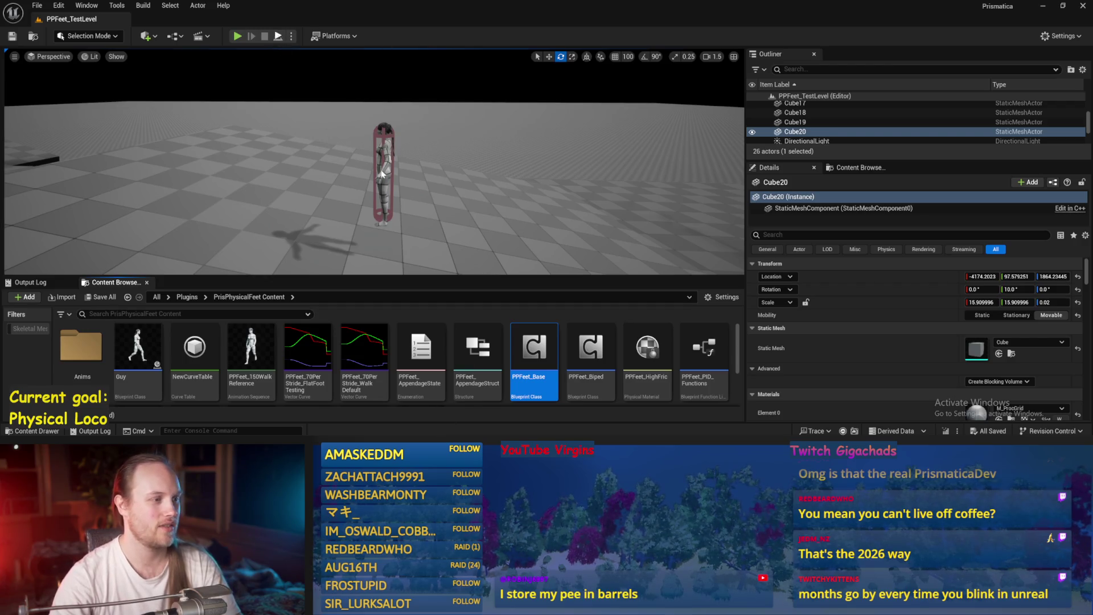
pyautogui.hotkey('alt', 'p')
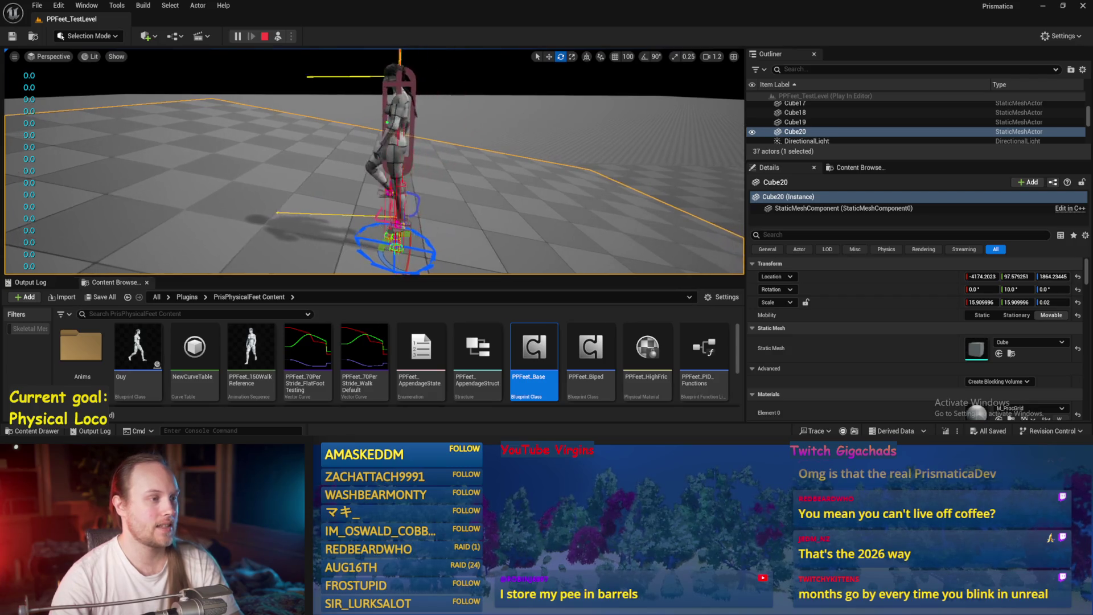
pyautogui.click(385, 187)
# - Turn the character around, reopen PPFeet_Base, move the Vector Get Abs node aside and save
pyautogui.moveTo(316, 98); pyautogui.dragTo(329, 114)
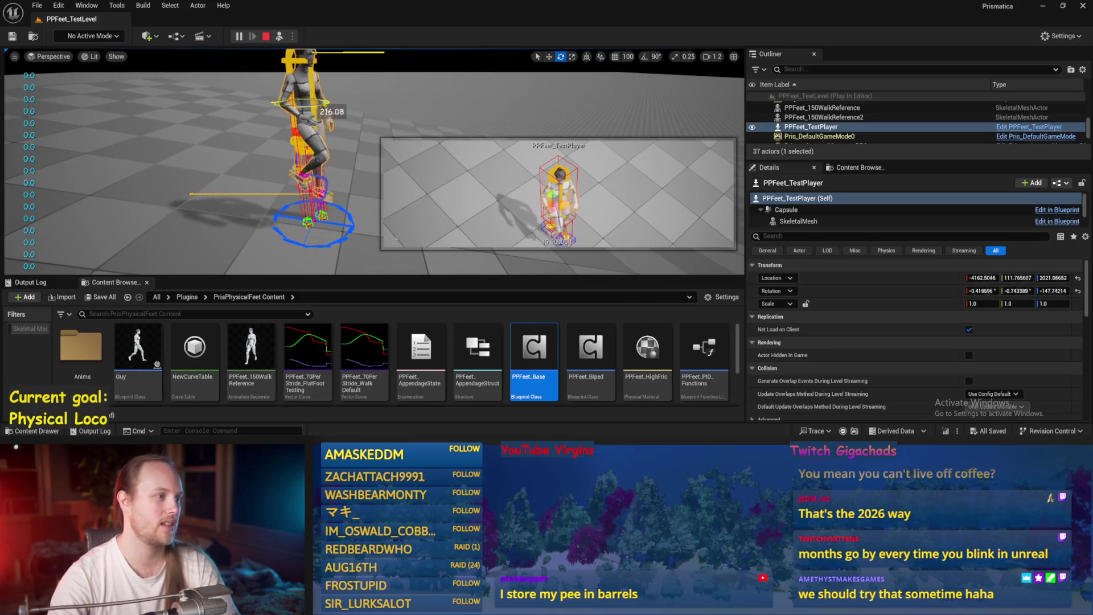
pyautogui.press('Escape')
pyautogui.doubleClick(534, 348)
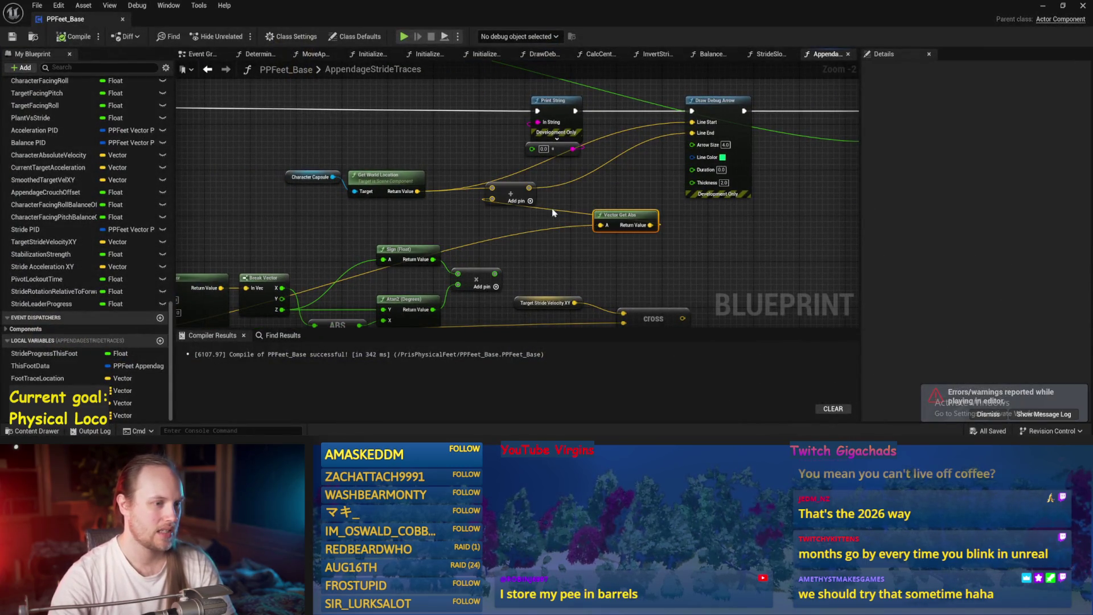
pyautogui.moveTo(625, 215); pyautogui.dragTo(519, 233)
pyautogui.click(9, 37)
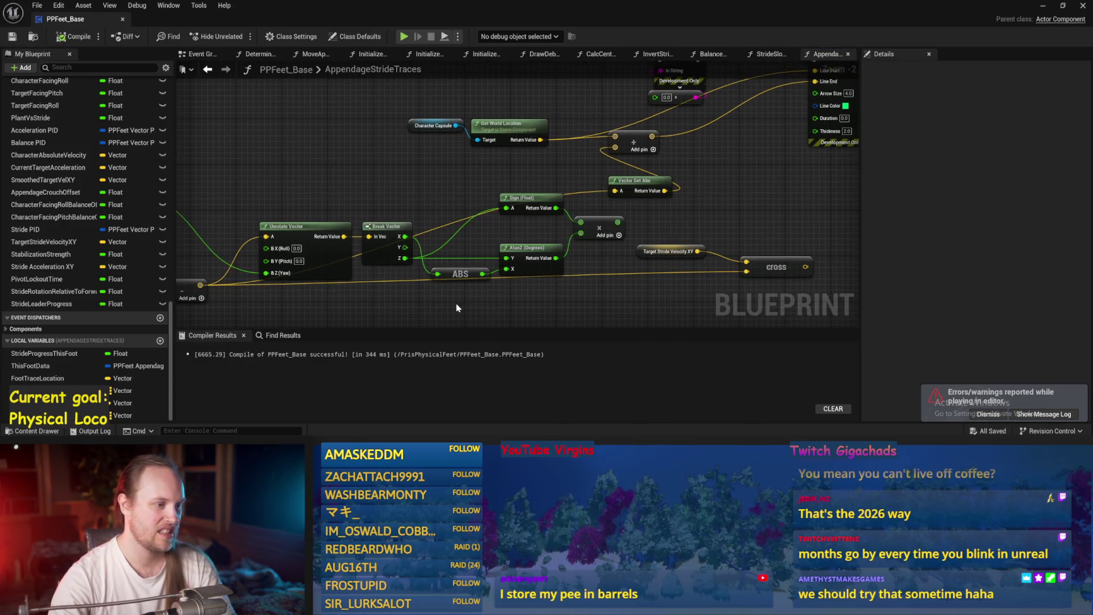
# - Move the cross node out of the way, connect Vector Get Abs's input to the Add node, and compile
pyautogui.moveTo(458, 308); pyautogui.dragTo(655, 256)
pyautogui.moveTo(438, 278); pyautogui.dragTo(532, 279)
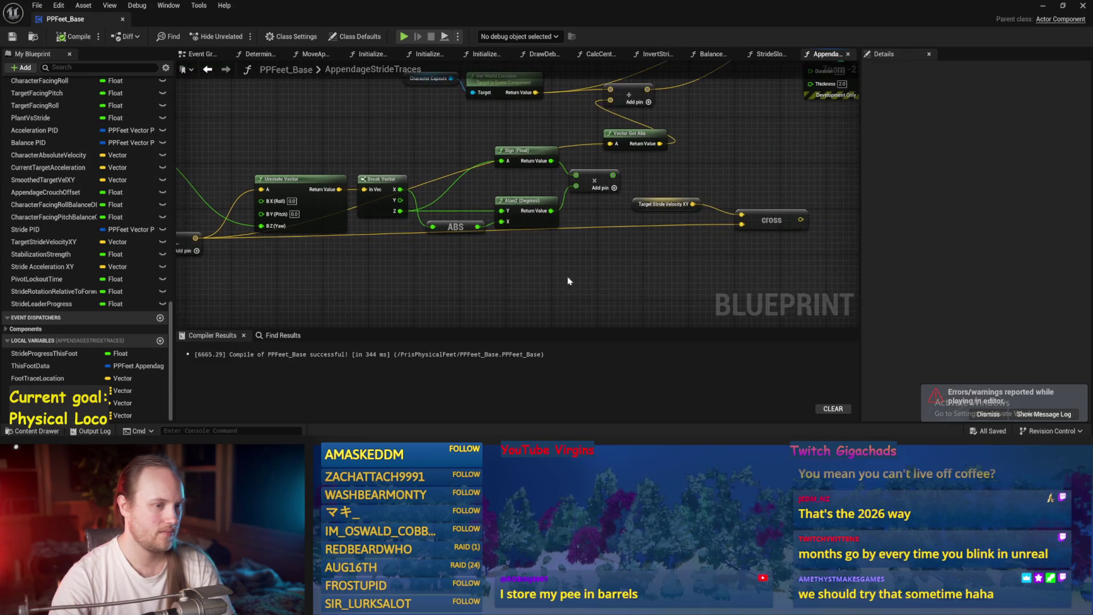
pyautogui.moveTo(771, 220); pyautogui.dragTo(762, 281)
pyautogui.moveTo(612, 143)
pyautogui.mouseDown()
pyautogui.moveTo(575, 204)
pyautogui.moveTo(573, 160)
pyautogui.mouseUp()
pyautogui.click(76, 37)
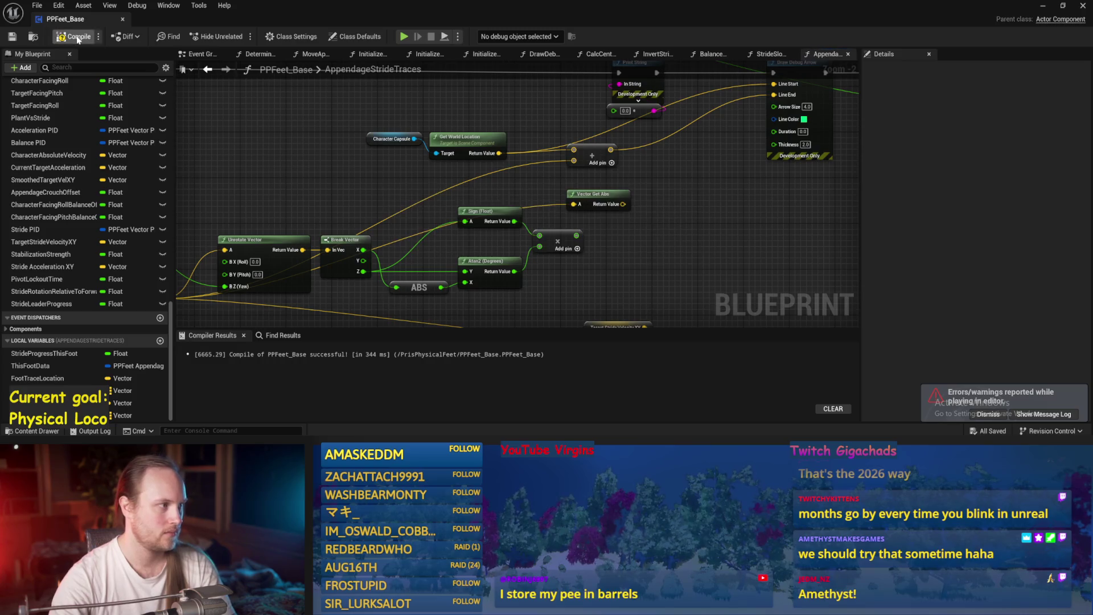
pyautogui.moveTo(734, 230); pyautogui.dragTo(664, 268)
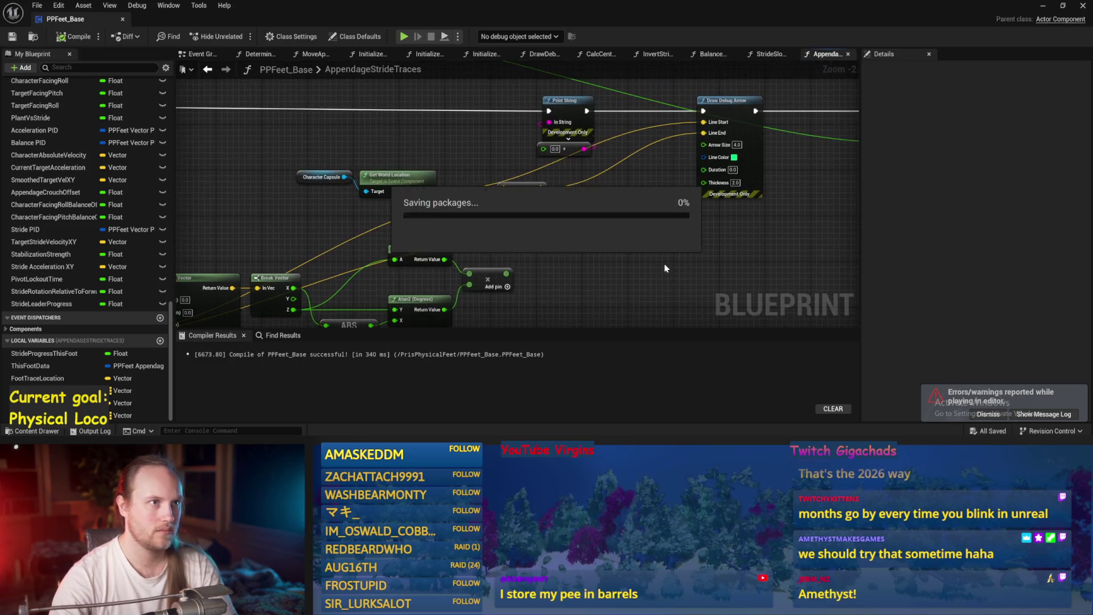
pyautogui.click(1043, 8)
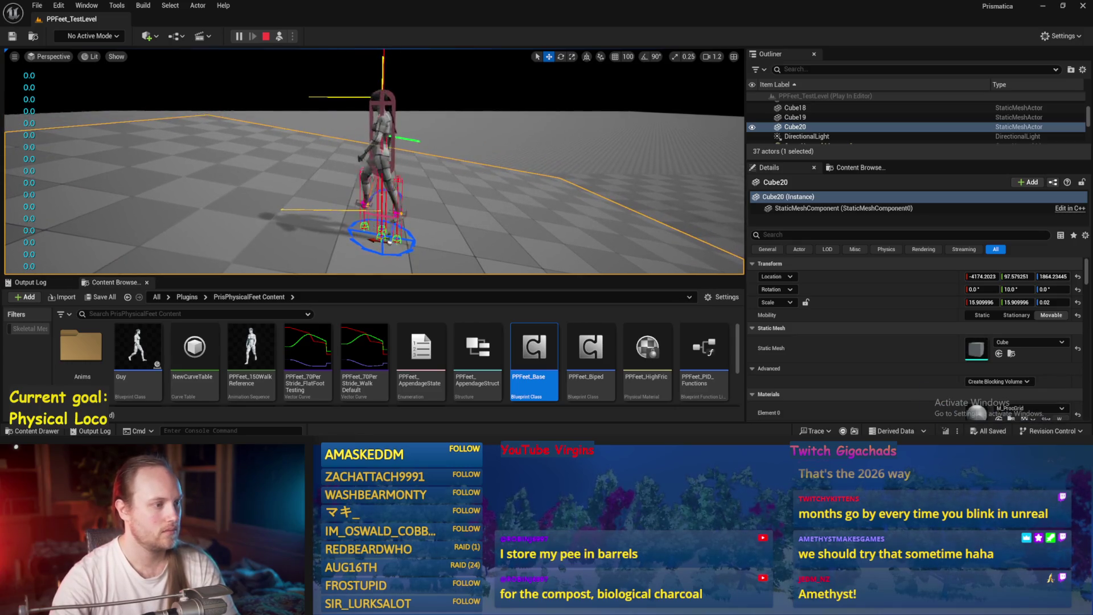
# - Select the test character and Cube20 to watch the walk, then bring PPFeet_Base's graph forward
pyautogui.click(403, 193)
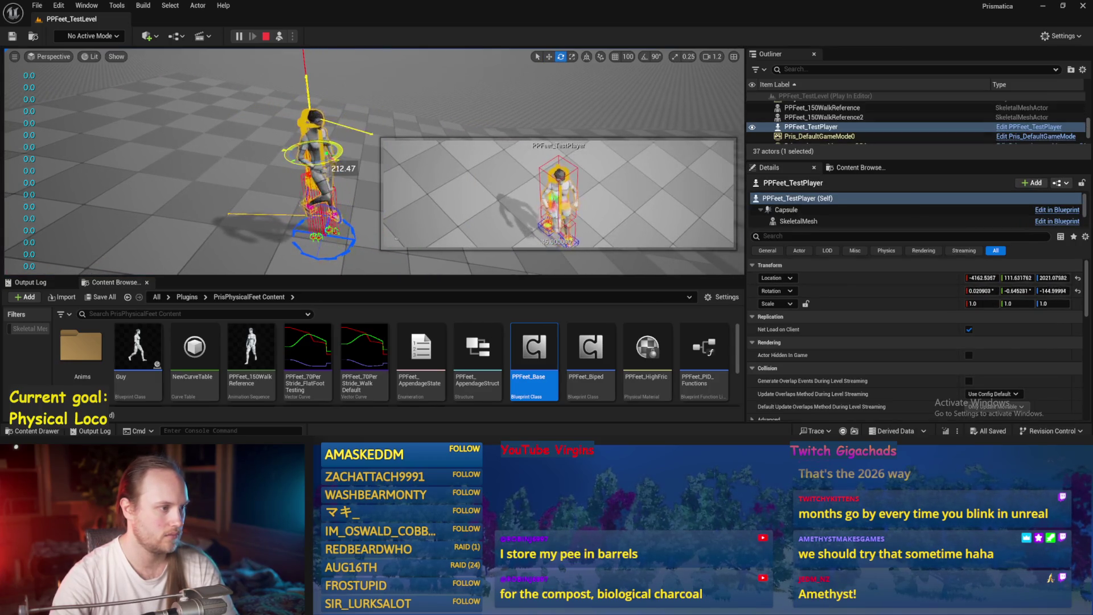
pyautogui.click(247, 161)
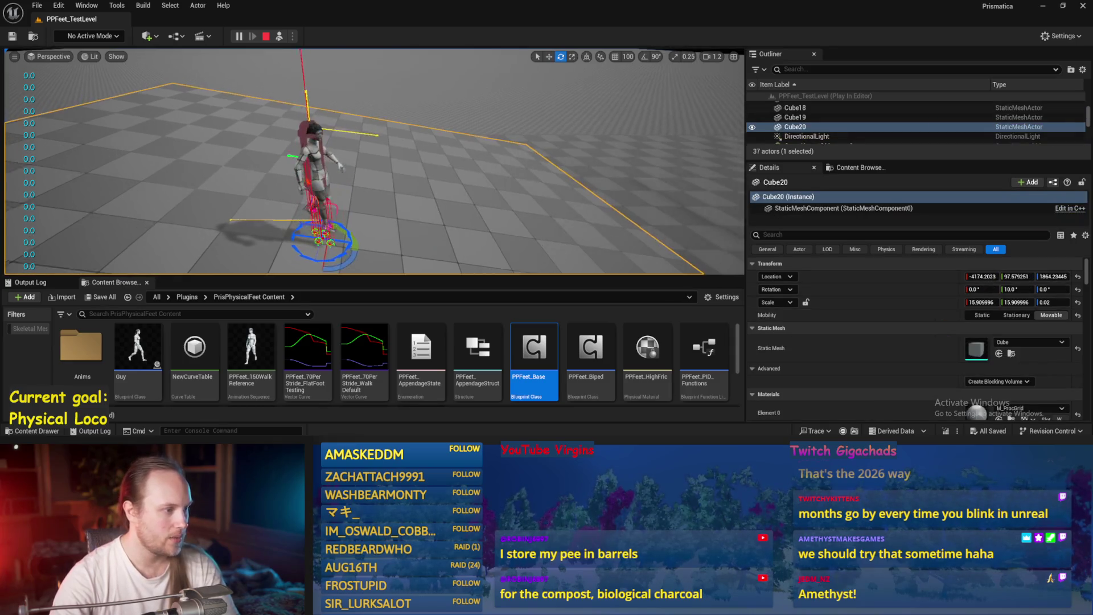
pyautogui.scroll(5, 374, 161)
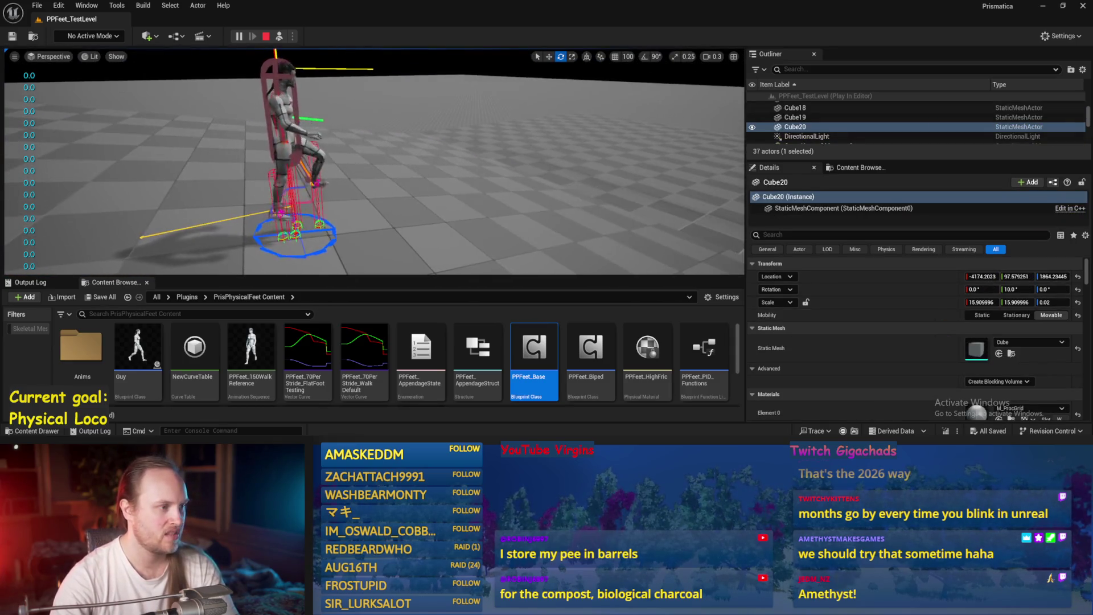
pyautogui.scroll(2, 375, 161)
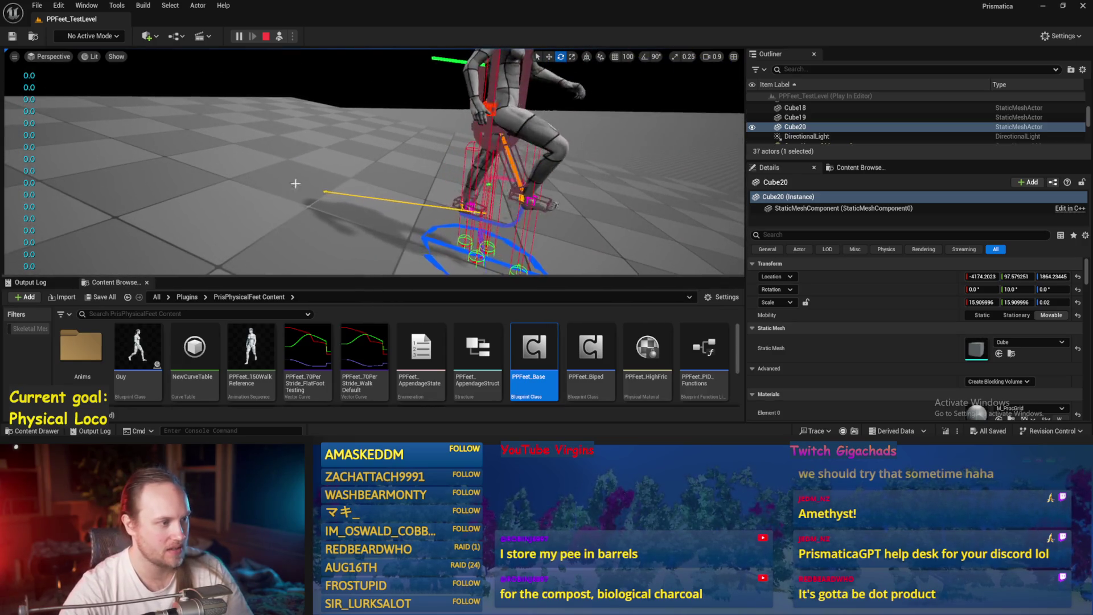
pyautogui.click(346, 194)
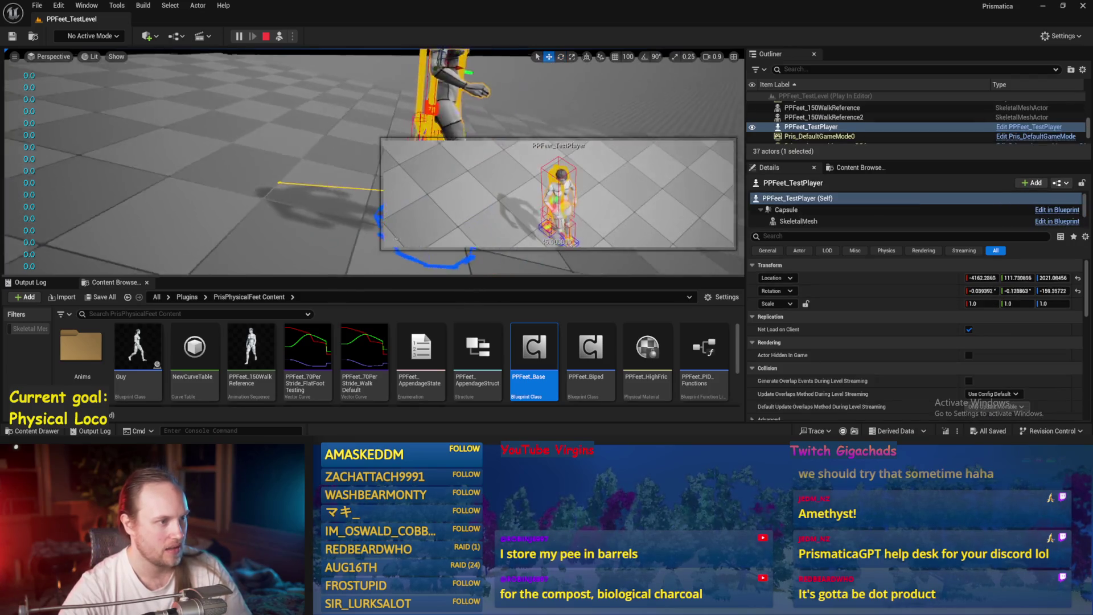
pyautogui.doubleClick(533, 350)
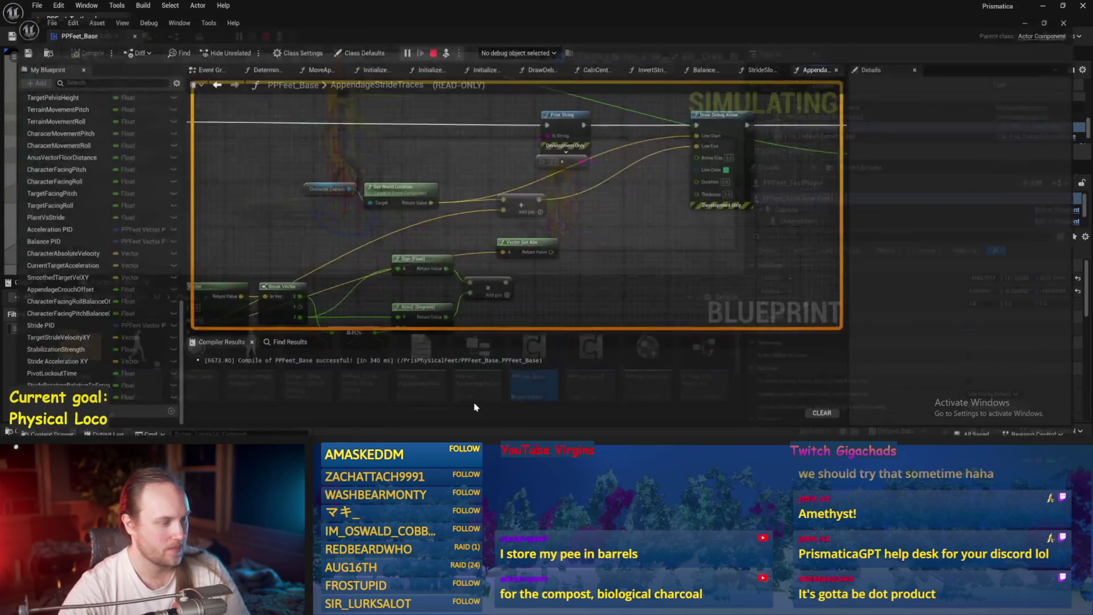
# - Feed the multiply node's result into the Print String value and return to the level
pyautogui.press('Escape')
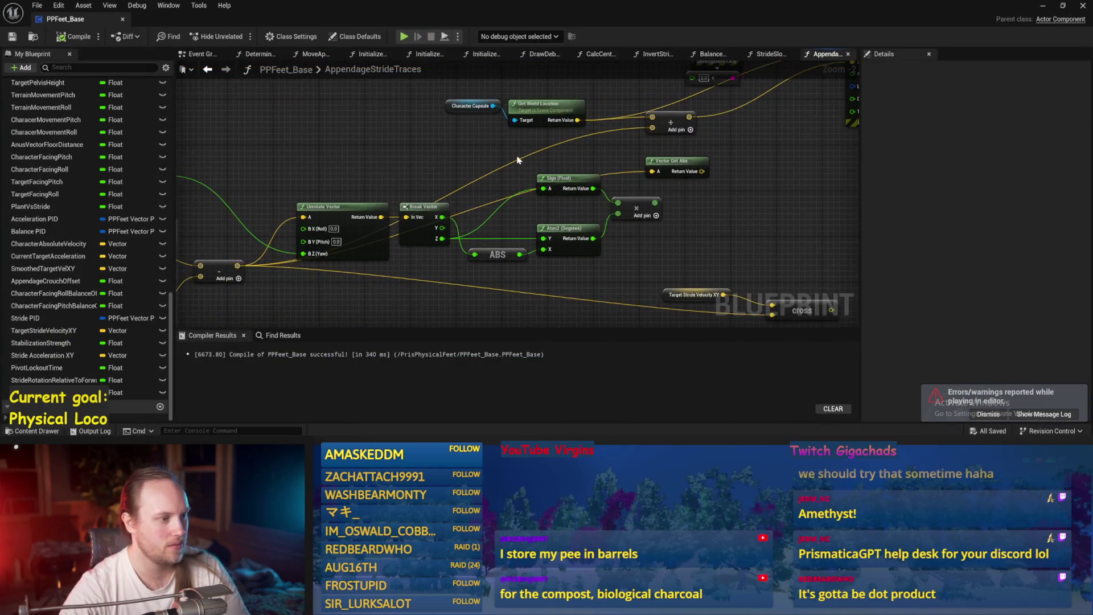
pyautogui.moveTo(503, 205)
pyautogui.mouseDown()
pyautogui.moveTo(483, 204)
pyautogui.moveTo(491, 222)
pyautogui.mouseUp()
pyautogui.moveTo(580, 223); pyautogui.dragTo(616, 98)
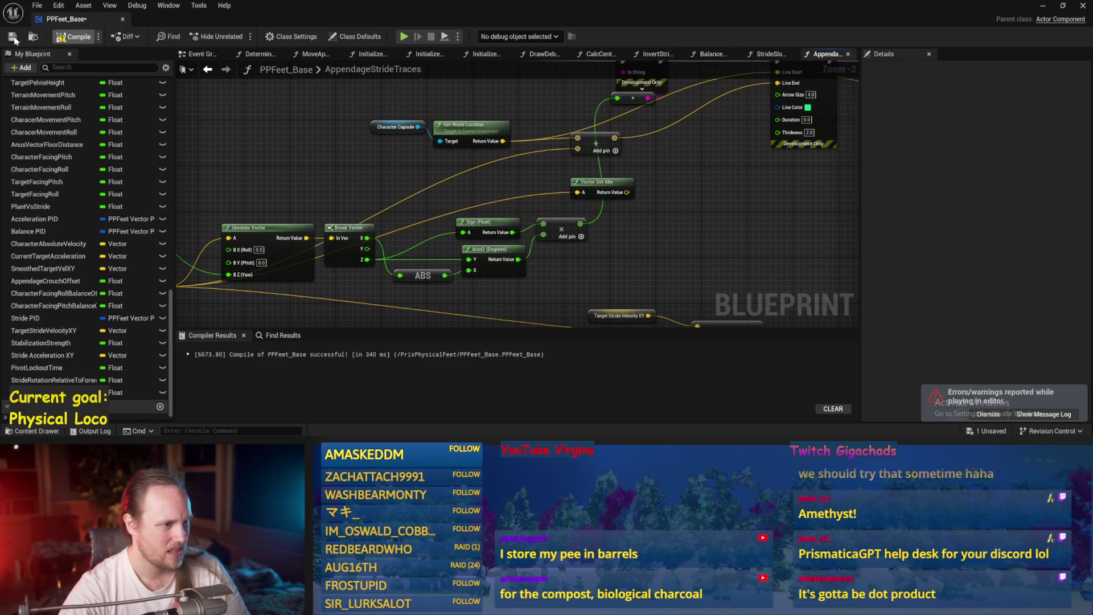
pyautogui.click(1049, 6)
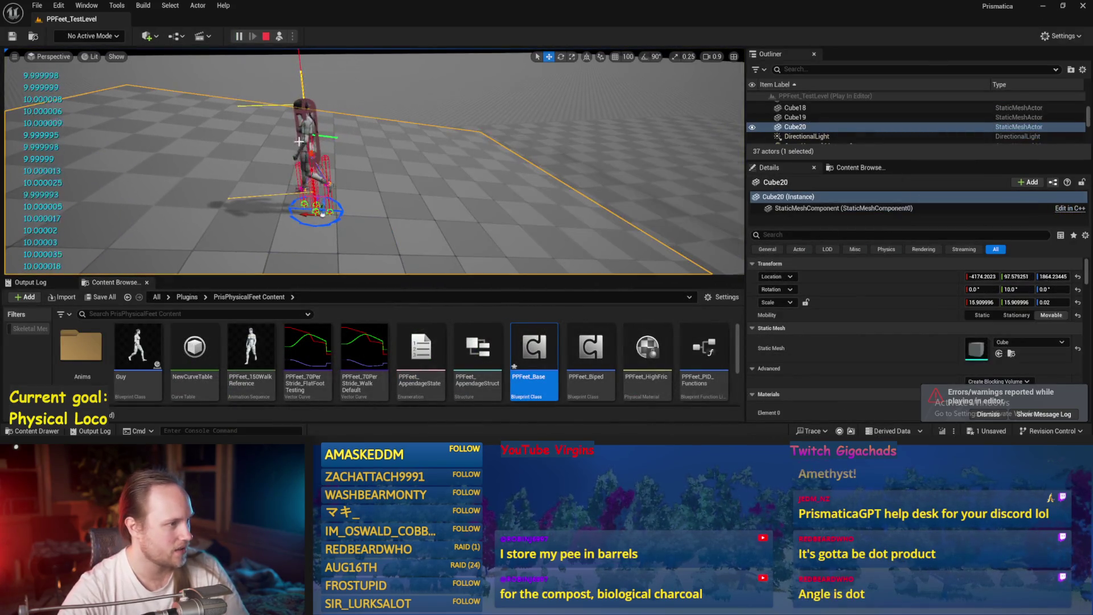
# - Rotate the character to walk the other way and tilt the Cube20 floor into a slope
pyautogui.press('e')
pyautogui.moveTo(325, 139); pyautogui.dragTo(256, 141)
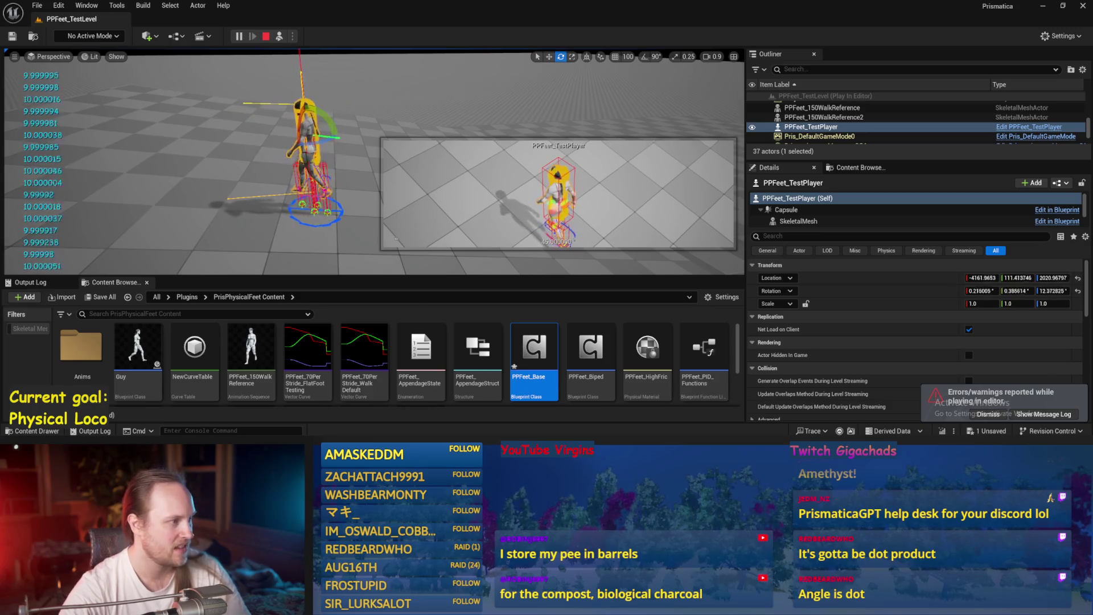
pyautogui.click(294, 181)
pyautogui.moveTo(349, 169)
pyautogui.mouseDown()
pyautogui.moveTo(318, 171)
pyautogui.moveTo(319, 188)
pyautogui.mouseUp()
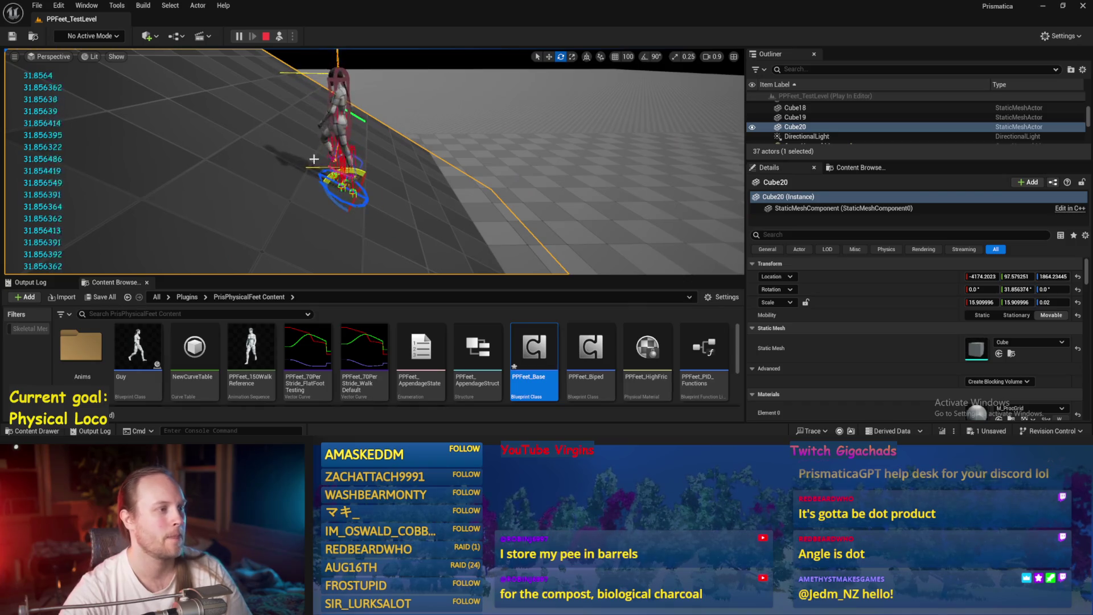
pyautogui.scroll(5, 325, 163)
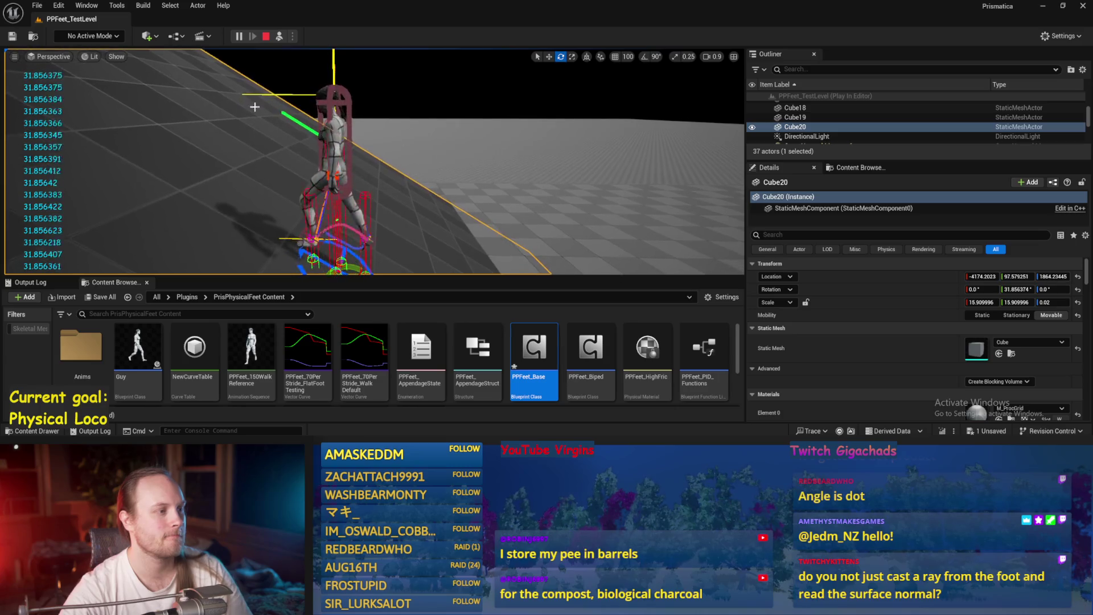
pyautogui.moveTo(394, 171); pyautogui.dragTo(394, 154)
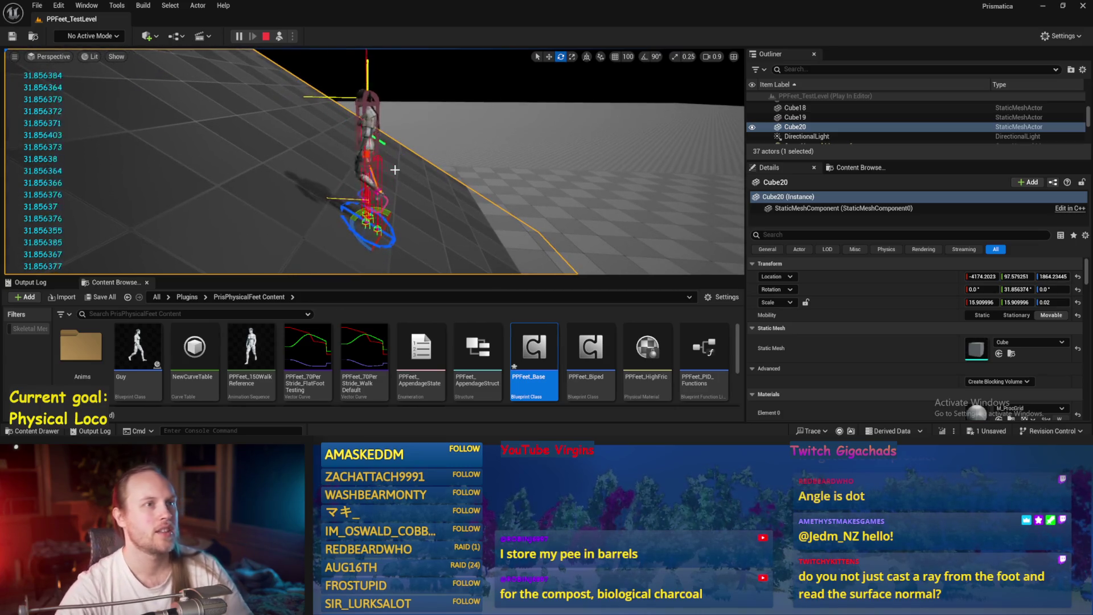
pyautogui.scroll(-2, 424, 187)
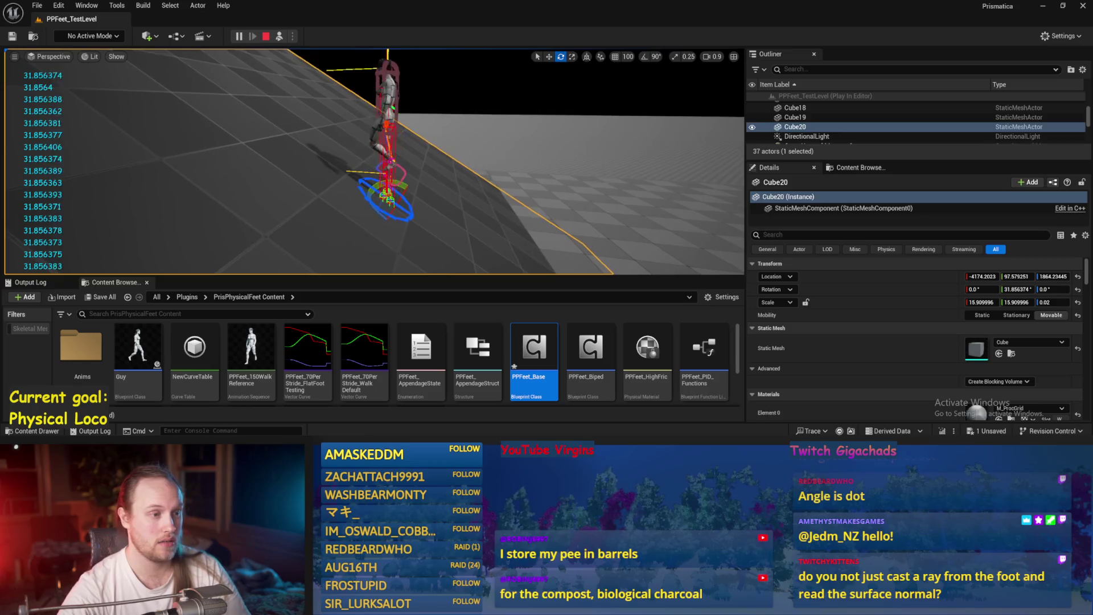
# - Tilt Cube20 sideways as well, bringing the floor to about -27.28 degrees
pyautogui.click(570, 168)
pyautogui.scroll(3, 401, 193)
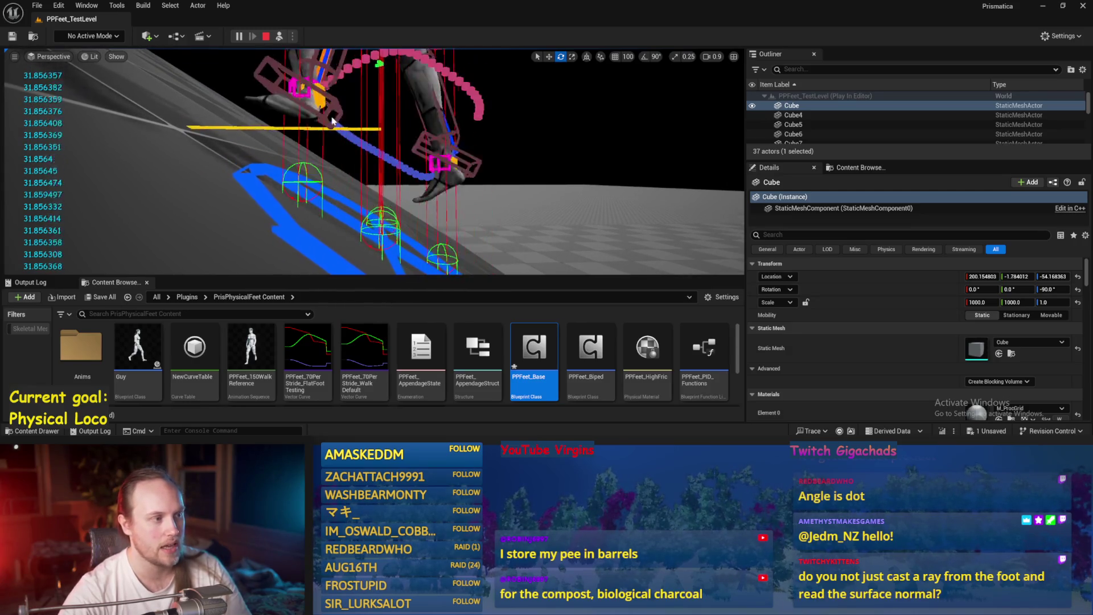
pyautogui.scroll(-5, 348, 182)
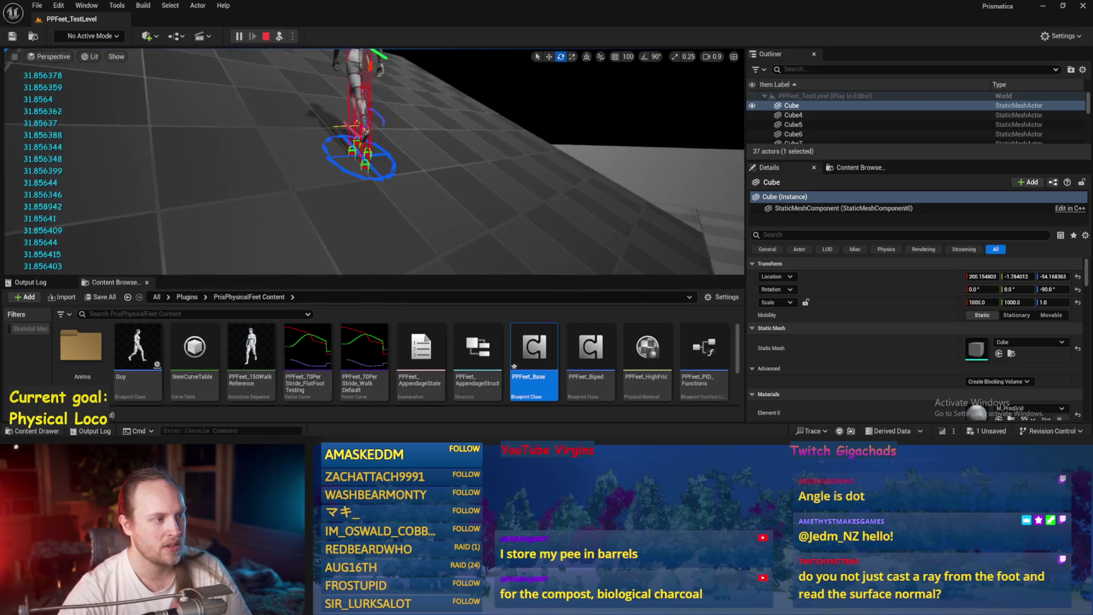
pyautogui.click(395, 157)
pyautogui.moveTo(402, 150); pyautogui.dragTo(397, 177)
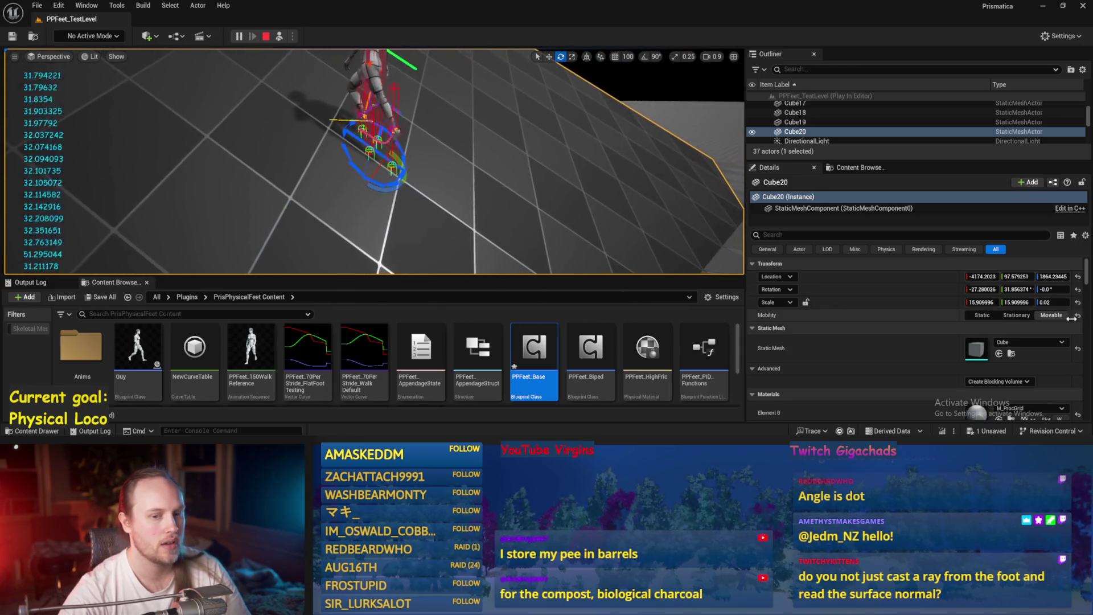
# - Tilt Cube20 to about 18 degrees, then eject with F8 and turn it into a steep ramp
pyautogui.click(1077, 290)
pyautogui.moveTo(398, 149); pyautogui.dragTo(414, 159)
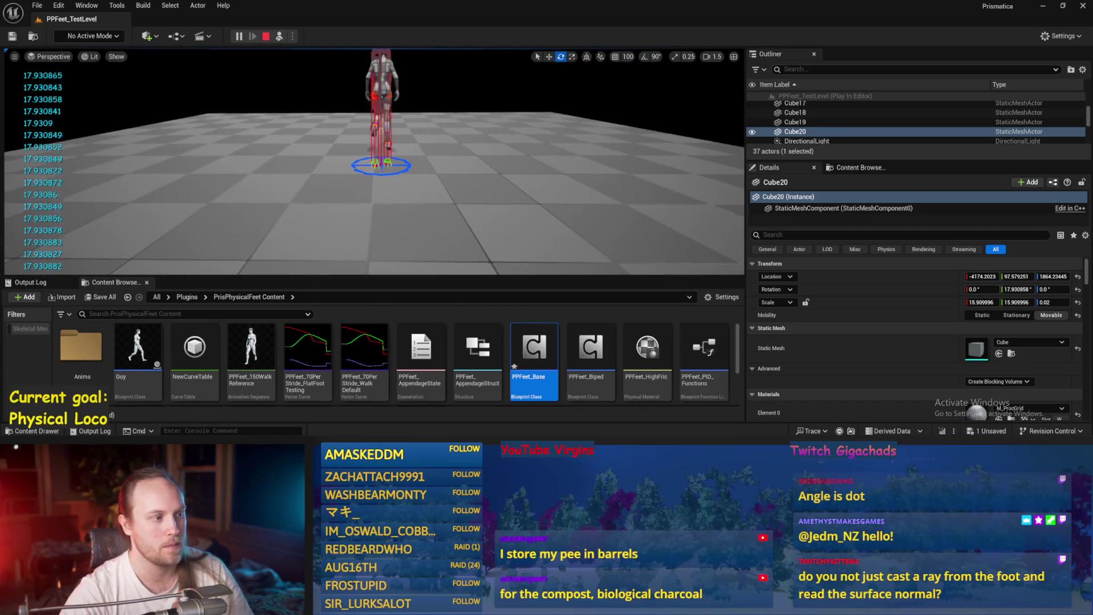
pyautogui.press('F8')
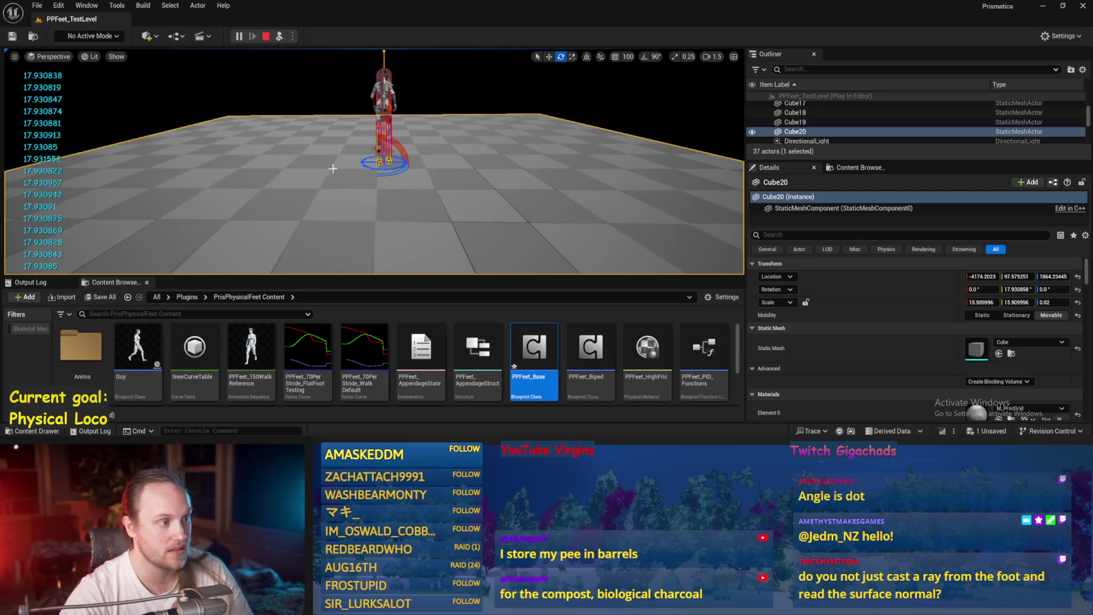
pyautogui.moveTo(387, 144); pyautogui.dragTo(432, 188)
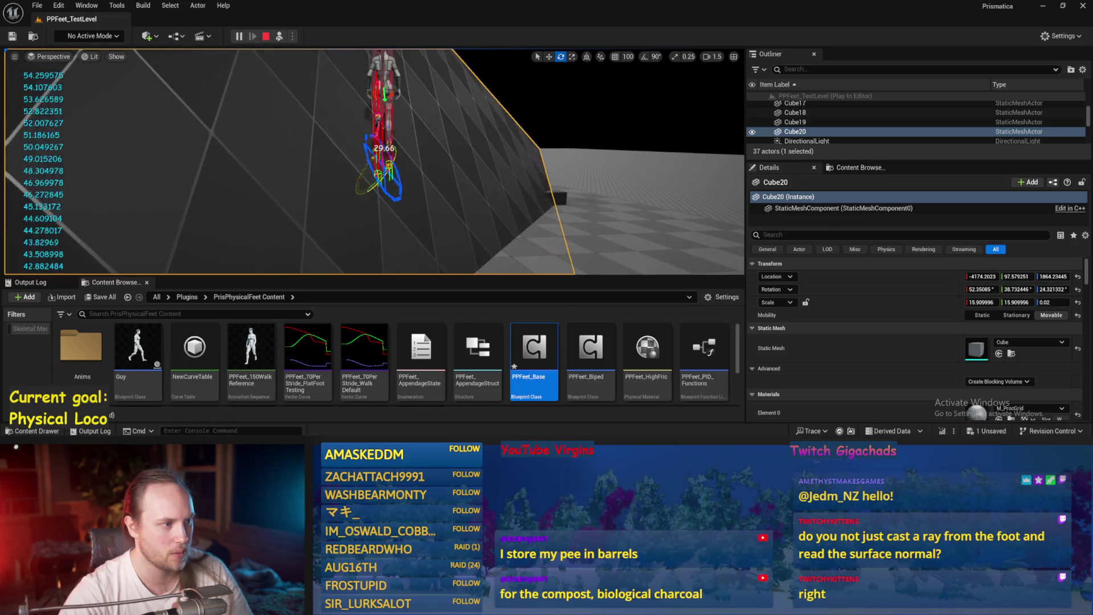
# - Reset Cube20's rotation to 0, 0, 0 so the floor is flat again
pyautogui.press('w')
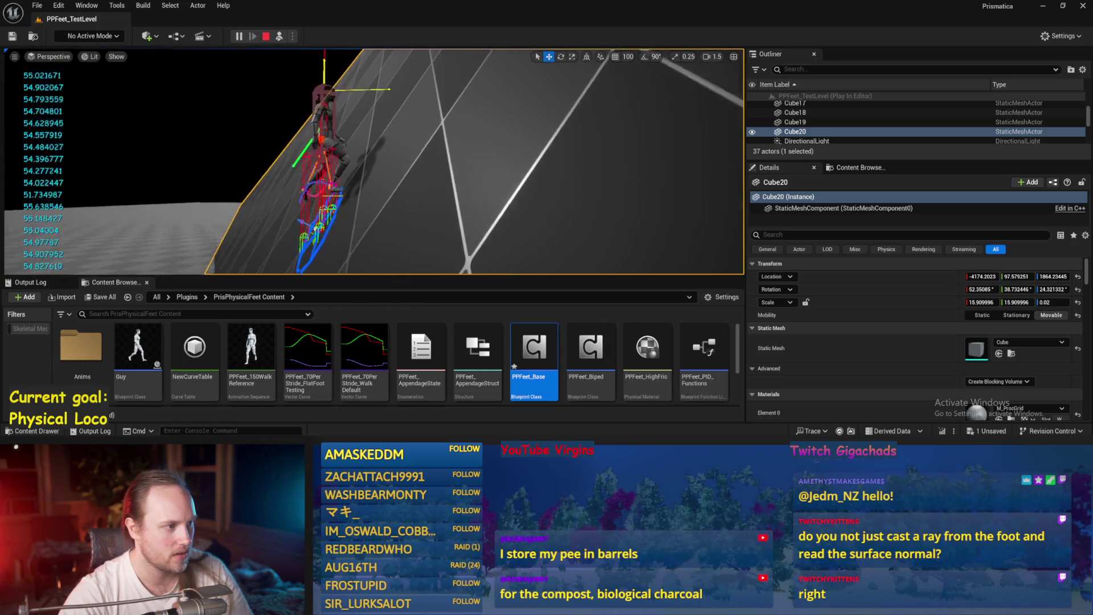
pyautogui.scroll(-2, 488, 147)
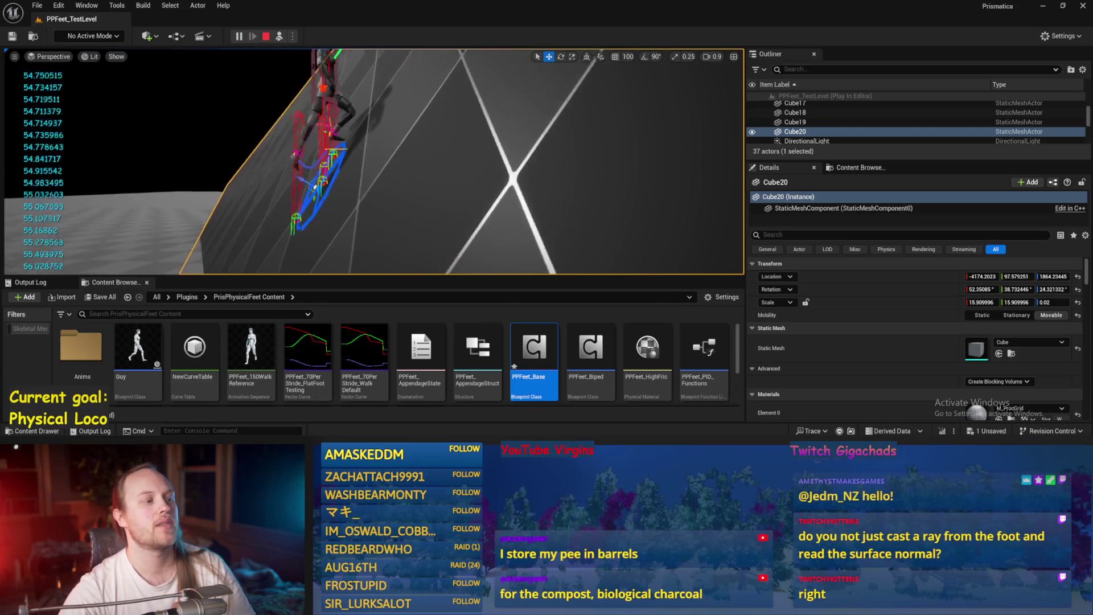
pyautogui.click(1077, 289)
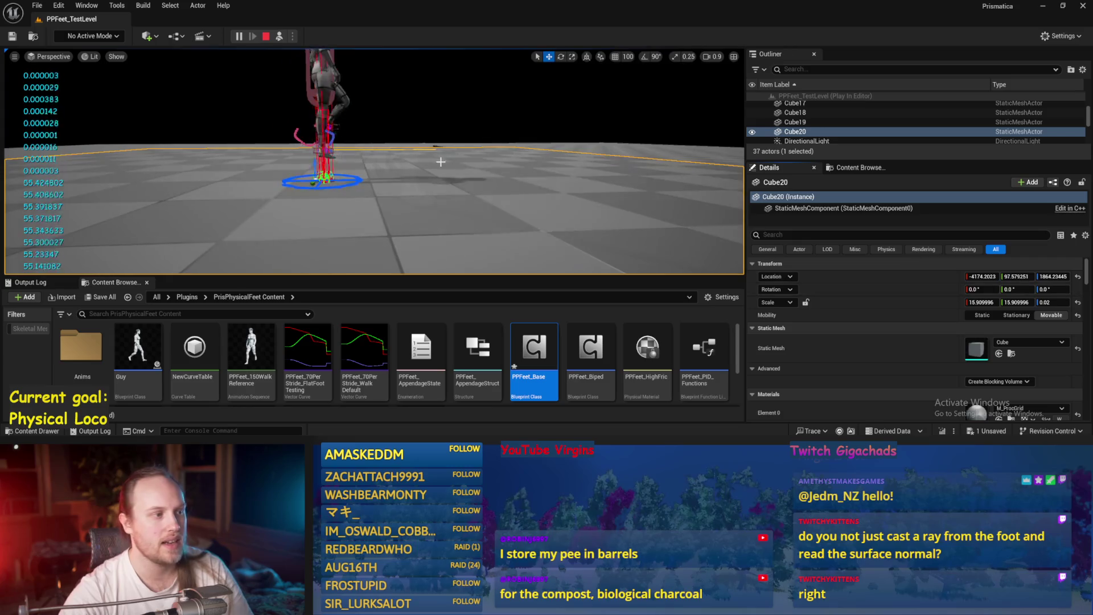
pyautogui.scroll(2, 376, 173)
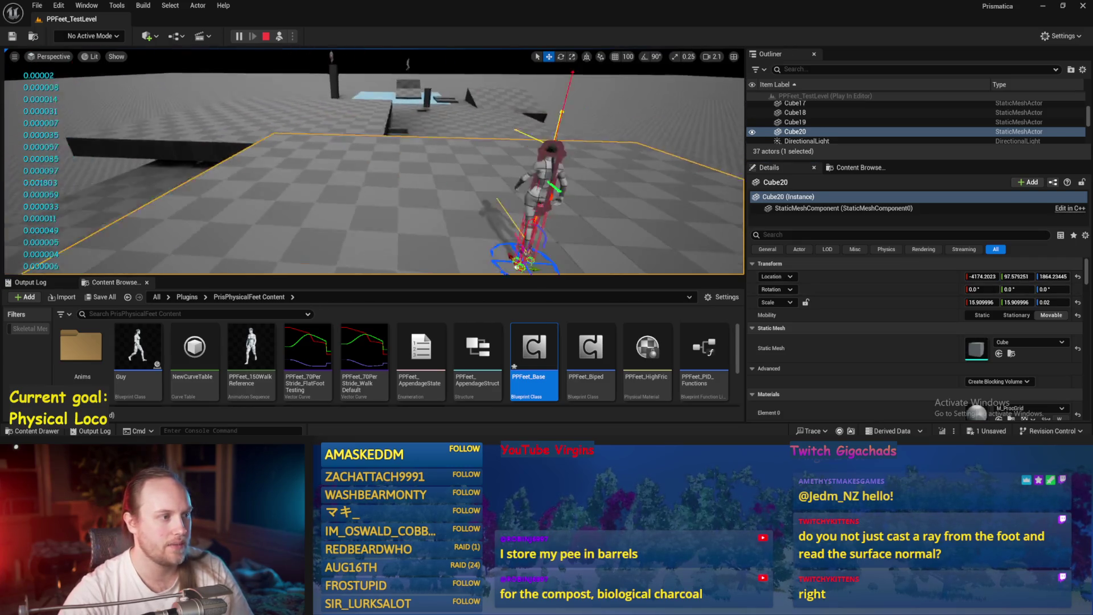
# - Move Cube19 across toward the character's path and inspect the foot traces up close
pyautogui.click(322, 138)
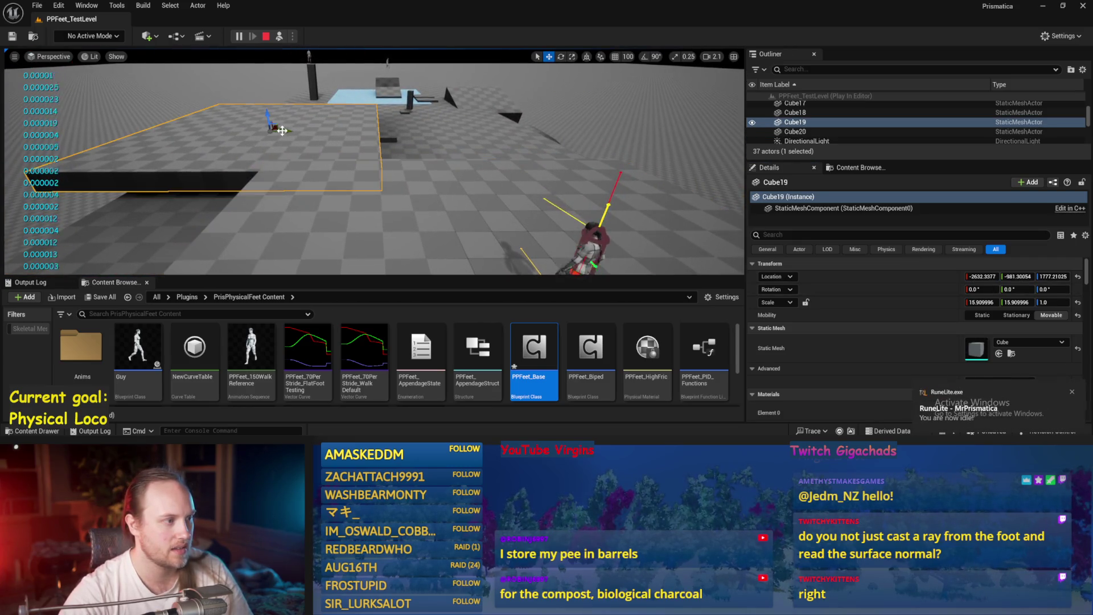
pyautogui.moveTo(281, 129)
pyautogui.mouseDown()
pyautogui.moveTo(330, 200)
pyautogui.moveTo(314, 214)
pyautogui.moveTo(233, 111)
pyautogui.moveTo(146, 118)
pyautogui.moveTo(124, 132)
pyautogui.moveTo(120, 123)
pyautogui.moveTo(143, 127)
pyautogui.mouseUp()
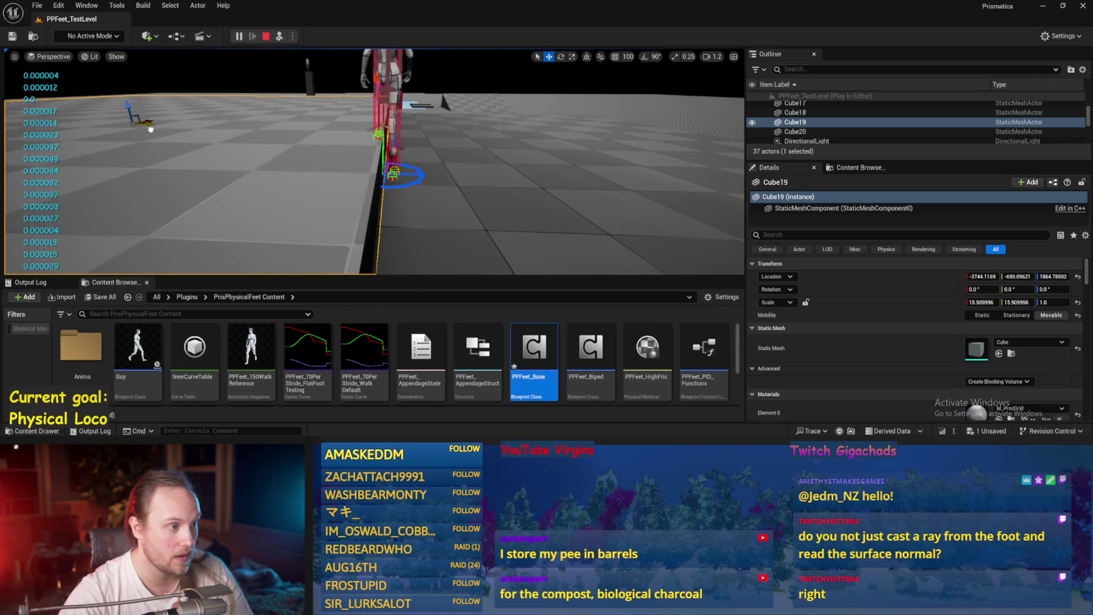
pyautogui.moveTo(418, 168); pyautogui.dragTo(325, 191)
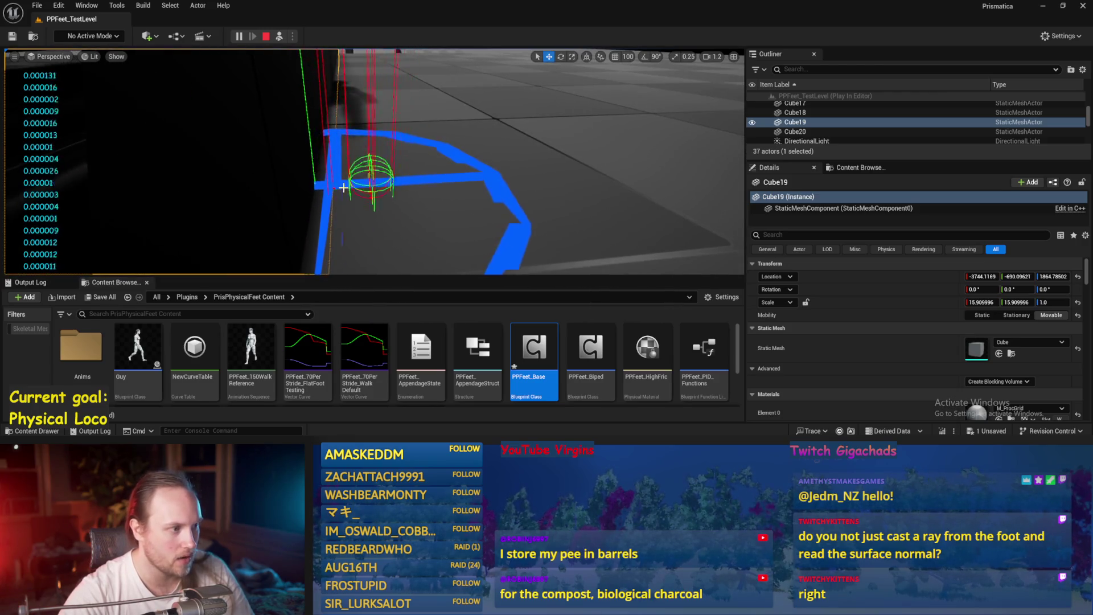
pyautogui.moveTo(483, 207); pyautogui.dragTo(472, 248)
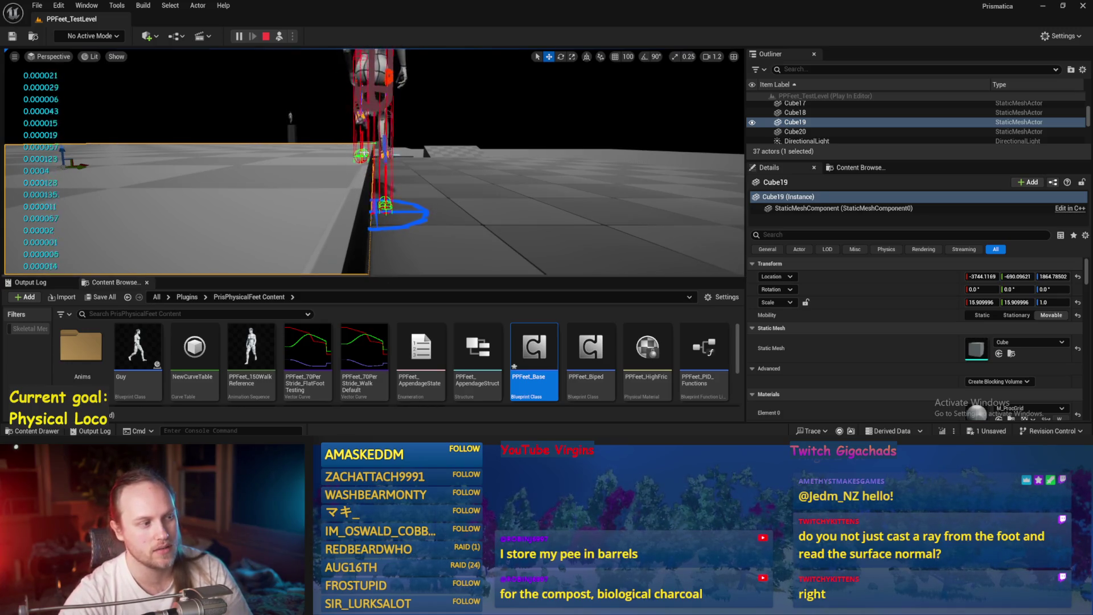
# - Lower Cube19 level with Cube20, shift it sideways toward the character, and stop the play session
pyautogui.click(437, 203)
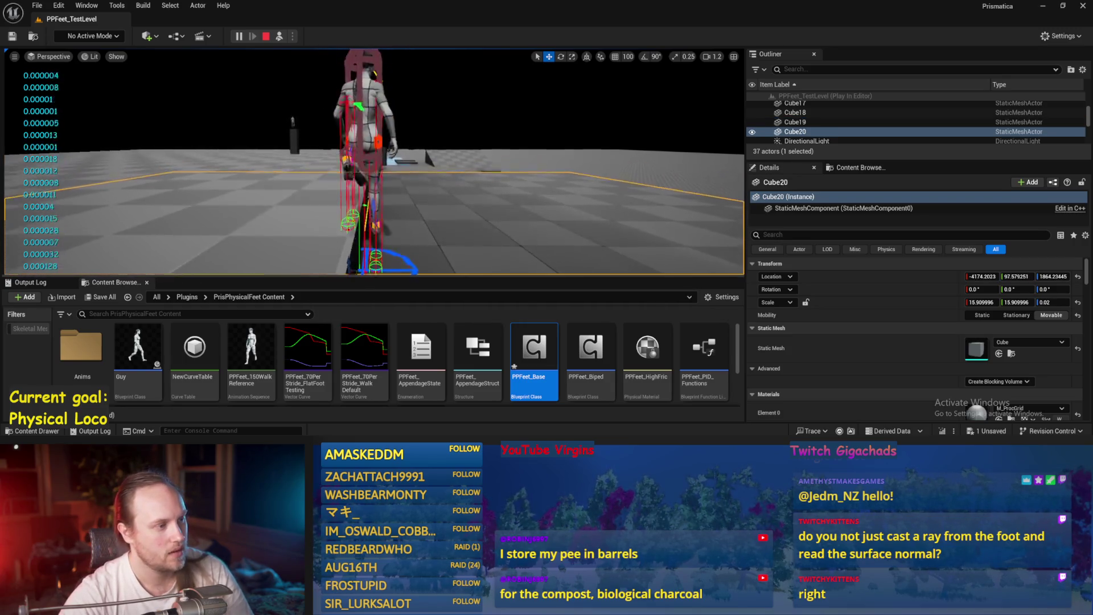
pyautogui.click(171, 153)
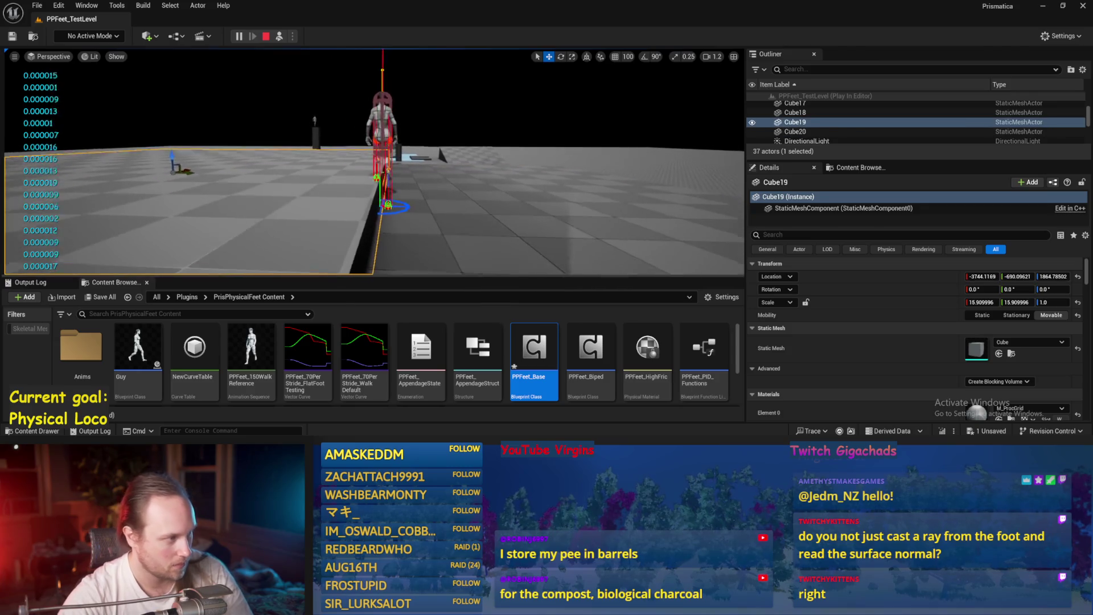
pyautogui.moveTo(170, 152)
pyautogui.mouseDown()
pyautogui.moveTo(174, 170)
pyautogui.moveTo(153, 172)
pyautogui.mouseUp()
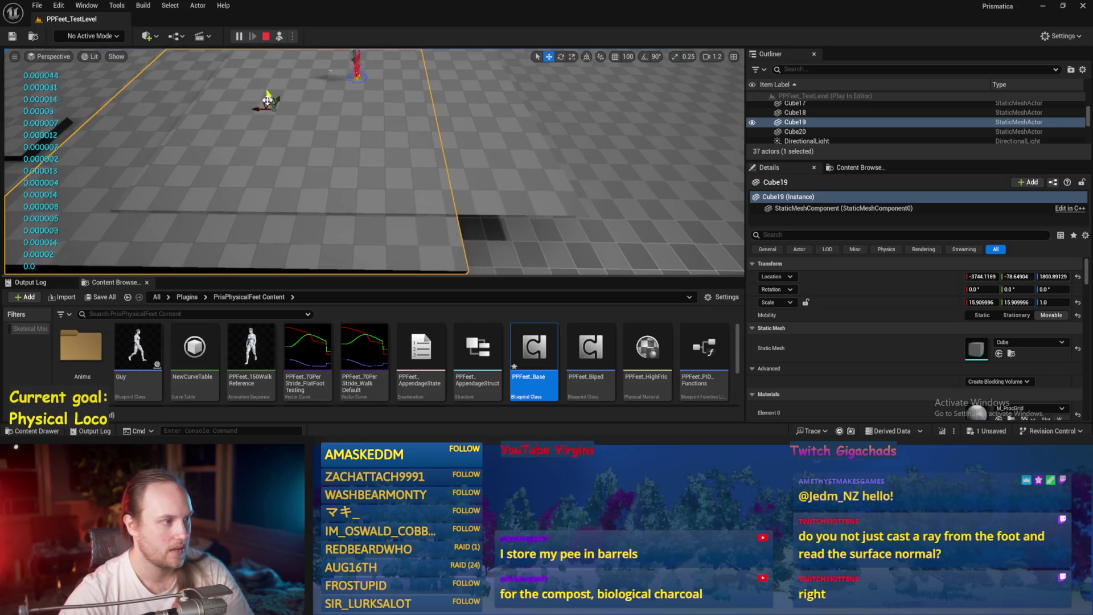
pyautogui.moveTo(253, 104); pyautogui.dragTo(177, 101)
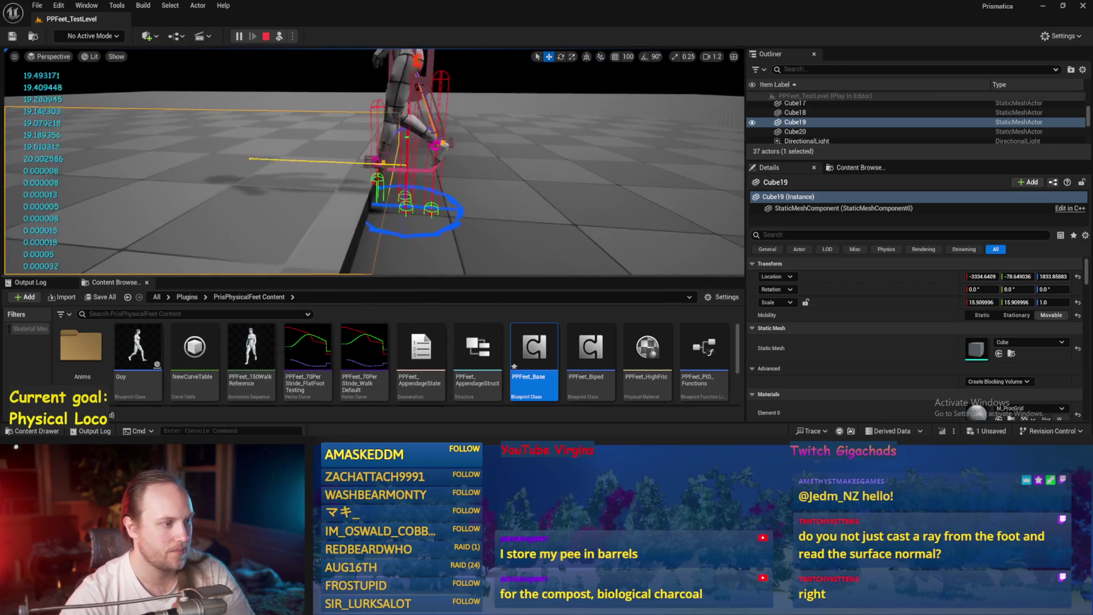
pyautogui.click(438, 184)
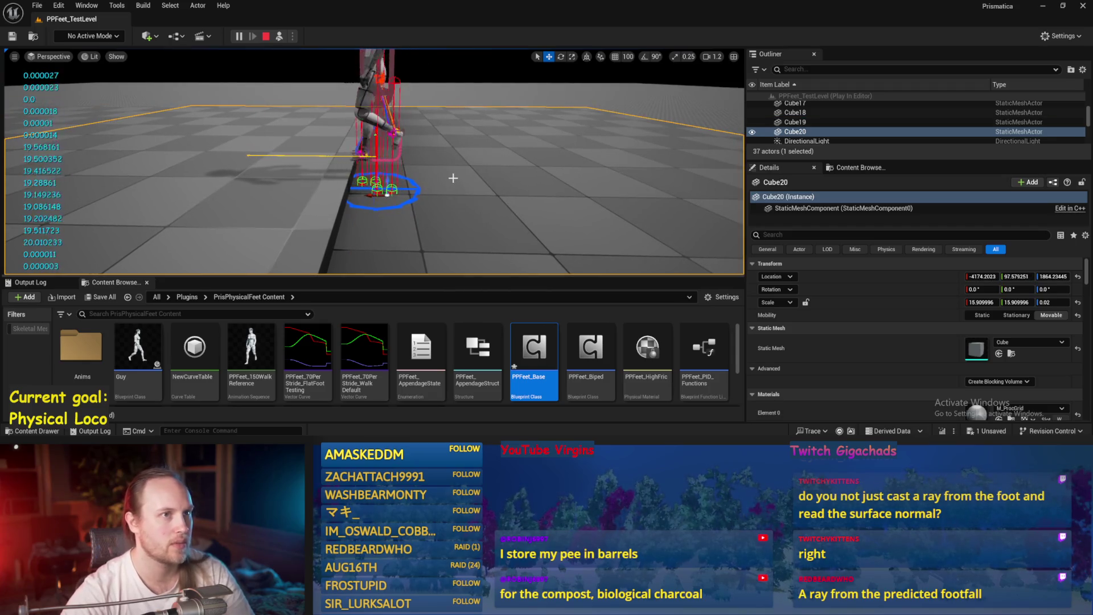
pyautogui.press('Escape')
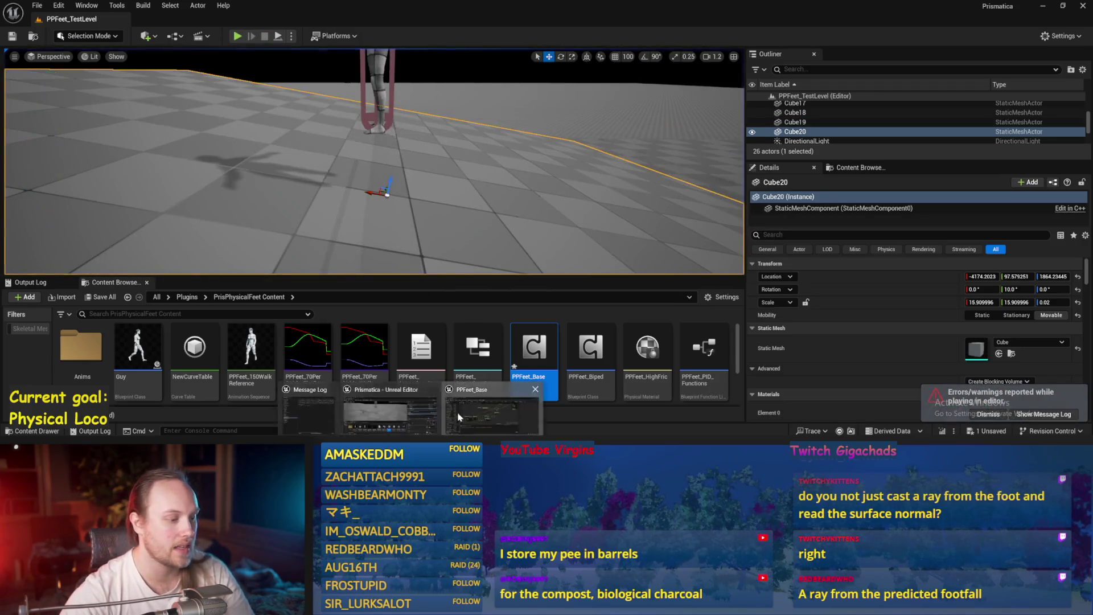
# - Bring up PPFeet_Base and navigate the AppendageStrideTraces graph to the Step Progress nodes
pyautogui.click(459, 417)
pyautogui.scroll(-3, 385, 249)
pyautogui.scroll(4, 527, 245)
pyautogui.scroll(4, 527, 245)
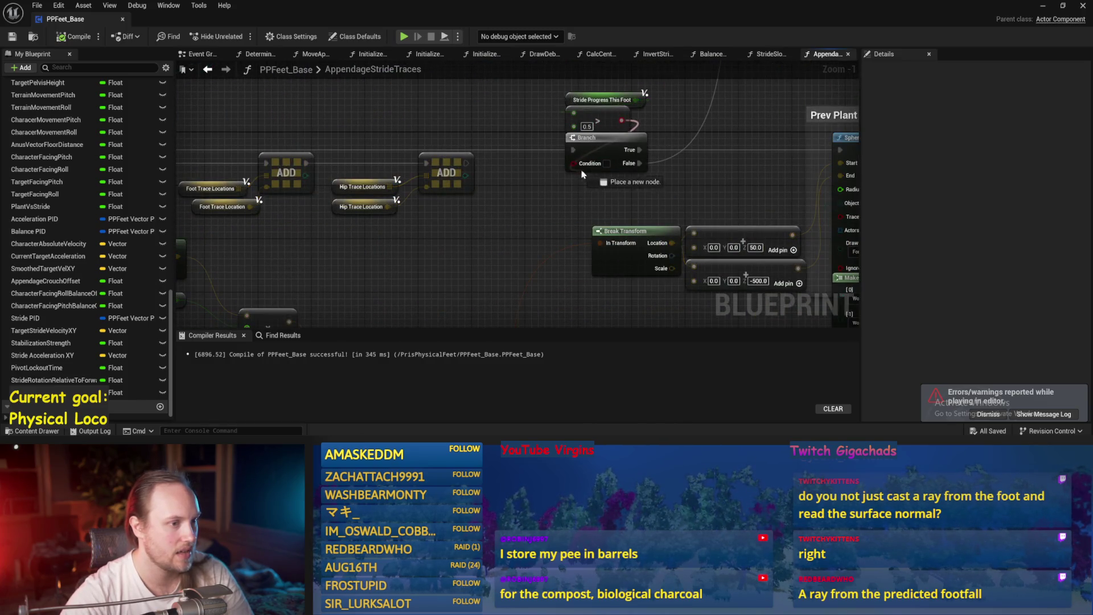
pyautogui.scroll(-2, 620, 121)
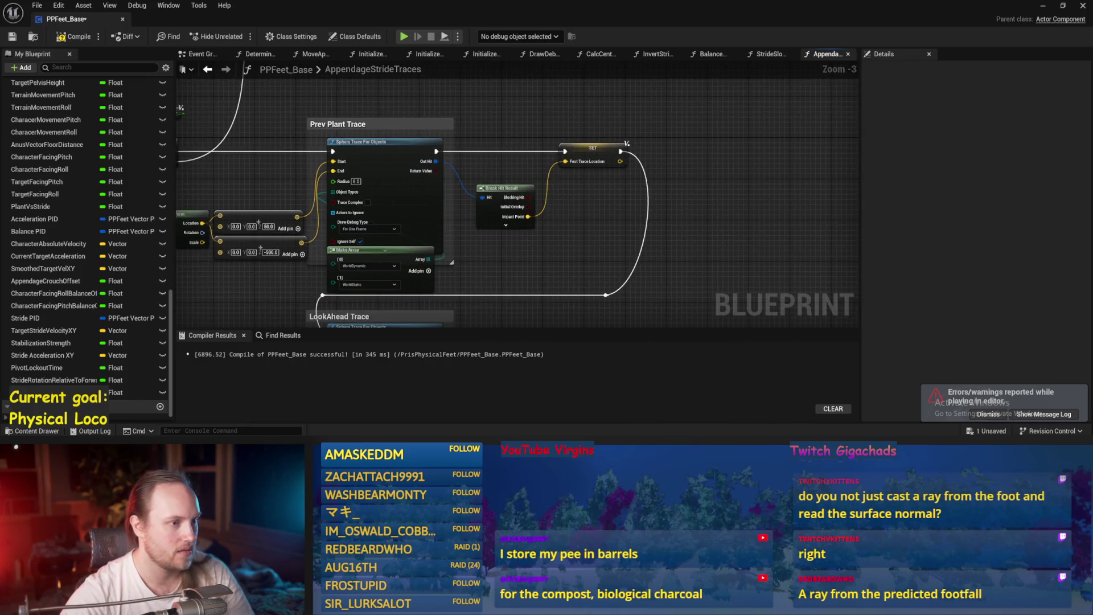
pyautogui.moveTo(386, 165); pyautogui.dragTo(703, 90)
pyautogui.scroll(-1, 706, 94)
pyautogui.scroll(1, 364, 182)
pyautogui.moveTo(364, 182)
pyautogui.mouseDown()
pyautogui.moveTo(708, 232)
pyautogui.moveTo(577, 216)
pyautogui.moveTo(375, 126)
pyautogui.mouseUp()
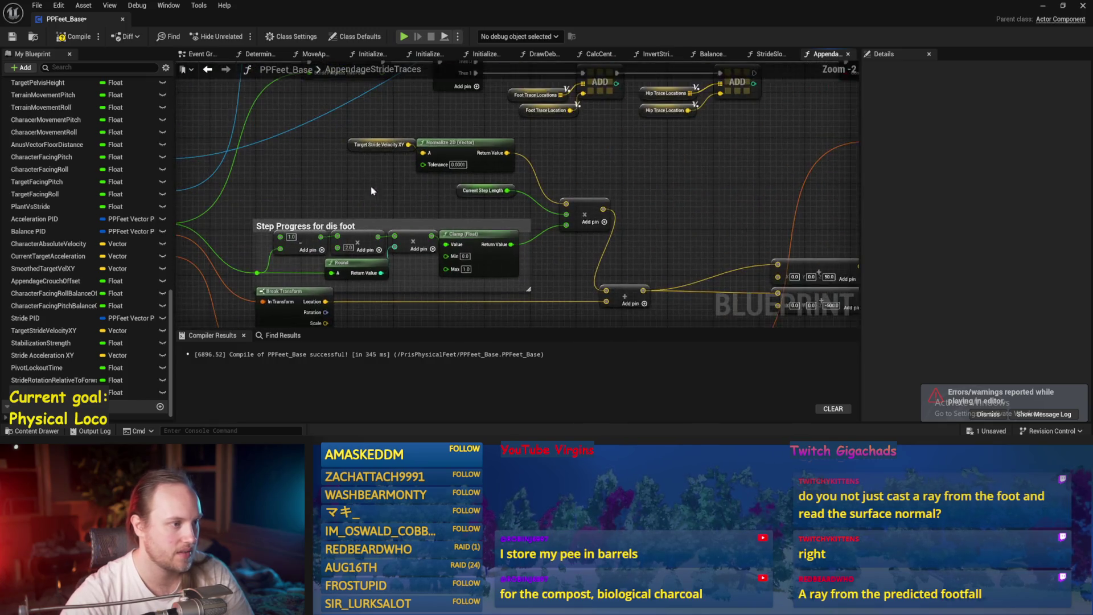
pyautogui.scroll(1, 375, 126)
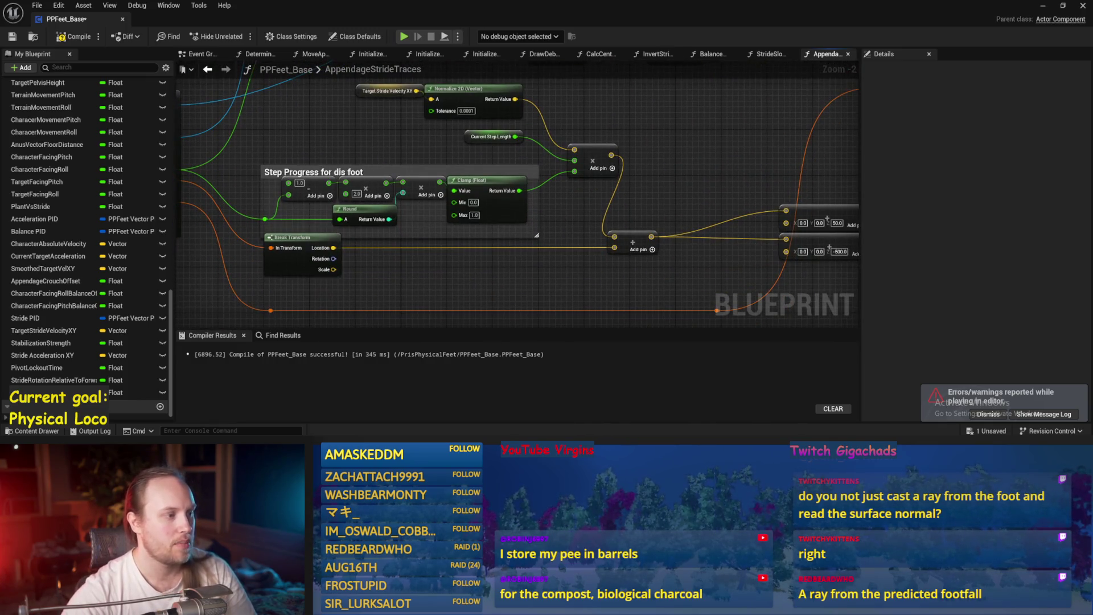
# - Review the LookAhead Trace and Make Array nodes, save PPFeet_Base, and play the test level again
pyautogui.moveTo(318, 245); pyautogui.dragTo(518, 239)
pyautogui.scroll(-2, 644, 190)
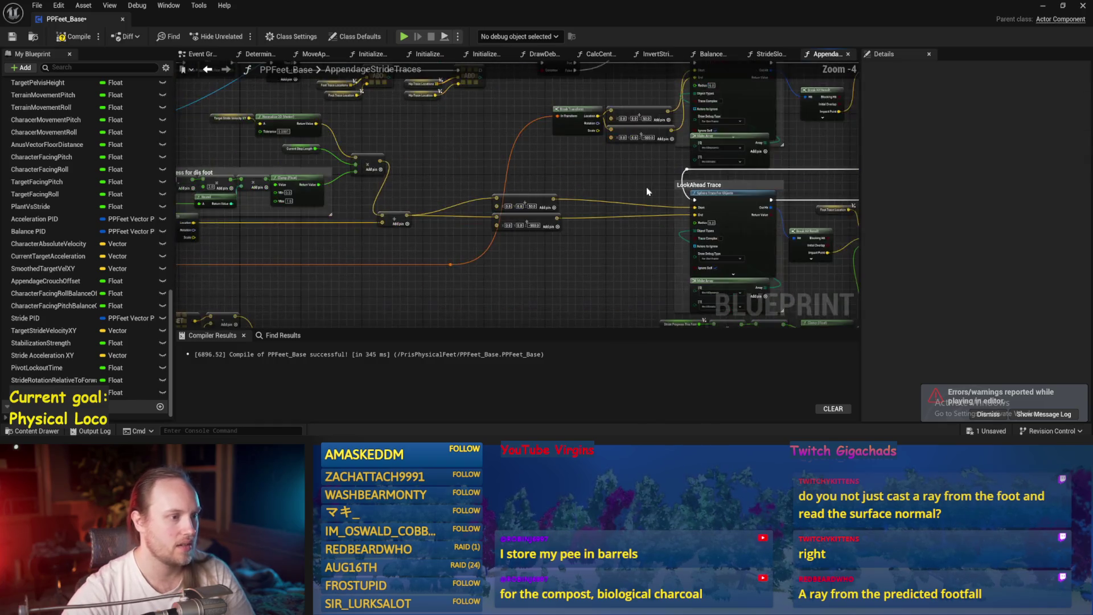
pyautogui.moveTo(646, 191); pyautogui.dragTo(524, 219)
pyautogui.scroll(2, 618, 176)
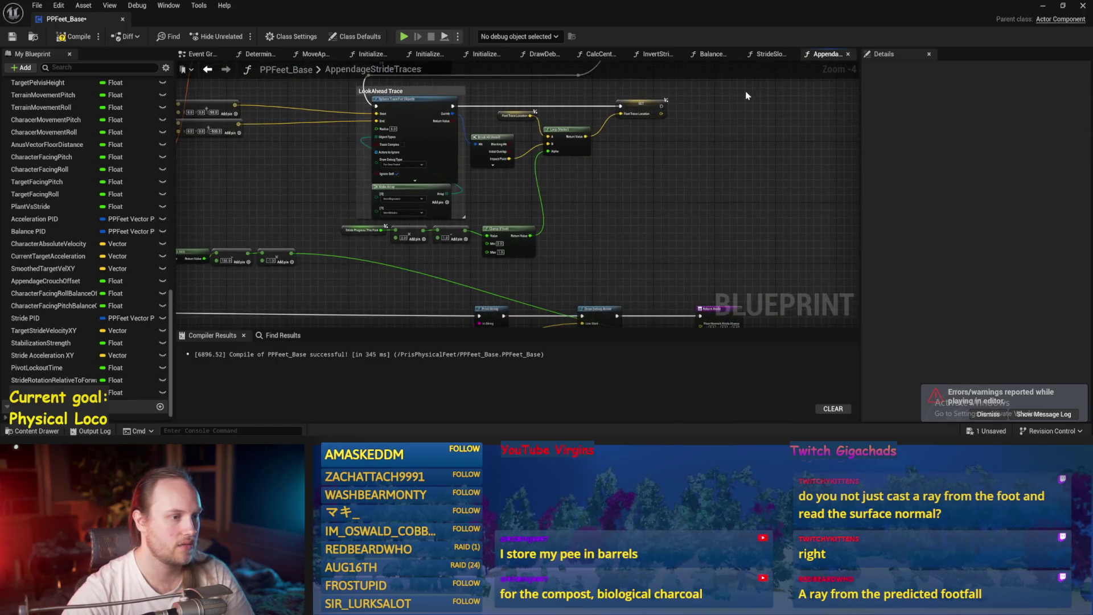
pyautogui.moveTo(623, 252); pyautogui.dragTo(633, 136)
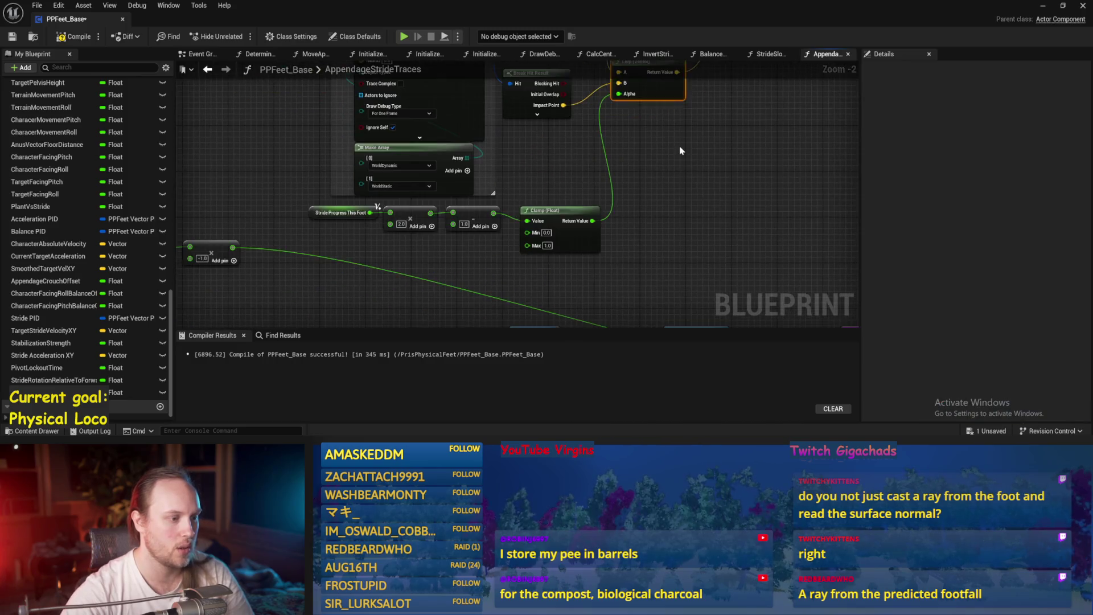
pyautogui.moveTo(337, 233); pyautogui.dragTo(603, 188)
pyautogui.click(13, 36)
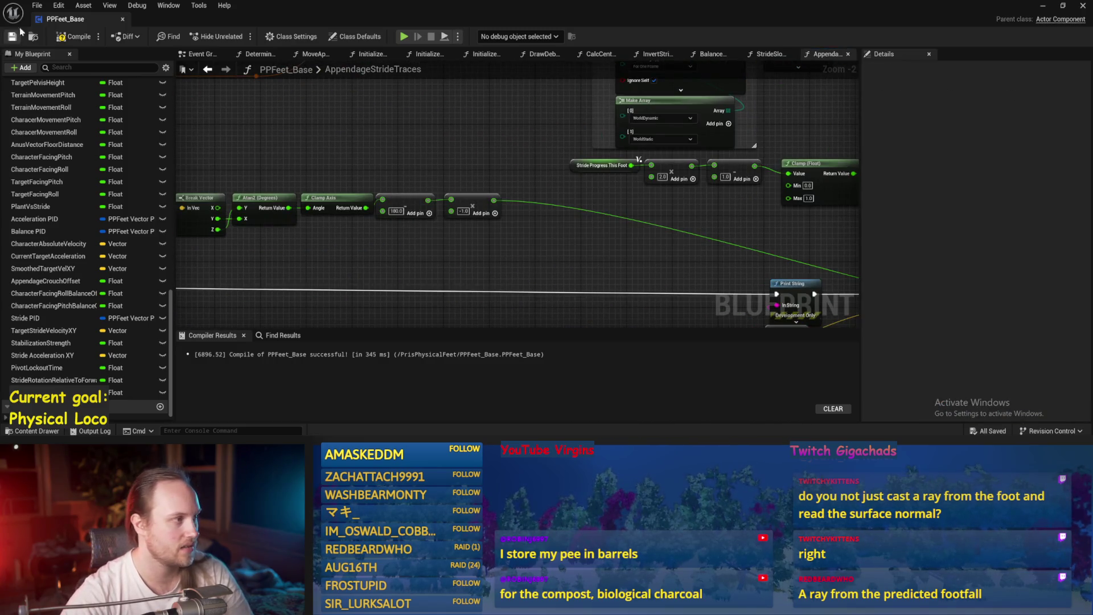
pyautogui.click(1044, 7)
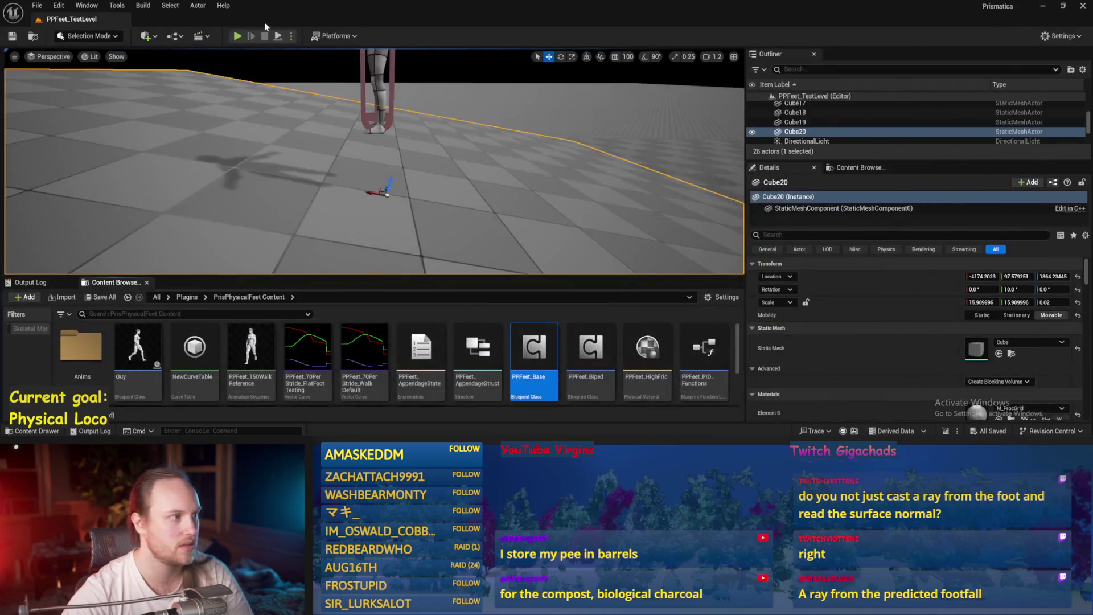
pyautogui.click(281, 38)
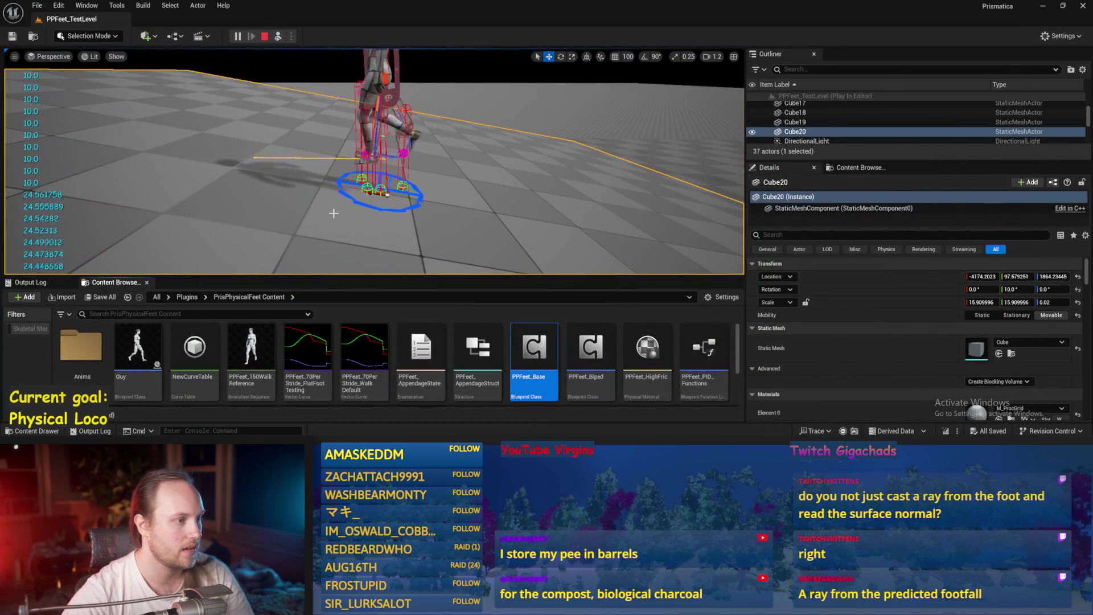
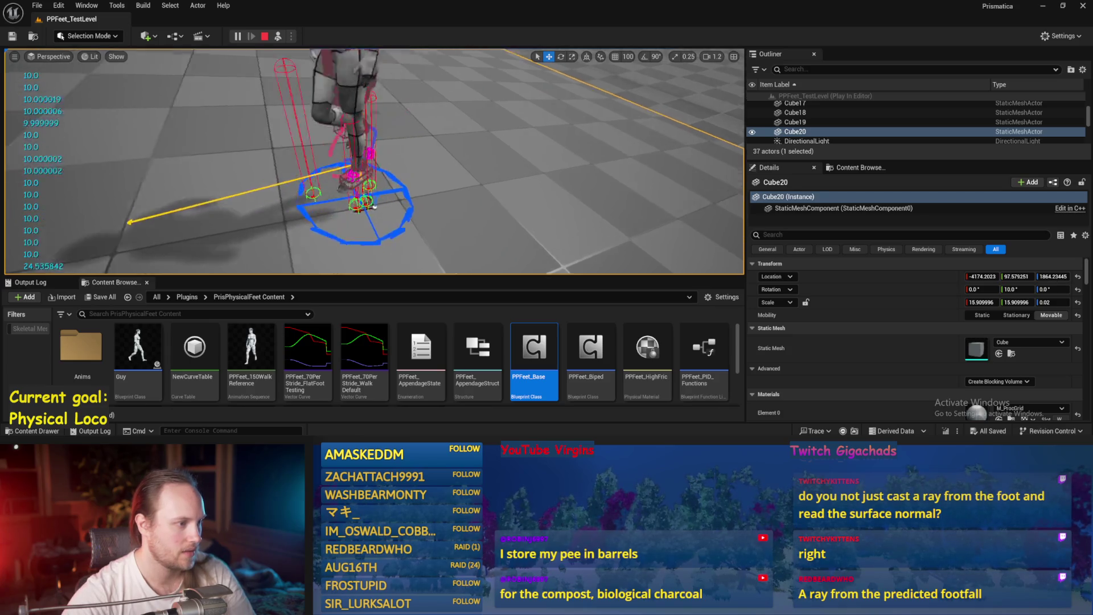
# - Stop play and review PPFeet_Base's Event Graph and AppendageStrideTraces function graph
pyautogui.press('Escape')
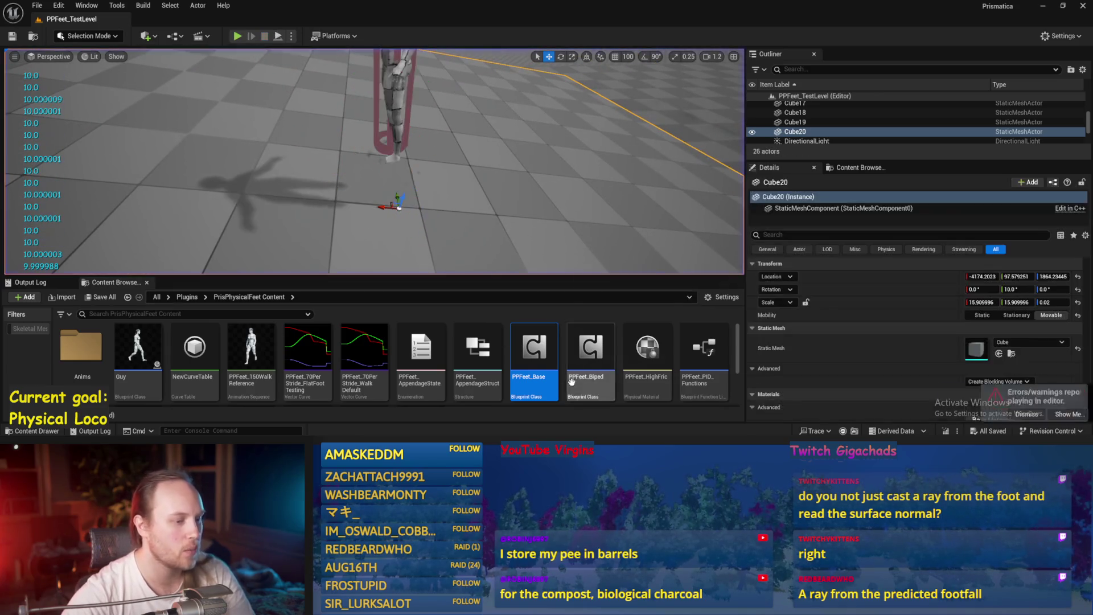
pyautogui.doubleClick(534, 359)
pyautogui.click(192, 56)
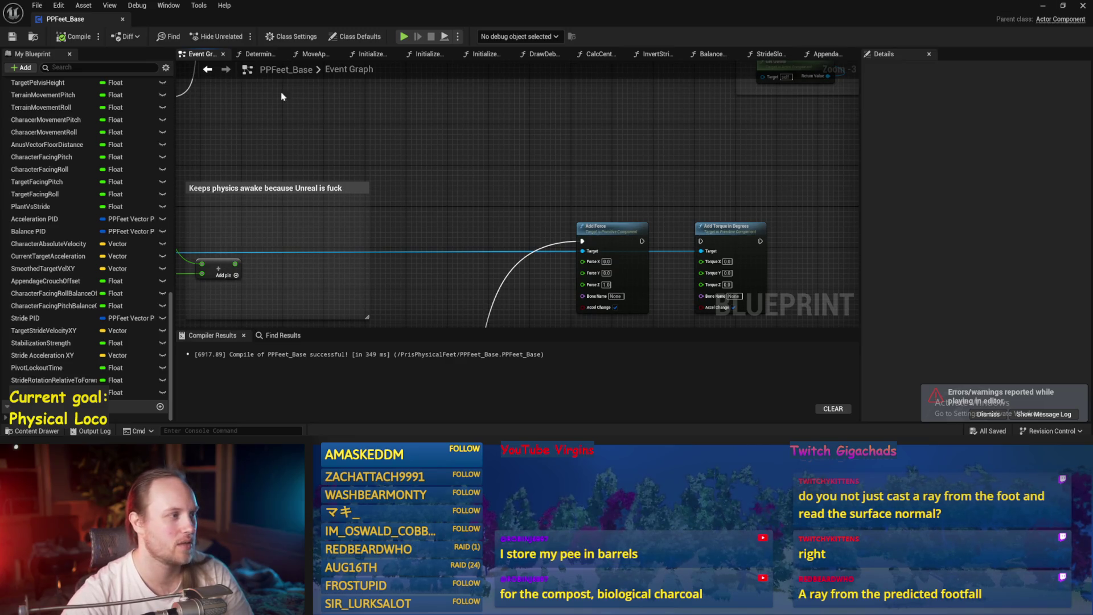
pyautogui.scroll(-2, 610, 255)
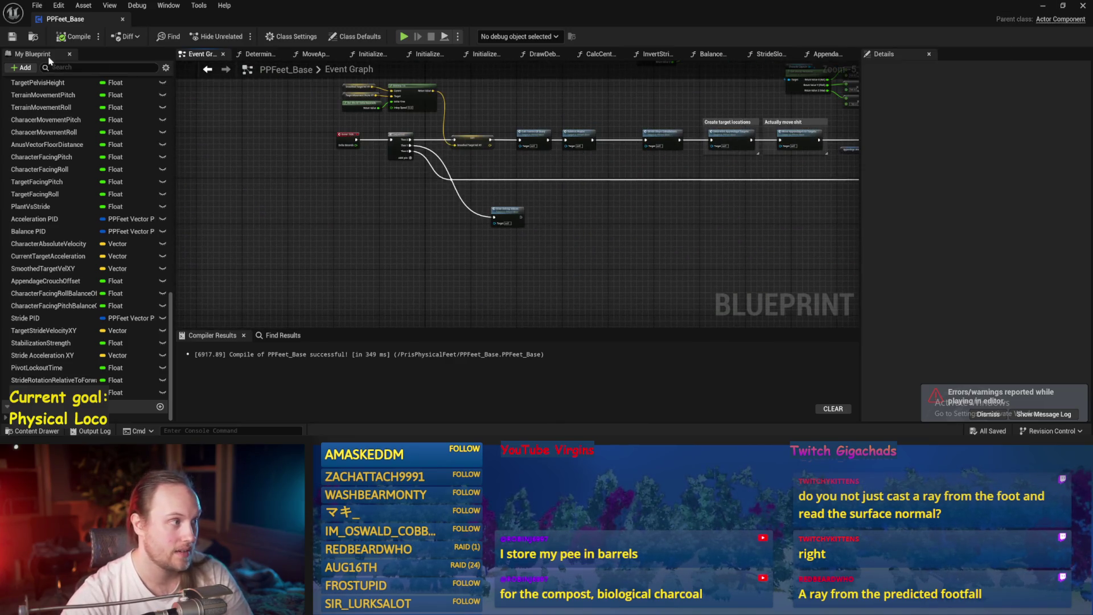
pyautogui.click(208, 69)
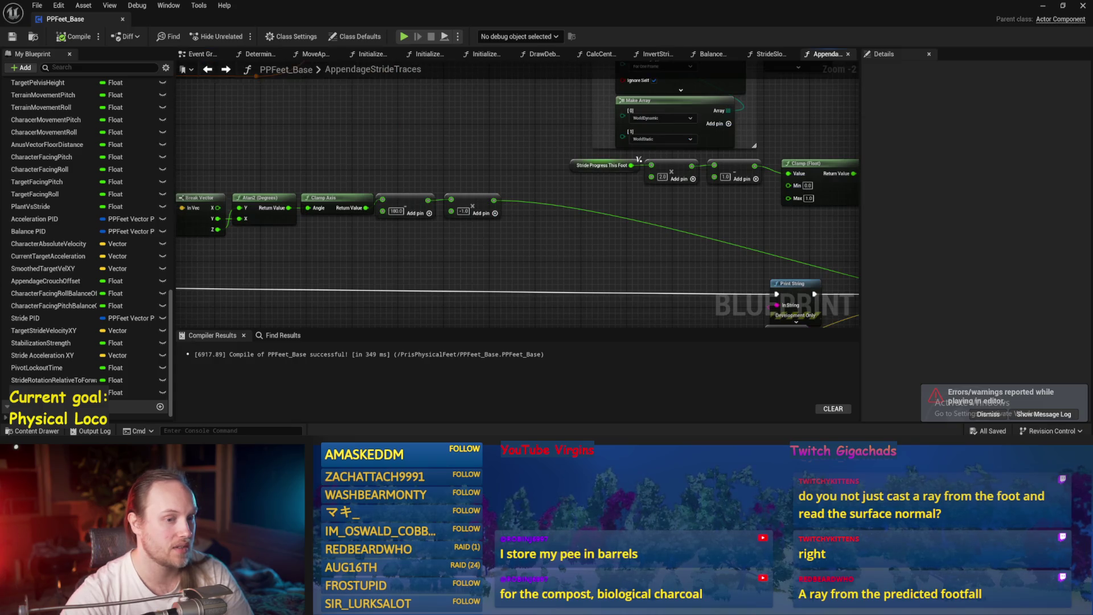
pyautogui.click(1041, 7)
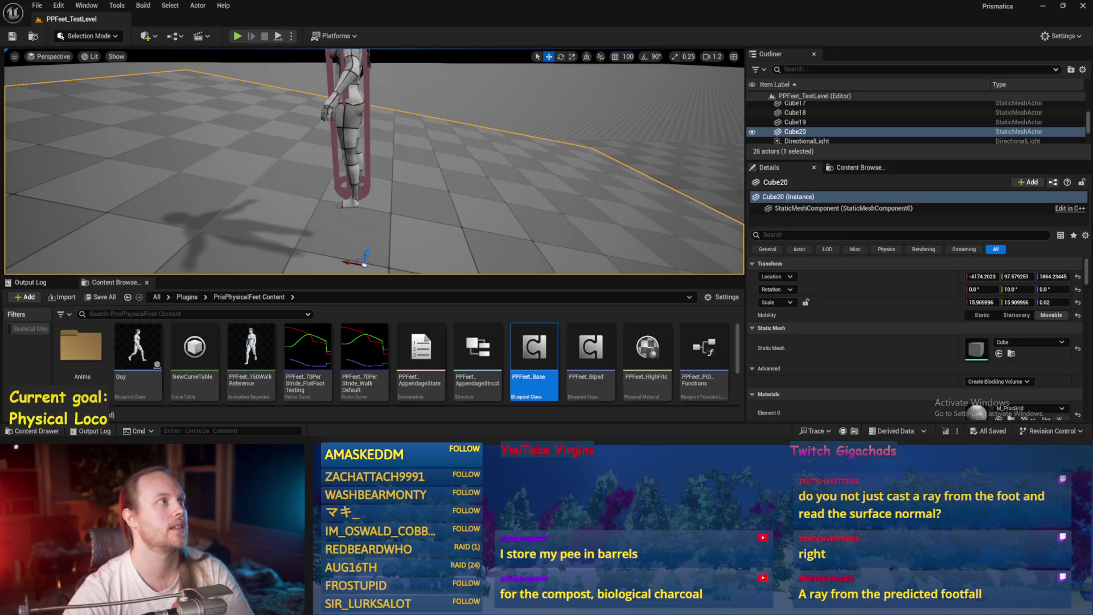
# - Rotate the Cube20 floor to about -2.35 degrees and delete the extra Cube21 slab
pyautogui.scroll(10, 403, 149)
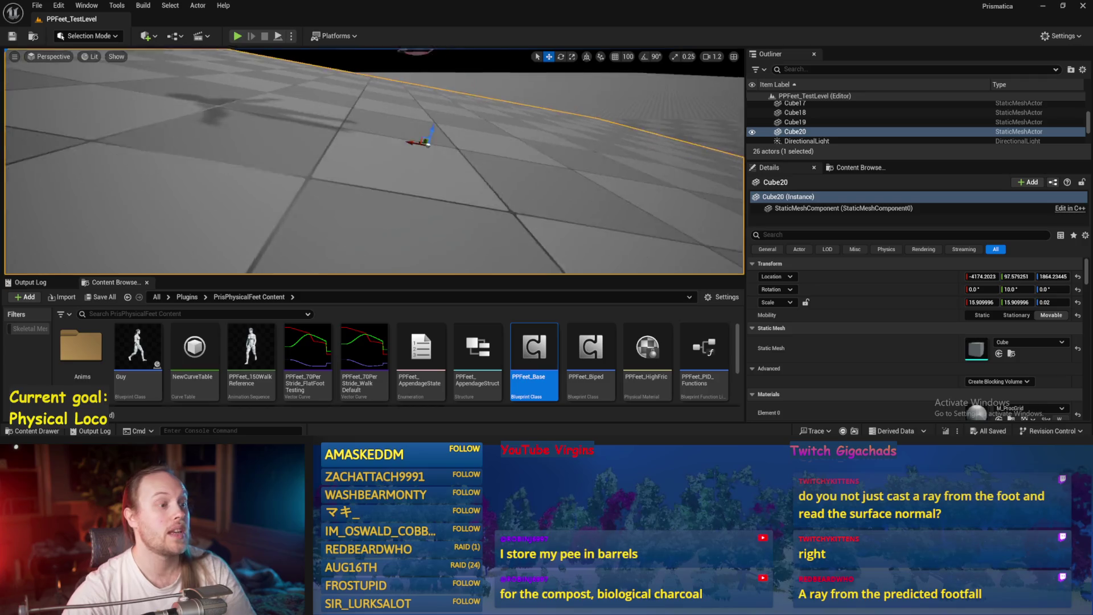
pyautogui.press('e')
pyautogui.moveTo(408, 147)
pyautogui.mouseDown()
pyautogui.moveTo(237, 98)
pyautogui.moveTo(35, 136)
pyautogui.mouseUp()
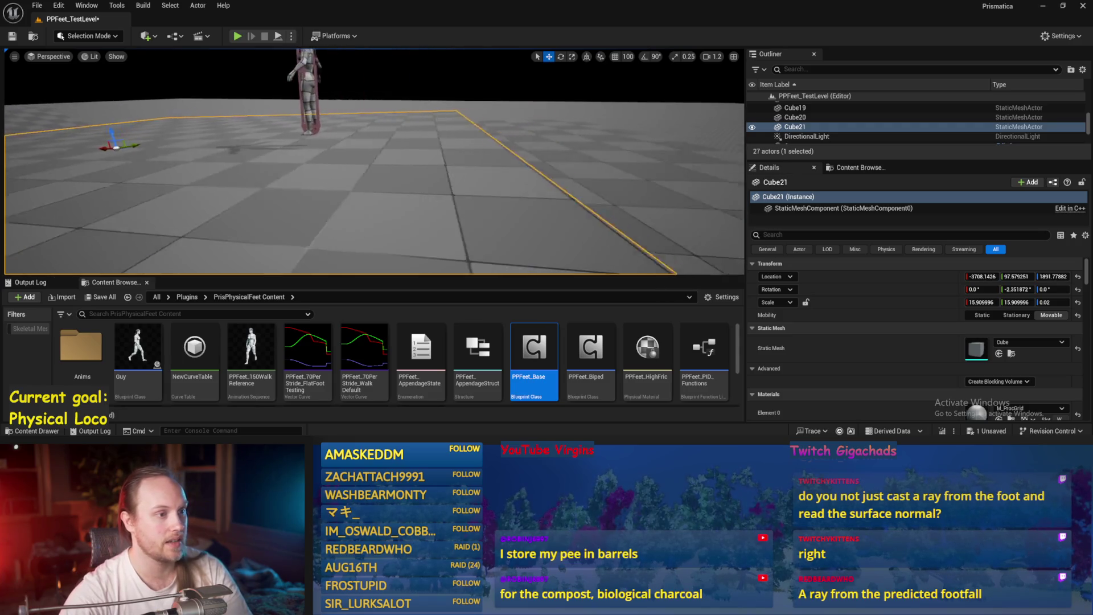
pyautogui.scroll(-2, 374, 161)
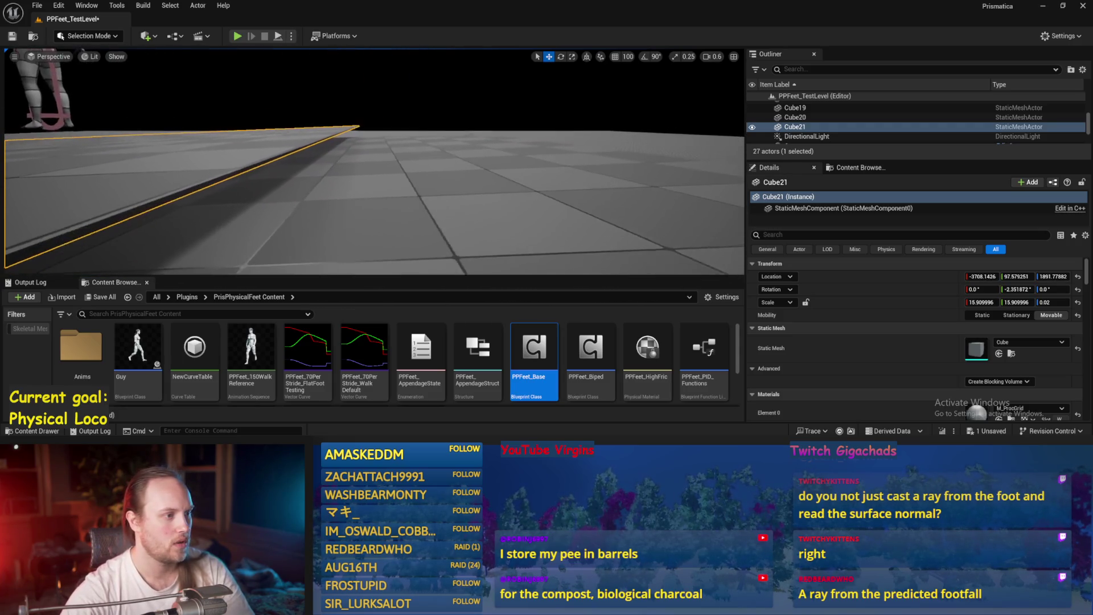
pyautogui.moveTo(573, 171); pyautogui.dragTo(410, 172)
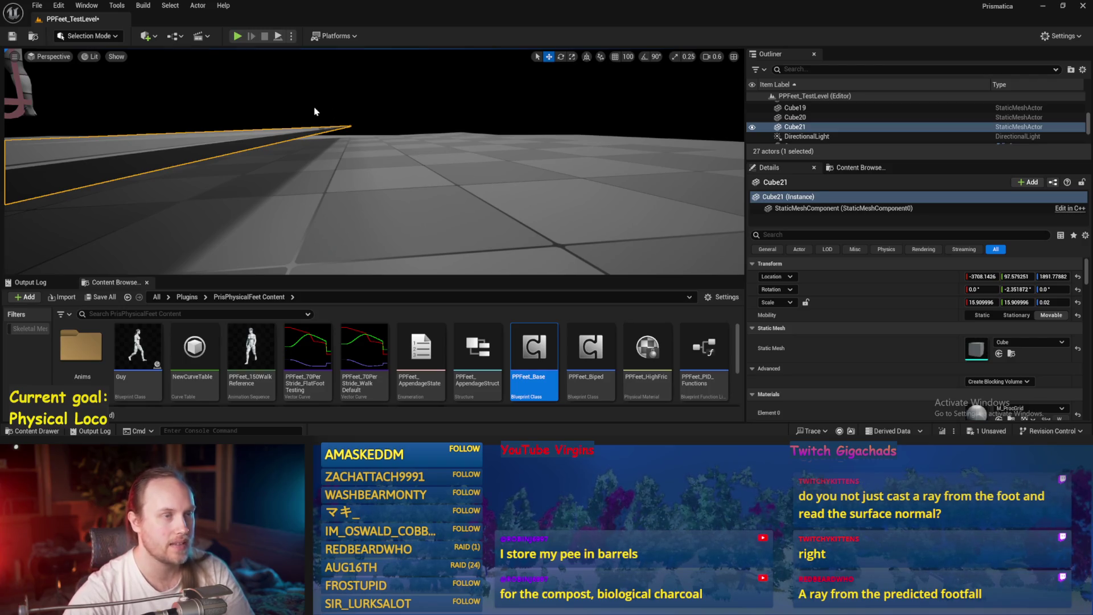
pyautogui.moveTo(374, 182); pyautogui.dragTo(376, 184)
pyautogui.moveTo(304, 143); pyautogui.dragTo(367, 165)
pyautogui.press('Delete')
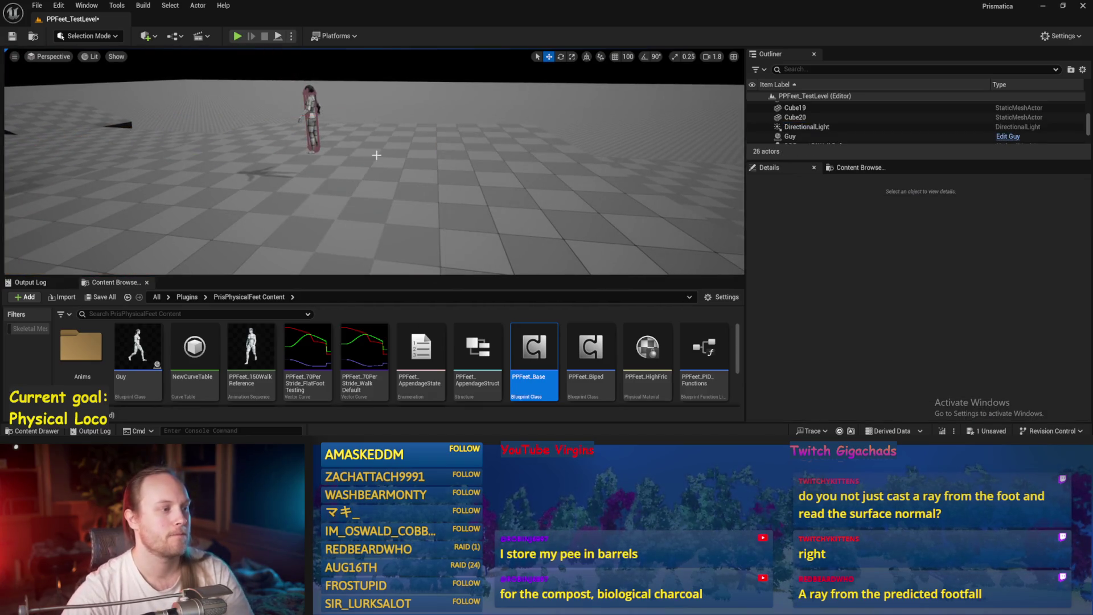
# - Play-test while tilting Cube20 under the walking character, then stop and reopen PPFeet_Base
pyautogui.click(278, 36)
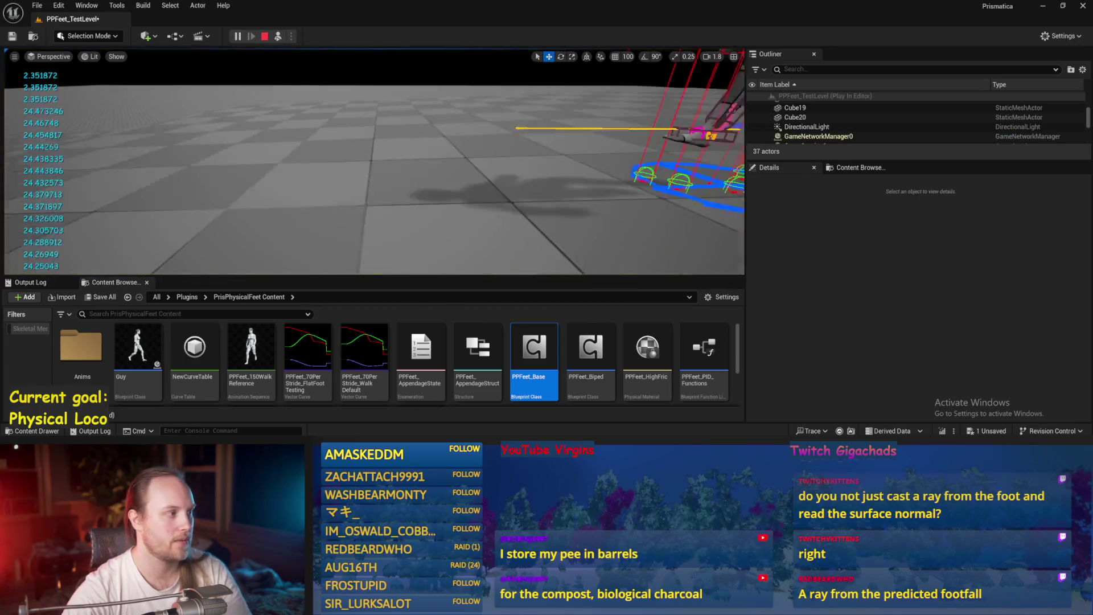
pyautogui.click(443, 208)
pyautogui.press('e')
pyautogui.moveTo(371, 173); pyautogui.dragTo(339, 222)
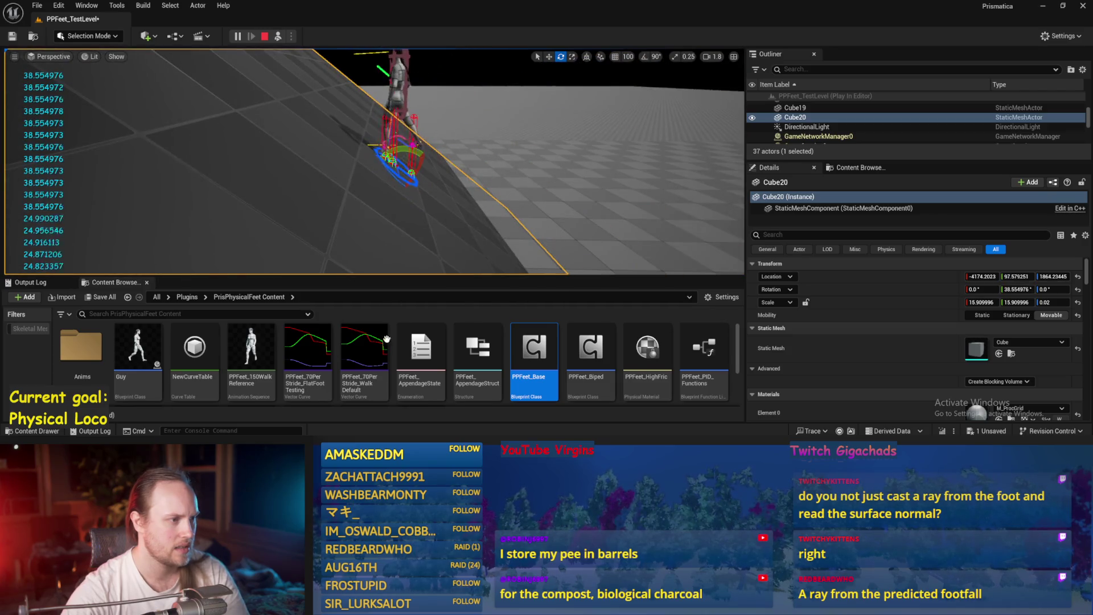
pyautogui.press('Escape')
pyautogui.doubleClick(534, 348)
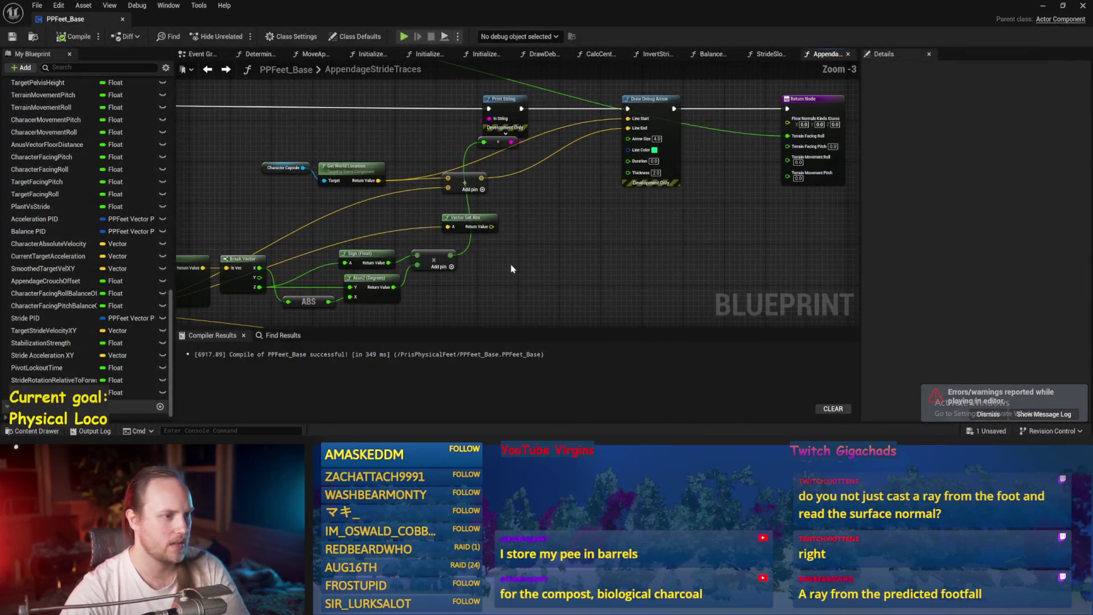
# - Break the Branch condition before Prev Plant Trace so it stays true, and compile
pyautogui.moveTo(569, 200)
pyautogui.mouseDown()
pyautogui.moveTo(366, 224)
pyautogui.moveTo(454, 221)
pyautogui.moveTo(421, 177)
pyautogui.moveTo(499, 263)
pyautogui.mouseUp()
pyautogui.scroll(-2, 398, 217)
pyautogui.scroll(2, 447, 218)
pyautogui.moveTo(454, 114); pyautogui.dragTo(440, 228)
pyautogui.scroll(1, 440, 228)
pyautogui.keyDown('alt'); pyautogui.click(455, 184); pyautogui.keyUp('alt')
pyautogui.scroll(-3, 455, 183)
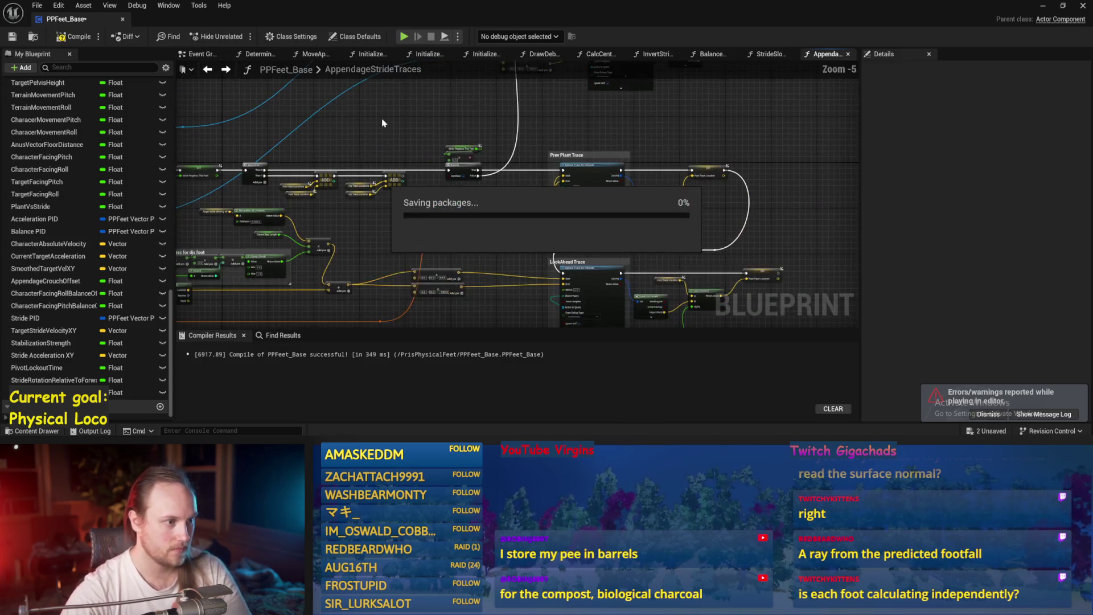
pyautogui.scroll(4, 470, 177)
pyautogui.scroll(-4, 478, 162)
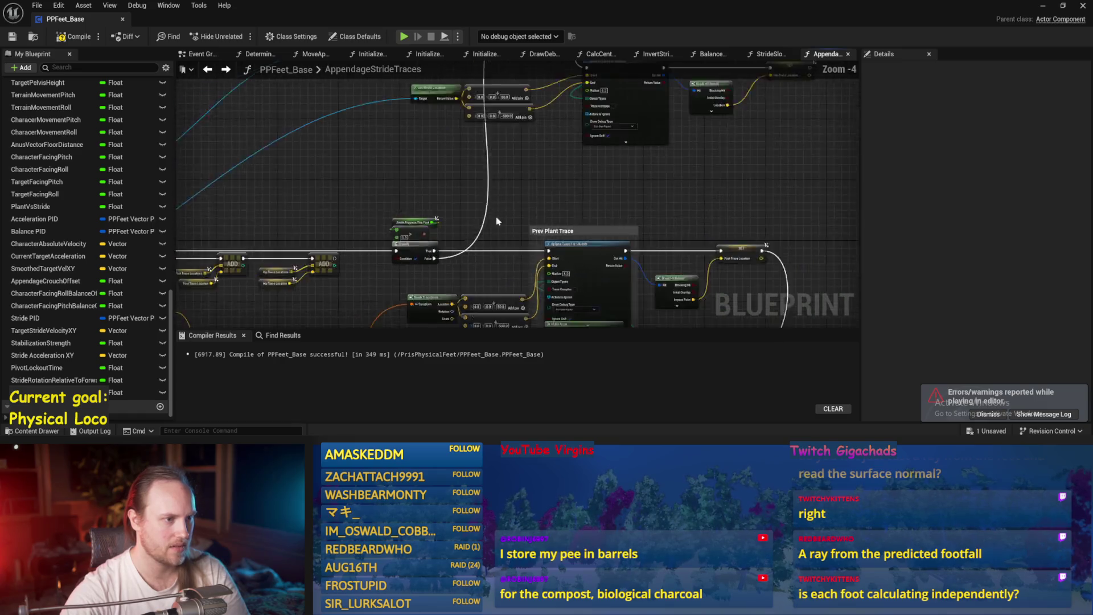
pyautogui.moveTo(592, 231)
pyautogui.mouseDown()
pyautogui.moveTo(654, 188)
pyautogui.moveTo(625, 170)
pyautogui.mouseUp()
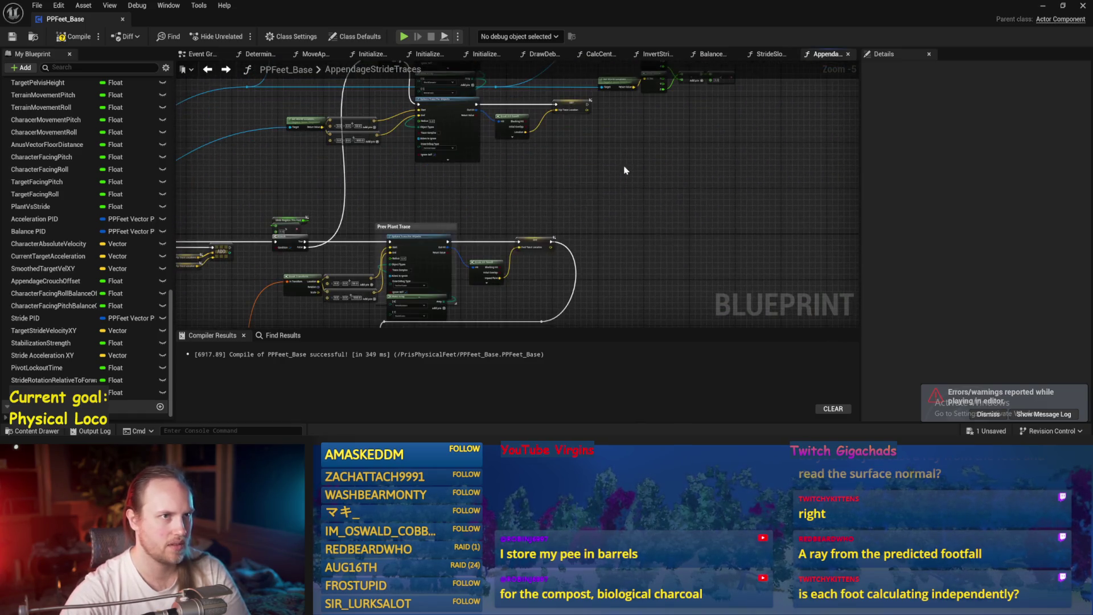
pyautogui.click(11, 39)
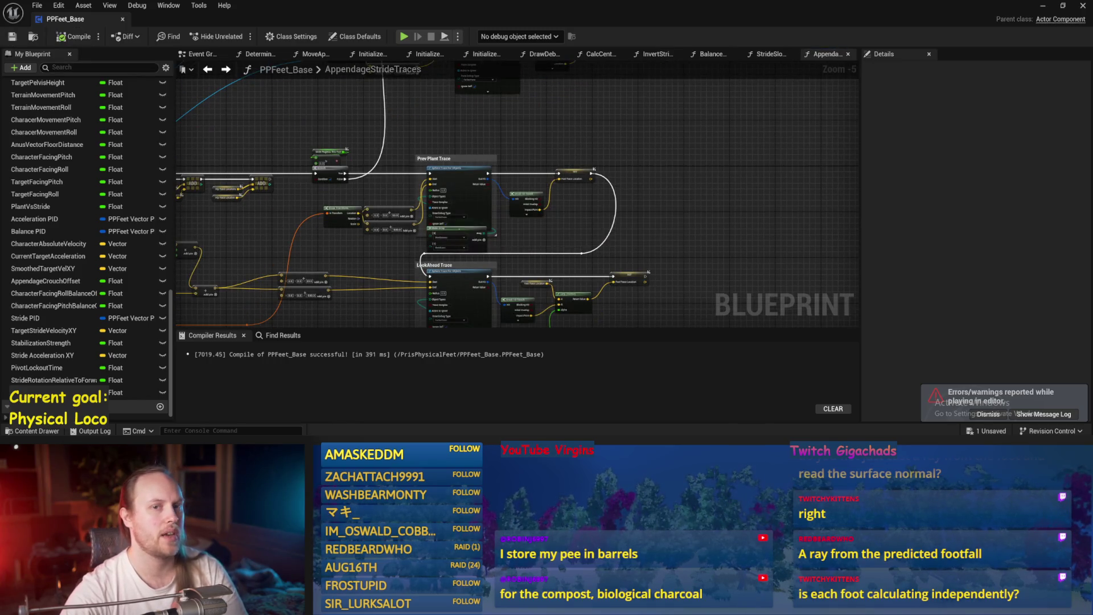
# - Play-test the character's walk in the level with the changed blueprint
pyautogui.click(1042, 5)
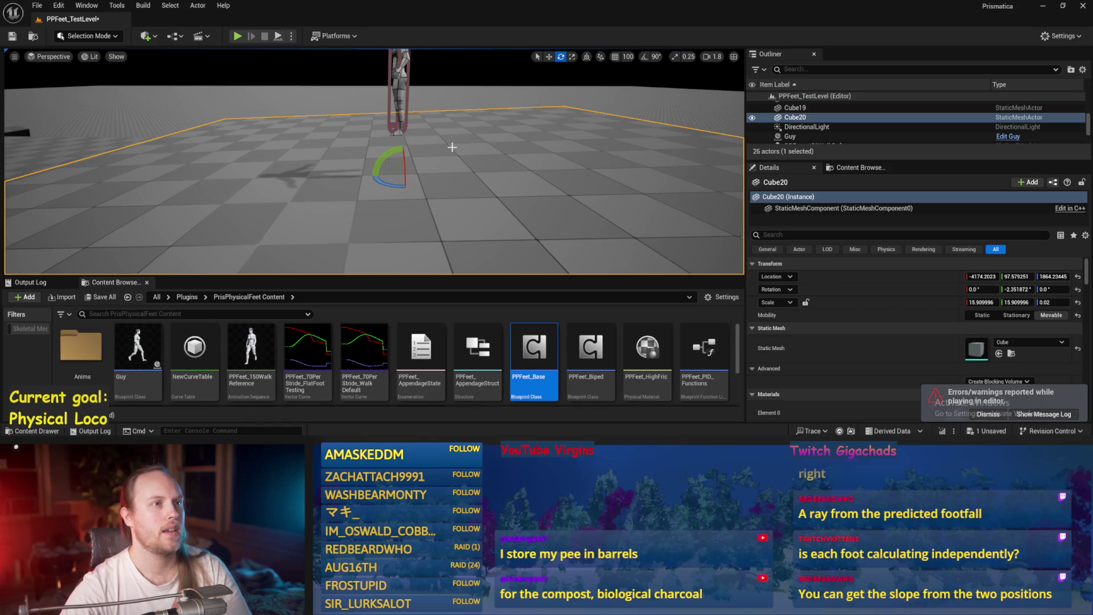
pyautogui.moveTo(452, 151); pyautogui.dragTo(398, 154)
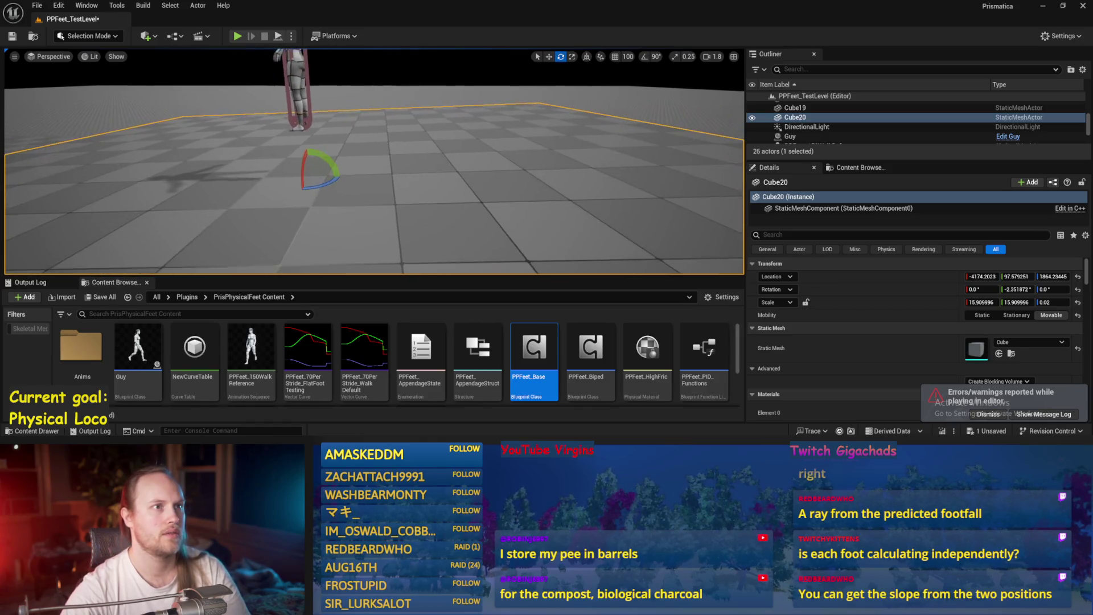
pyautogui.click(279, 37)
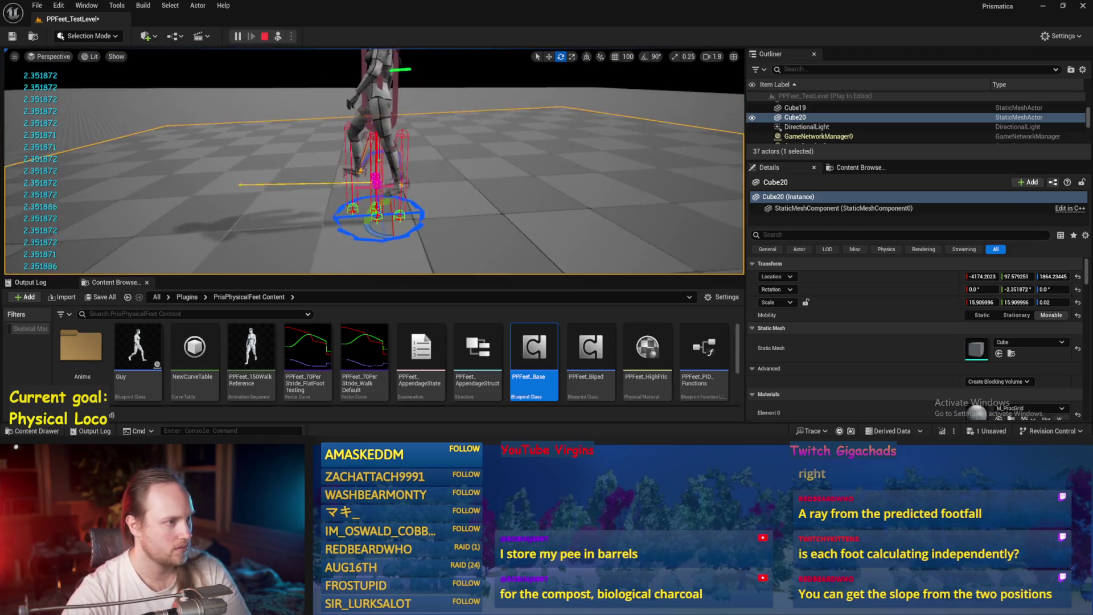
pyautogui.press('Escape')
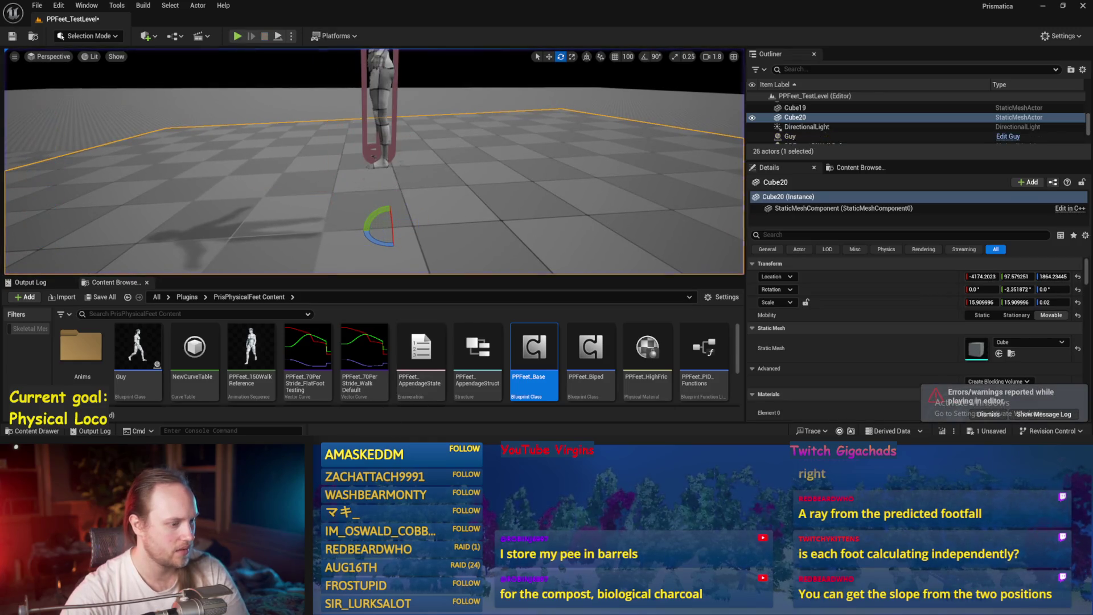
# - Reopen PPFeet_Base and save the blueprint changes
pyautogui.doubleClick(534, 347)
pyautogui.scroll(1, 351, 190)
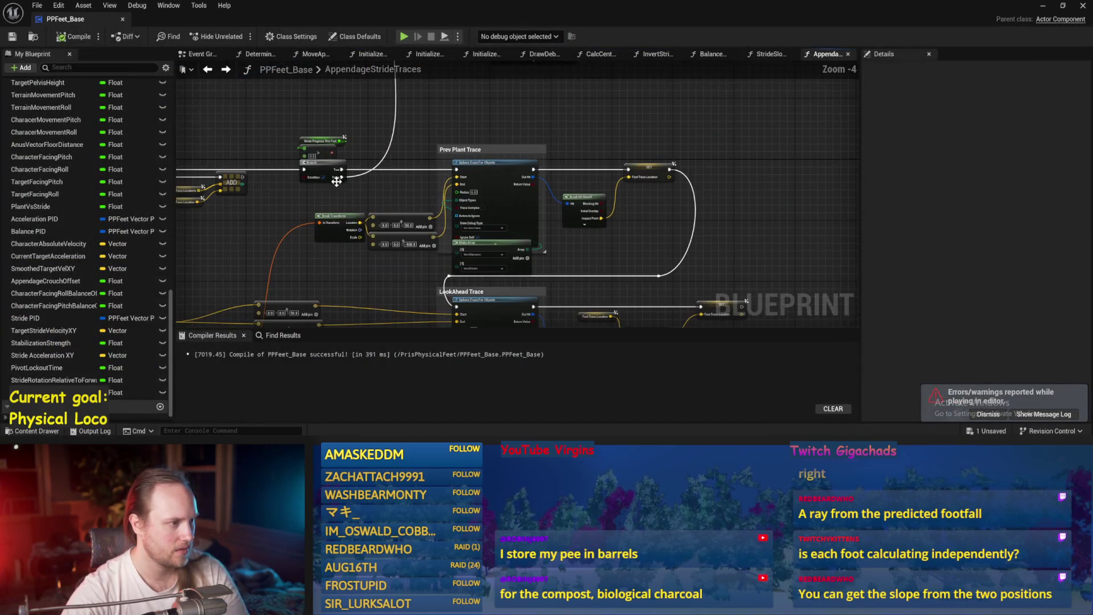
pyautogui.moveTo(440, 118)
pyautogui.mouseDown()
pyautogui.moveTo(486, 236)
pyautogui.moveTo(373, 154)
pyautogui.mouseUp()
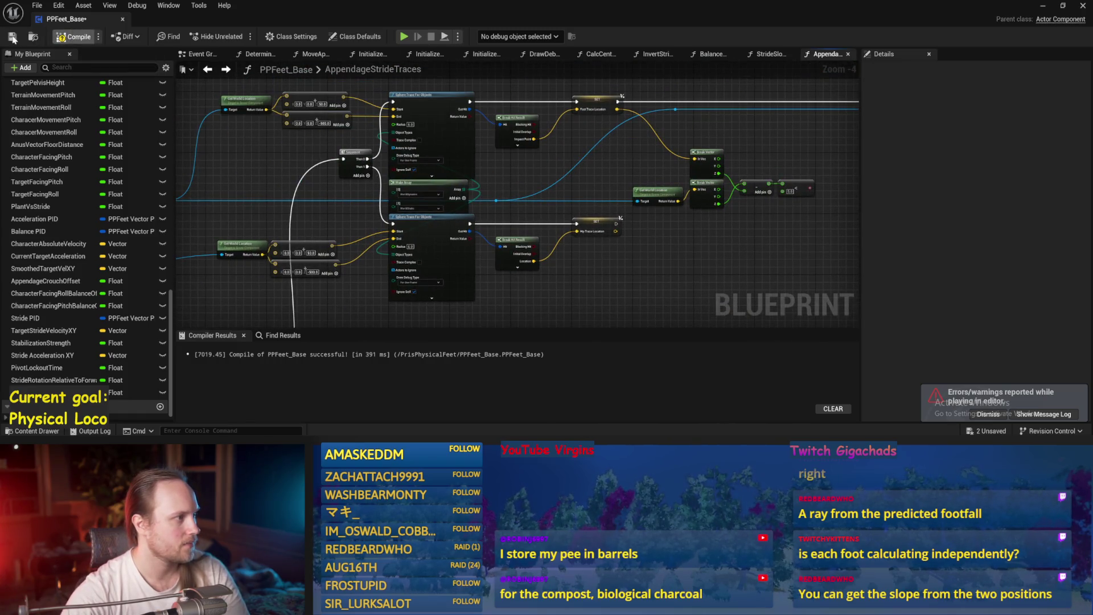
pyautogui.click(12, 37)
pyautogui.click(1042, 6)
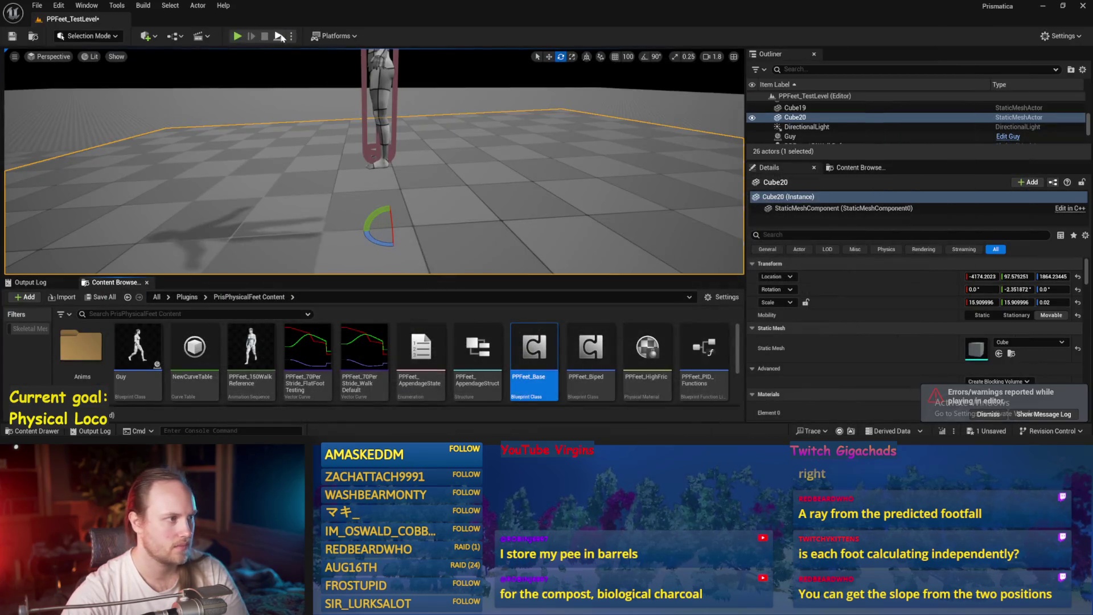
# - Run another walk play test, then open the PPFeet_70PerStride flat-foot curve
pyautogui.click(279, 36)
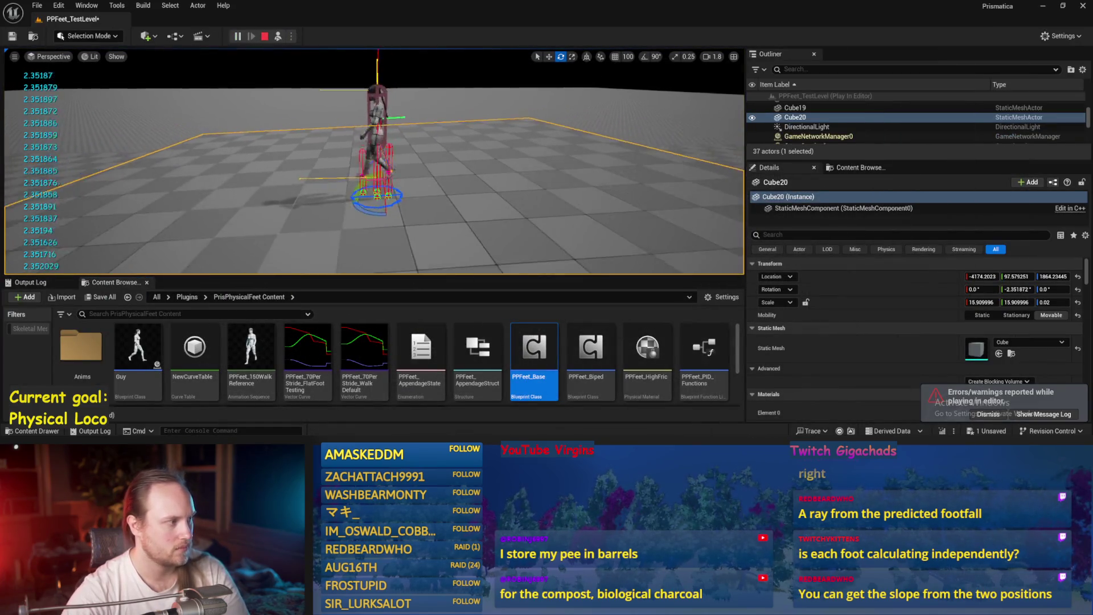
pyautogui.scroll(-3, 374, 161)
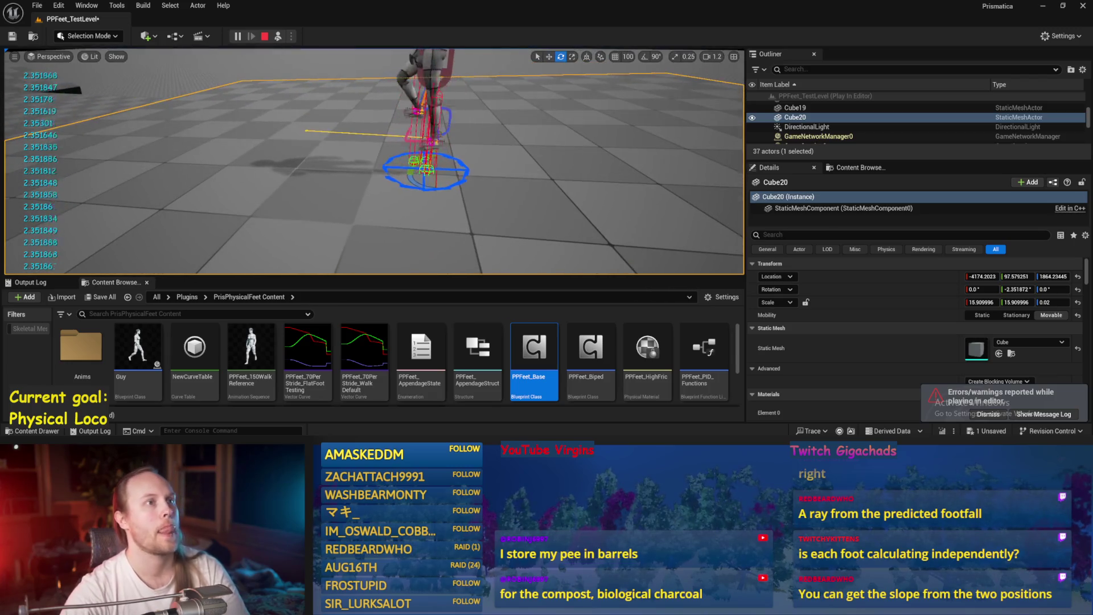
pyautogui.scroll(3, 403, 184)
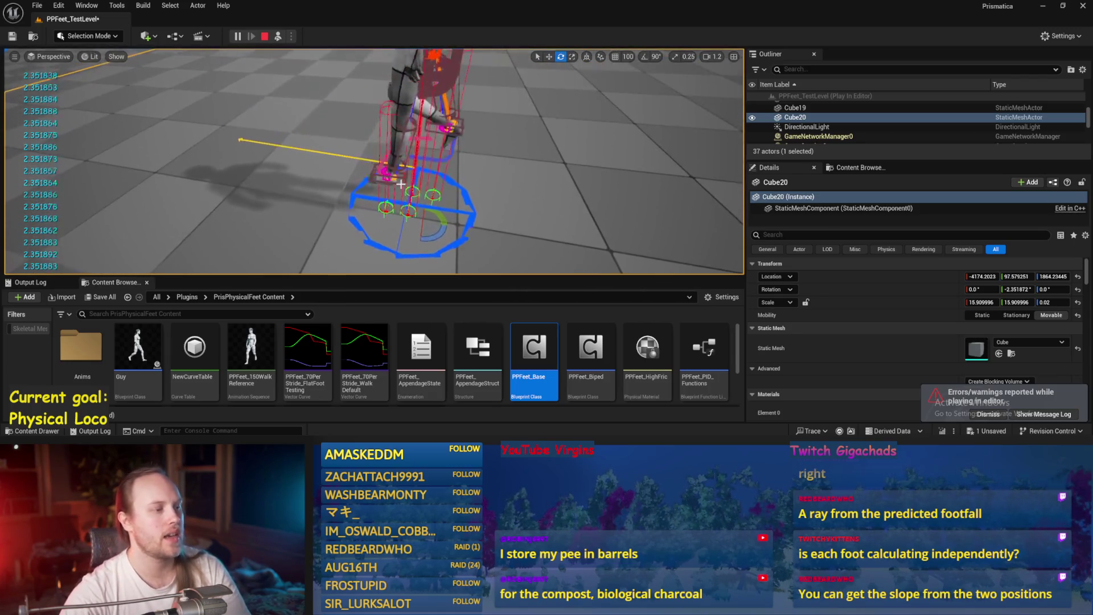
pyautogui.scroll(3, 403, 184)
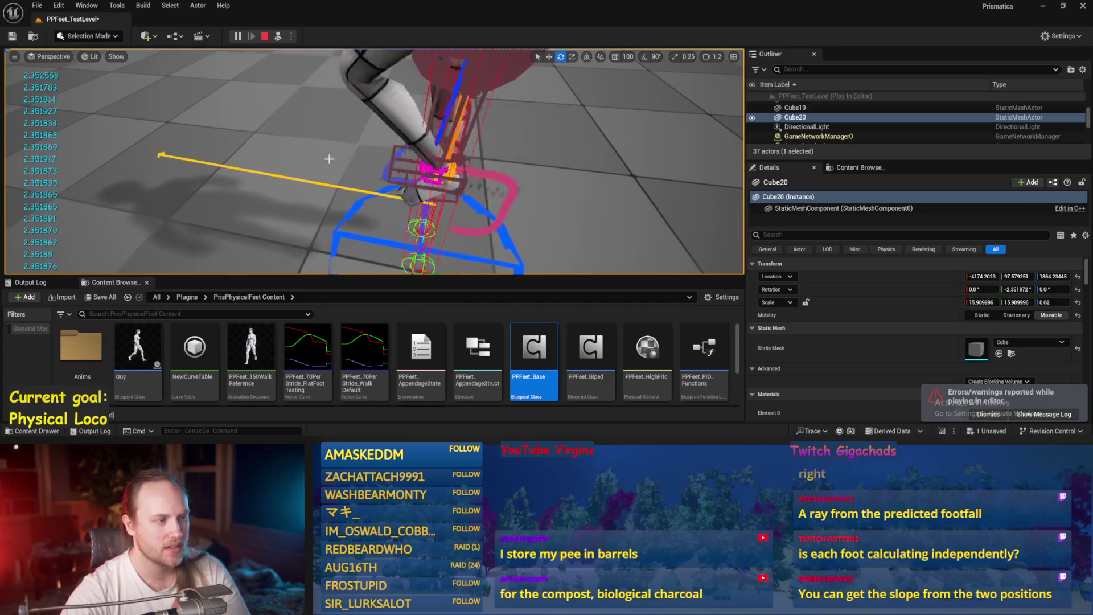
pyautogui.scroll(-5, 329, 159)
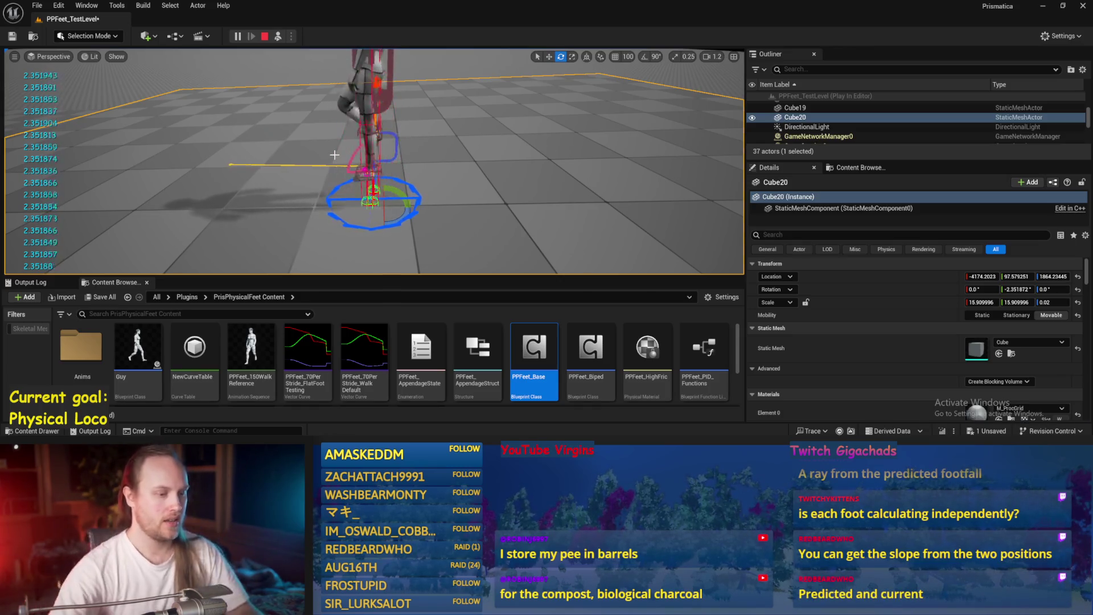
pyautogui.doubleClick(317, 361)
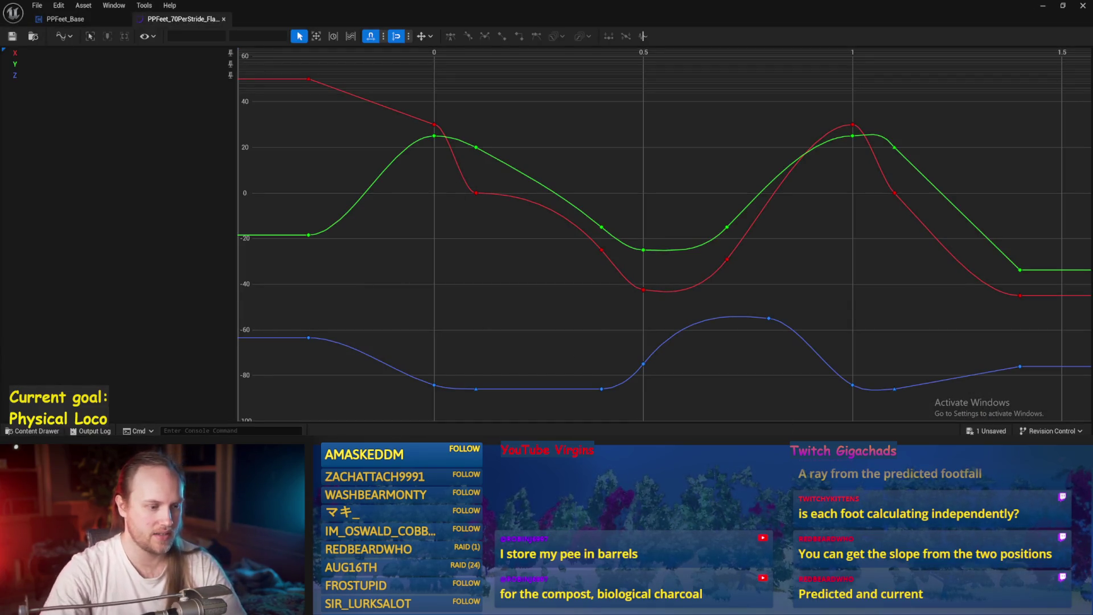
# - Inspect the blue Z curve keys between 0 and 0.5 by selecting and deselecting them
pyautogui.moveTo(617, 402); pyautogui.dragTo(710, 421)
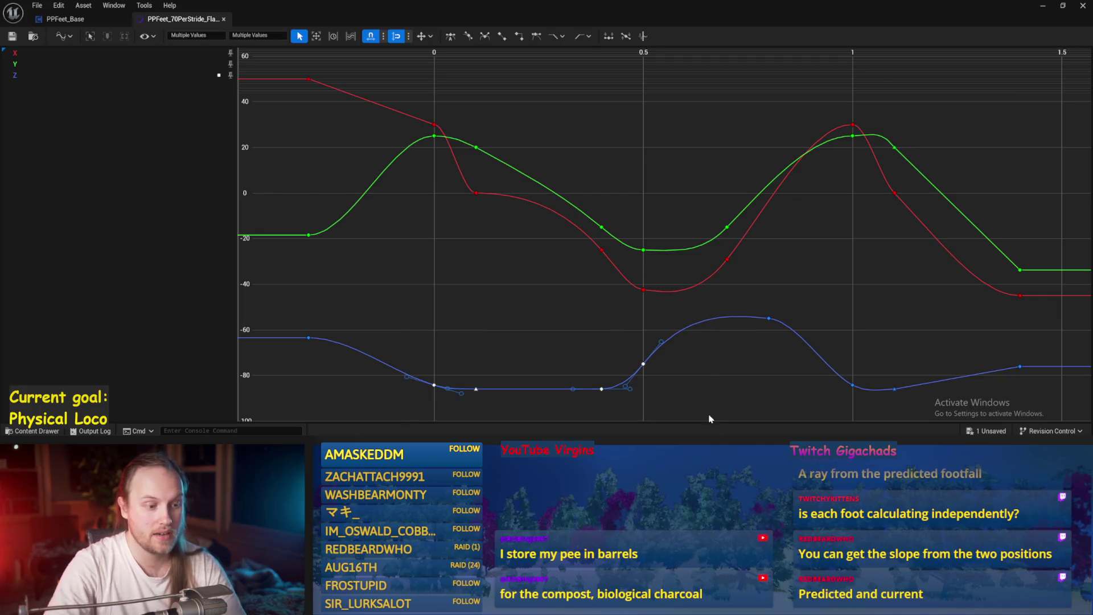
pyautogui.click(693, 409)
pyautogui.moveTo(370, 388); pyautogui.dragTo(363, 351)
pyautogui.moveTo(695, 384); pyautogui.dragTo(693, 385)
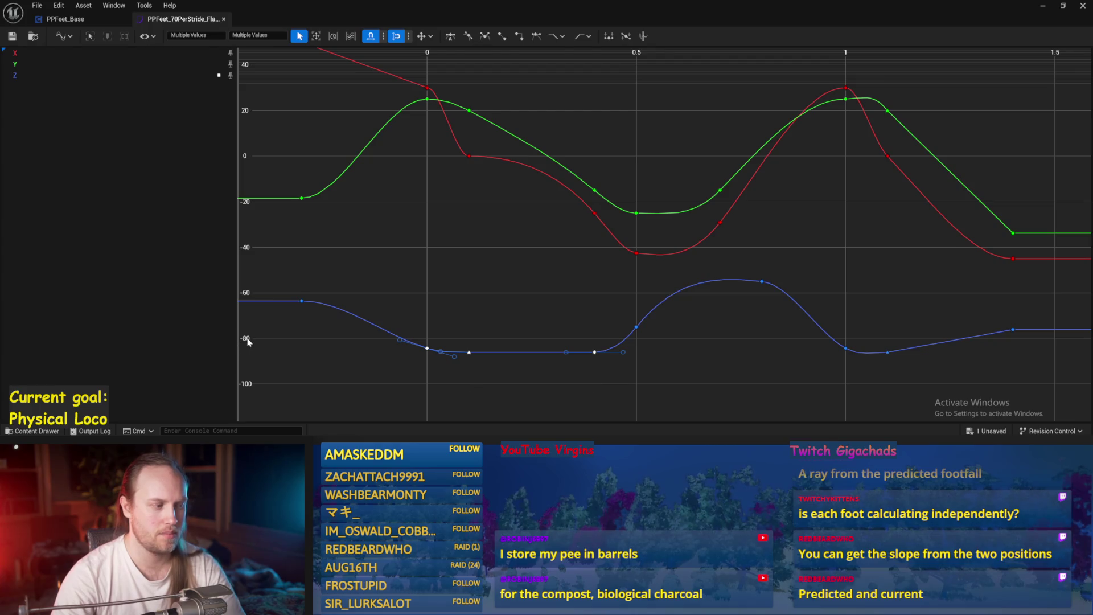
pyautogui.click(301, 357)
pyautogui.moveTo(750, 399); pyautogui.dragTo(733, 391)
pyautogui.moveTo(582, 350); pyautogui.dragTo(602, 340)
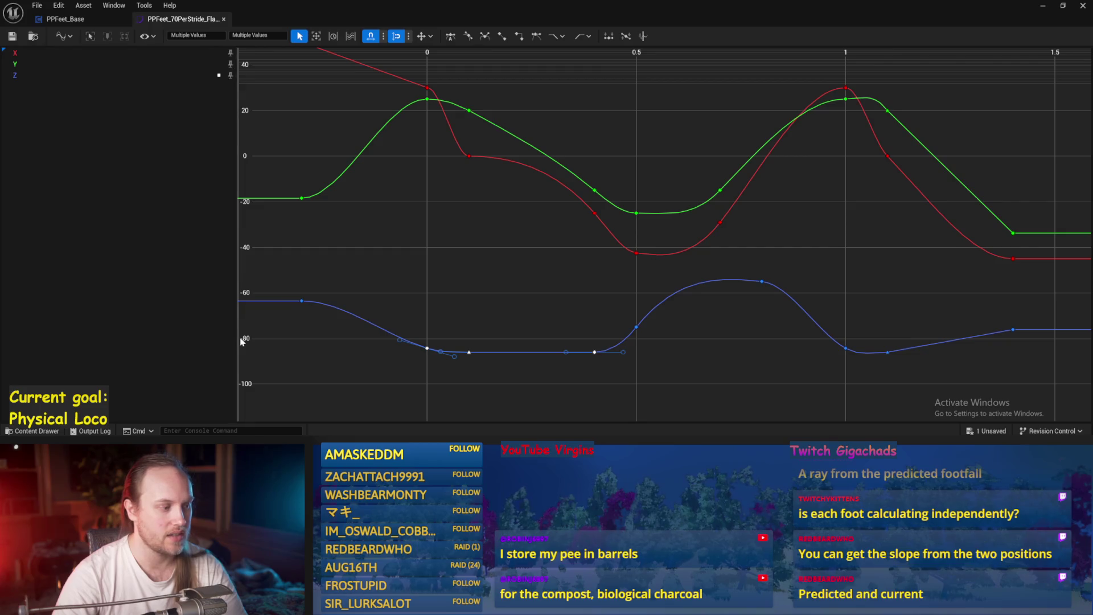
pyautogui.click(308, 370)
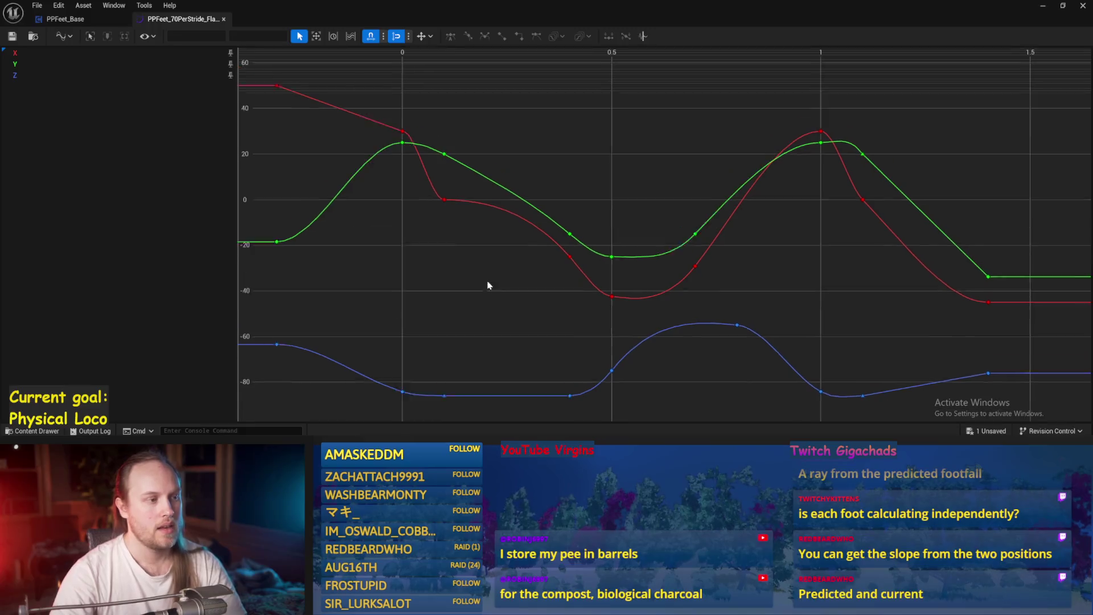
pyautogui.moveTo(396, 175); pyautogui.dragTo(393, 175)
pyautogui.moveTo(494, 164); pyautogui.dragTo(495, 164)
# - View the PPFeet_150WalkReference animation, close it, and return to the level
pyautogui.click(1042, 5)
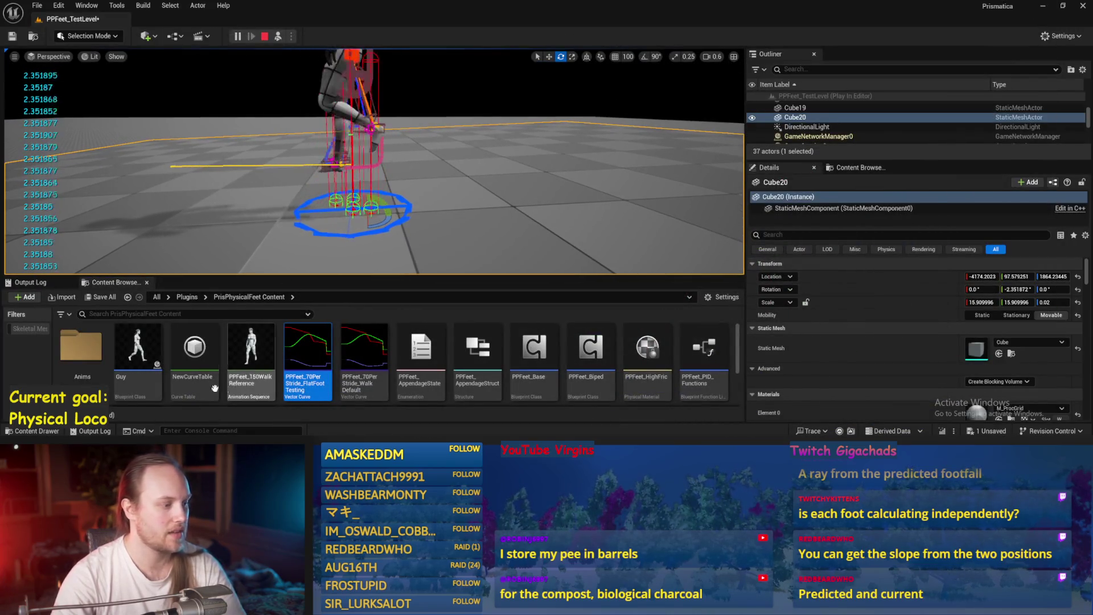
pyautogui.doubleClick(228, 384)
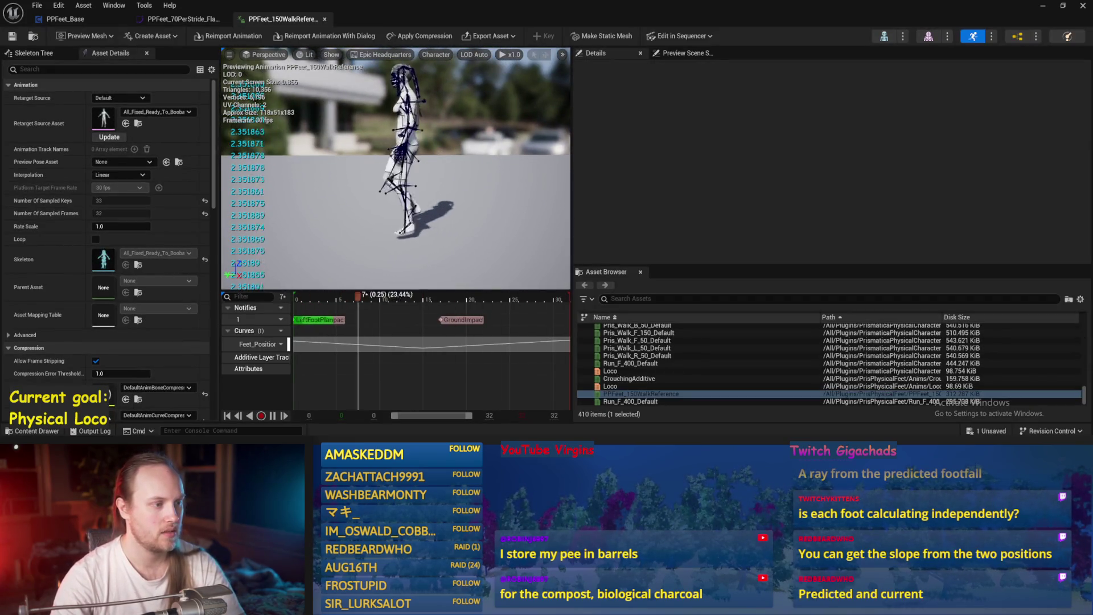
pyautogui.click(325, 19)
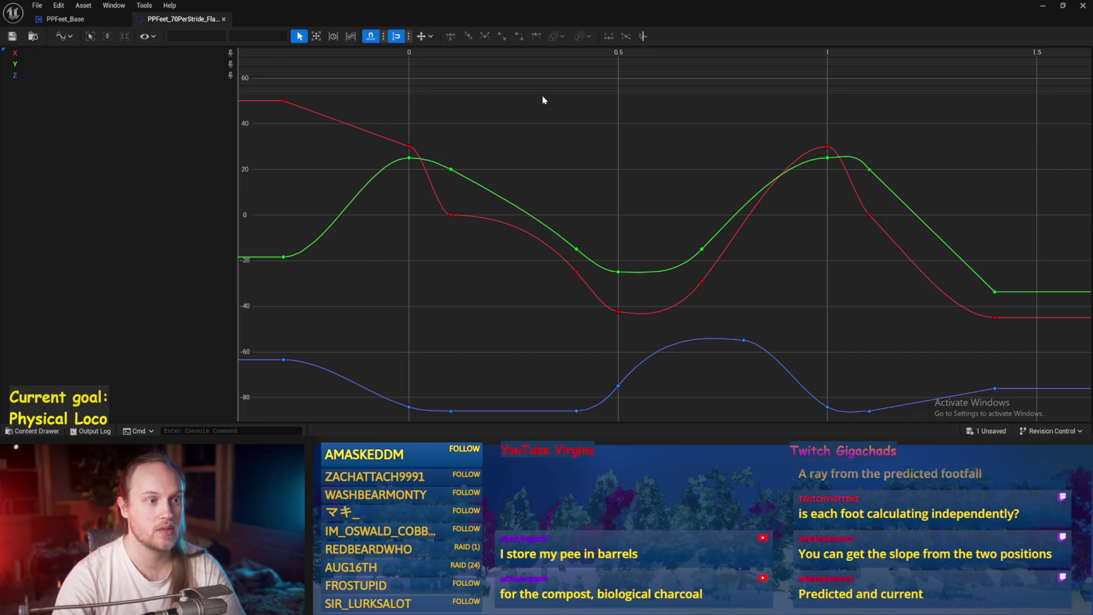
pyautogui.click(1044, 5)
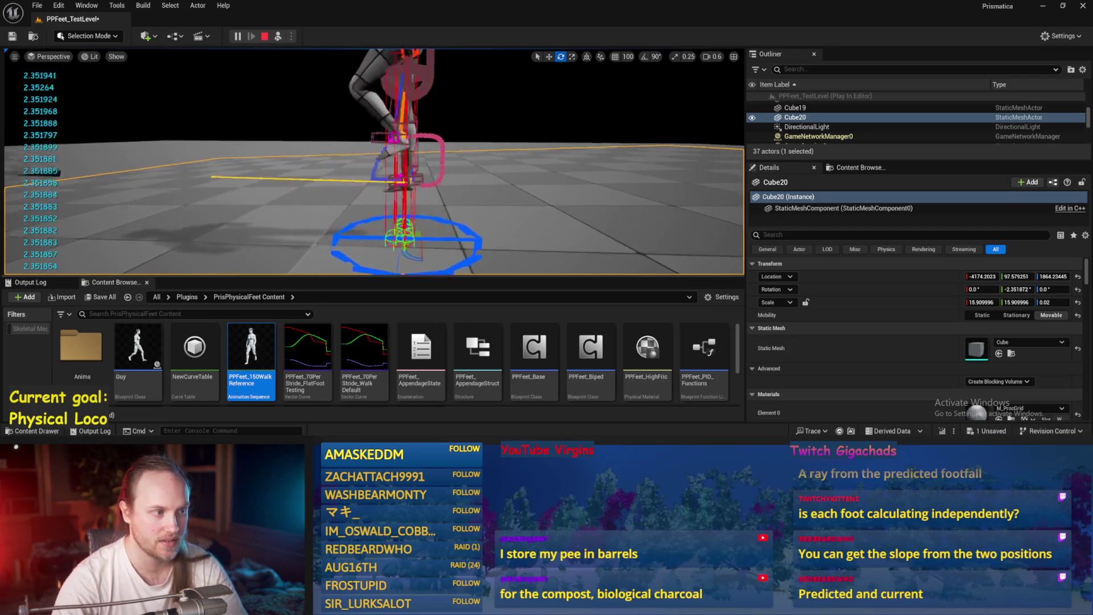
# - Tilt Cube20 about 30, then 53 degrees the other way, then back 60 degrees
pyautogui.moveTo(442, 175)
pyautogui.mouseDown()
pyautogui.moveTo(418, 168)
pyautogui.moveTo(432, 188)
pyautogui.moveTo(415, 205)
pyautogui.mouseUp()
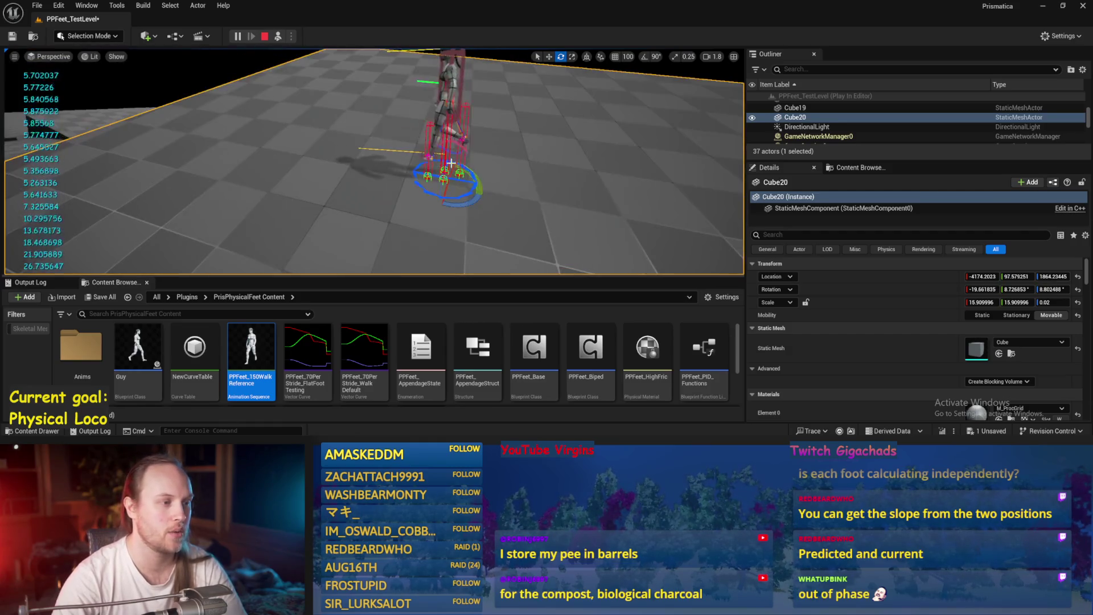
pyautogui.moveTo(472, 165); pyautogui.dragTo(424, 208)
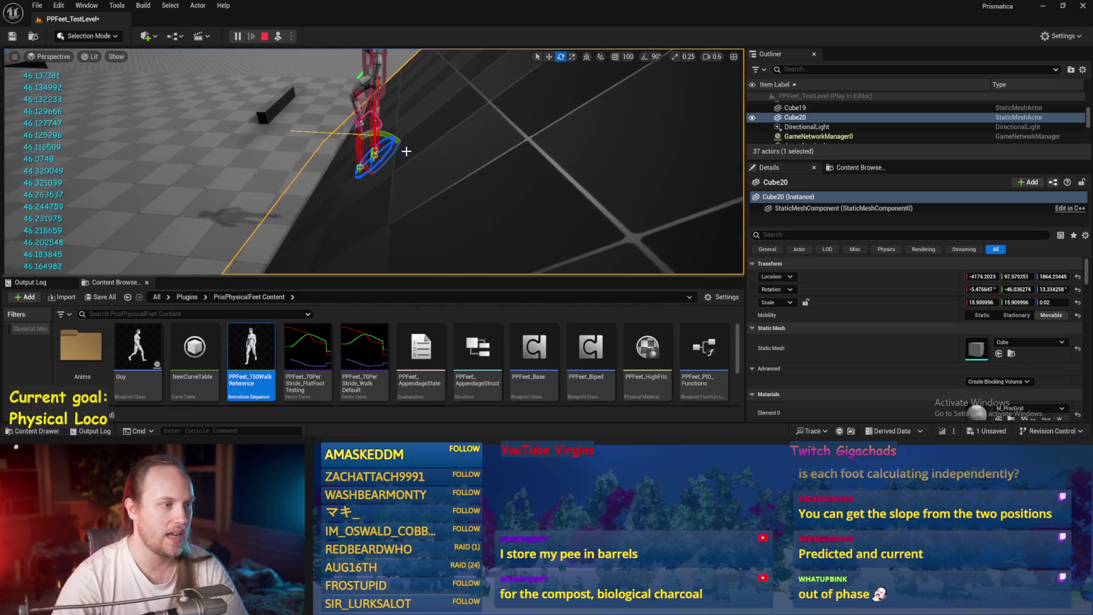
pyautogui.moveTo(391, 135)
pyautogui.mouseDown()
pyautogui.moveTo(364, 162)
pyautogui.moveTo(398, 135)
pyautogui.mouseUp()
pyautogui.scroll(5, 473, 176)
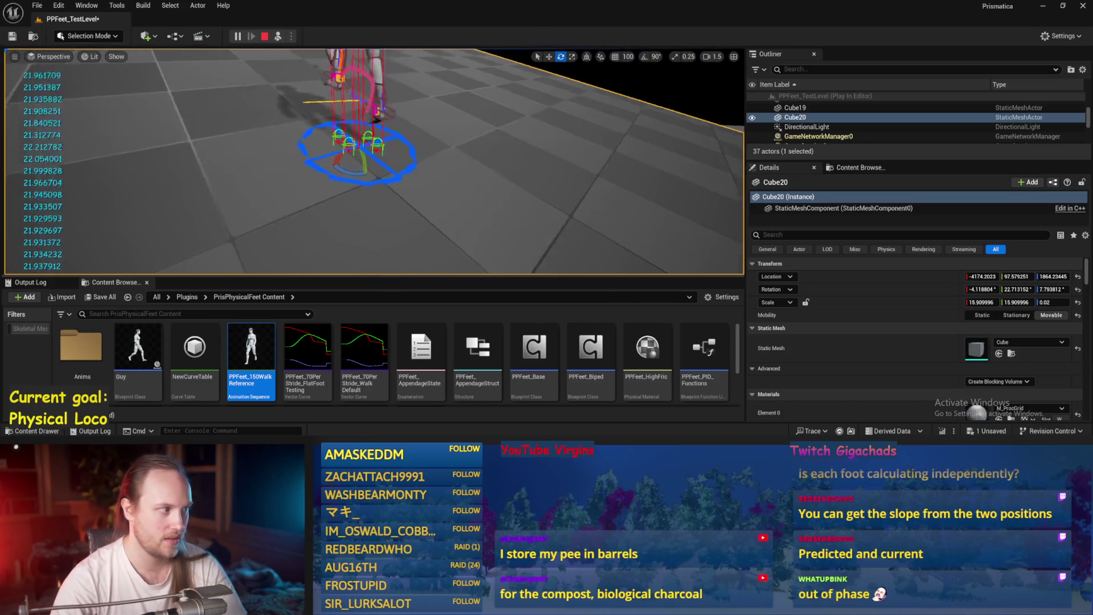
# - End play and briefly open and close the PPFeet_70PerStride_FlatFoot curves
pyautogui.press('Escape')
pyautogui.doubleClick(307, 350)
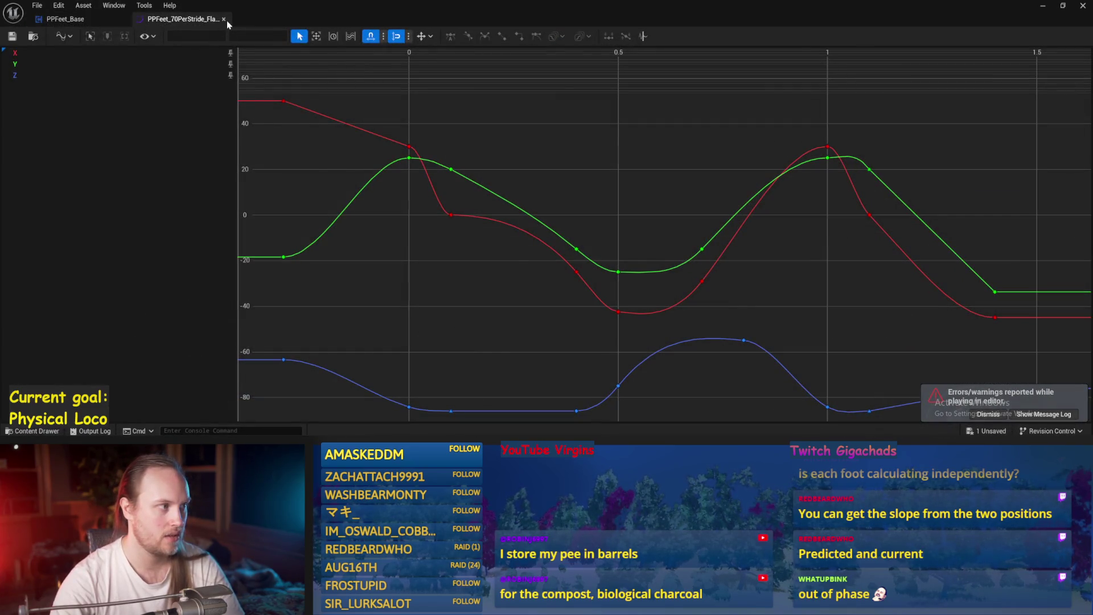
pyautogui.click(224, 19)
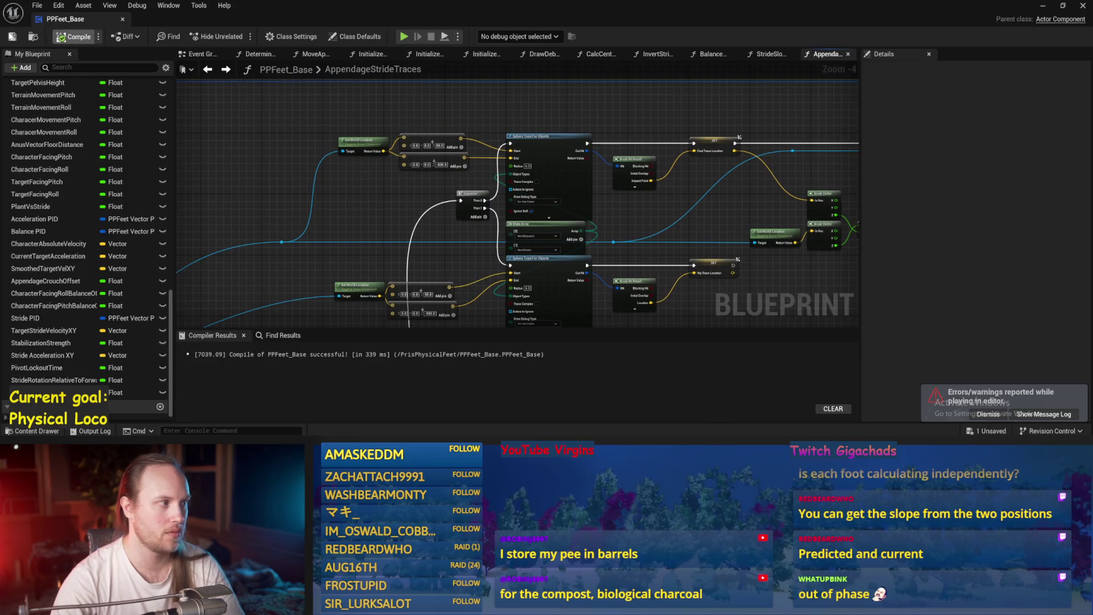
# - Save PPFeet_Base with Ctrl+S and start a new play session in PPFeet_TestLevel
pyautogui.scroll(-1, 787, 171)
pyautogui.scroll(3, 580, 160)
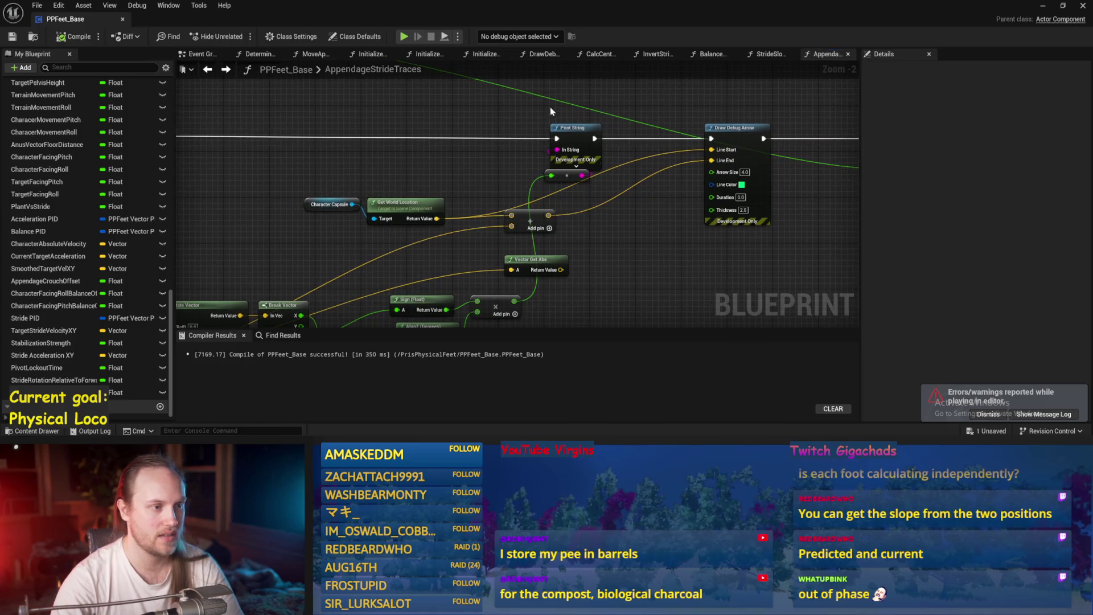
pyautogui.hotkey('ctrl', 's')
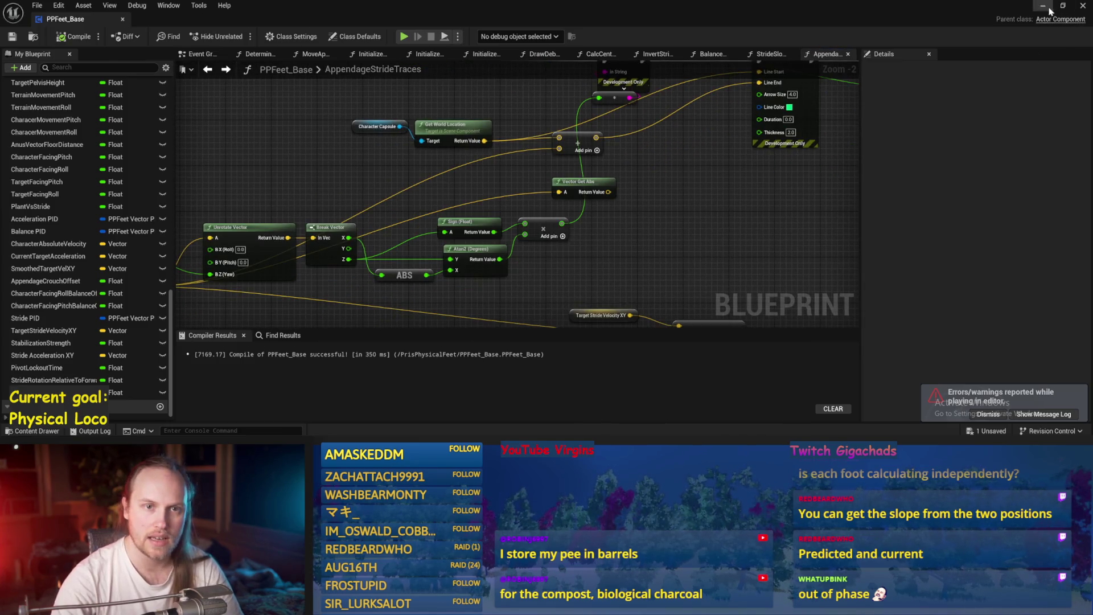
pyautogui.click(1049, 9)
pyautogui.click(281, 36)
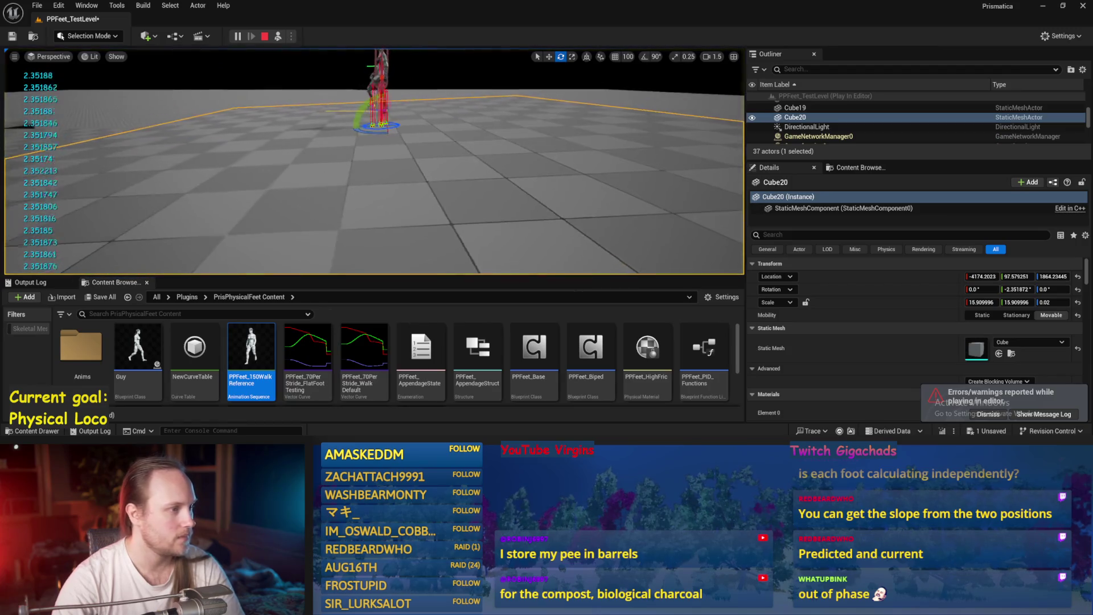
# - Pitch Cube20 to about -34.6 degrees and follow the character walking on the slope
pyautogui.moveTo(374, 146)
pyautogui.mouseDown()
pyautogui.moveTo(360, 157)
pyautogui.moveTo(363, 143)
pyautogui.mouseUp()
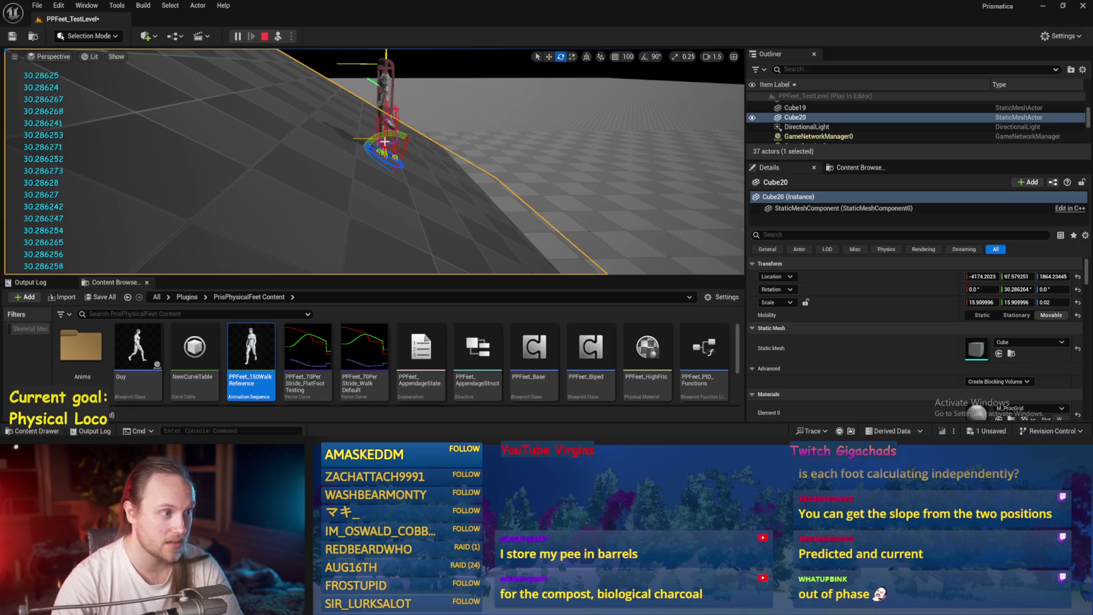
pyautogui.scroll(4, 363, 137)
pyautogui.scroll(-5, 363, 137)
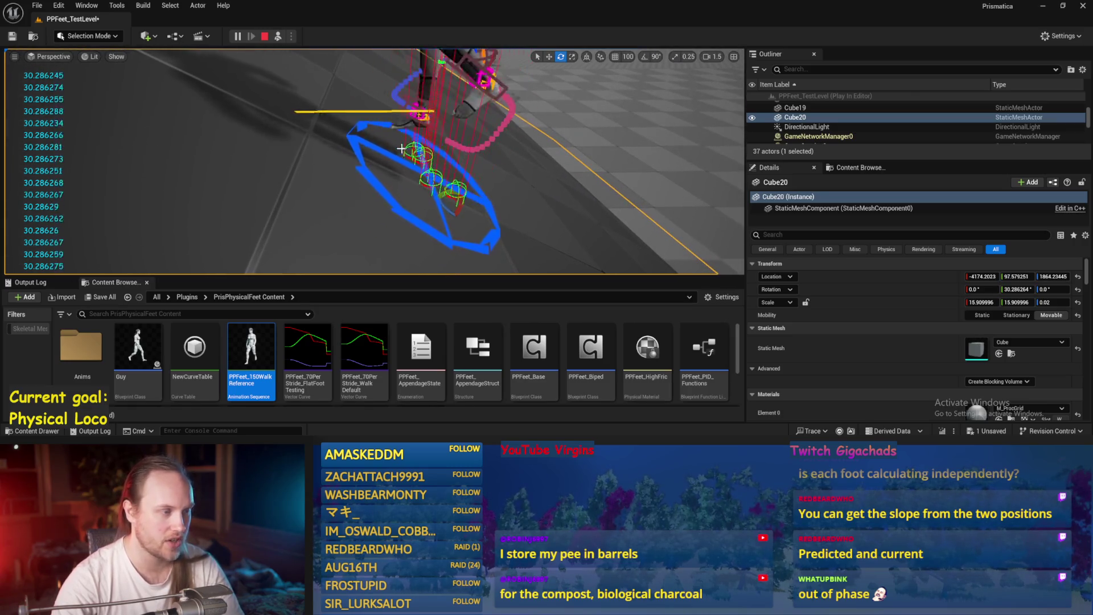
pyautogui.scroll(3, 363, 137)
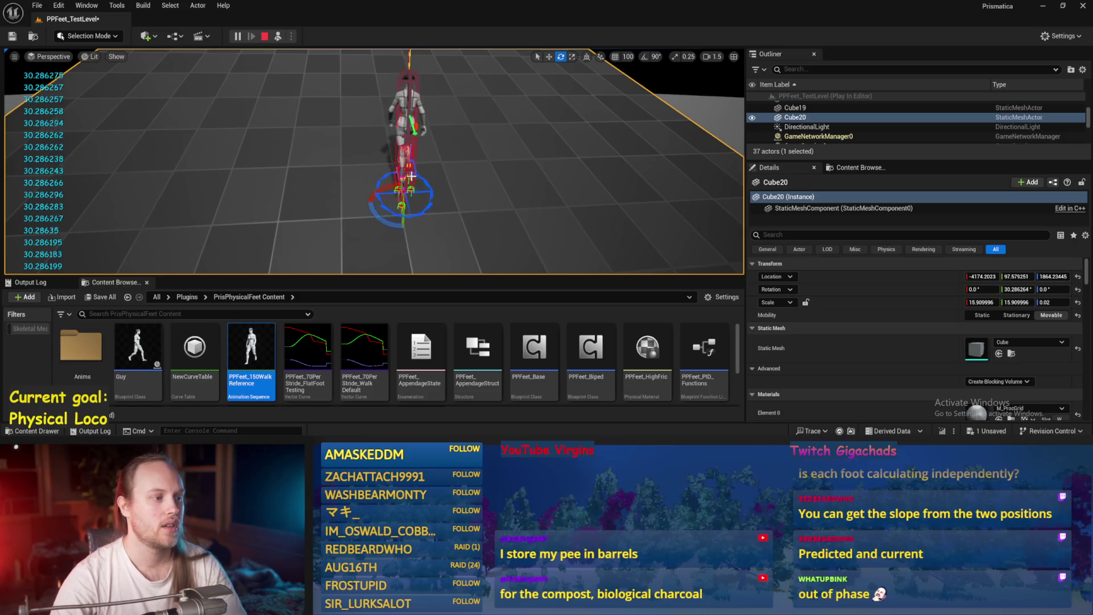
pyautogui.scroll(2, 363, 137)
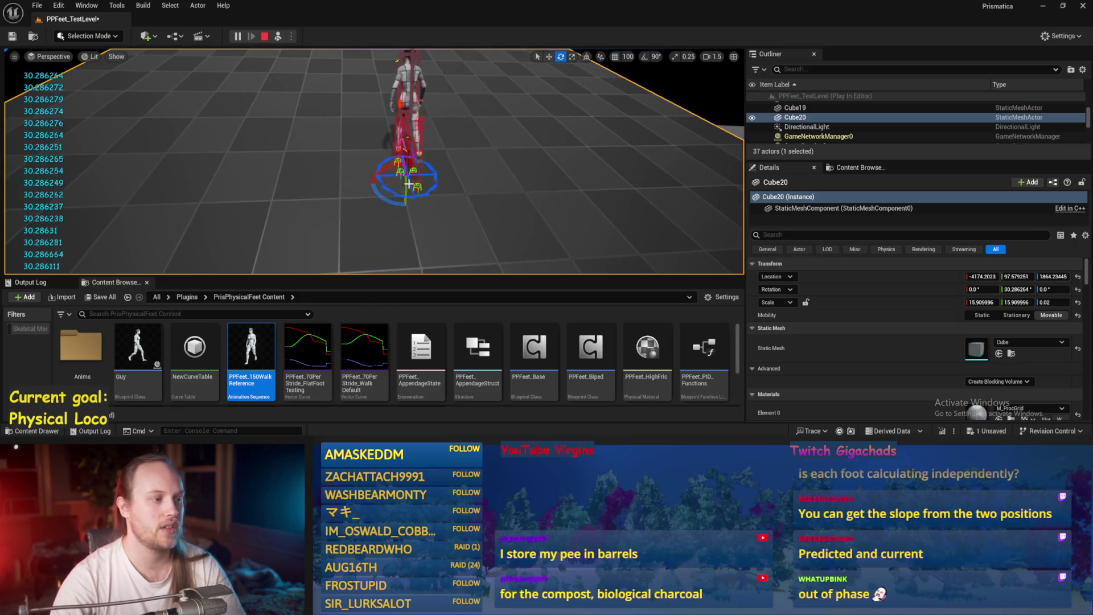
pyautogui.moveTo(388, 171)
pyautogui.mouseDown()
pyautogui.moveTo(376, 163)
pyautogui.moveTo(408, 156)
pyautogui.moveTo(416, 181)
pyautogui.moveTo(382, 185)
pyautogui.moveTo(391, 167)
pyautogui.mouseUp()
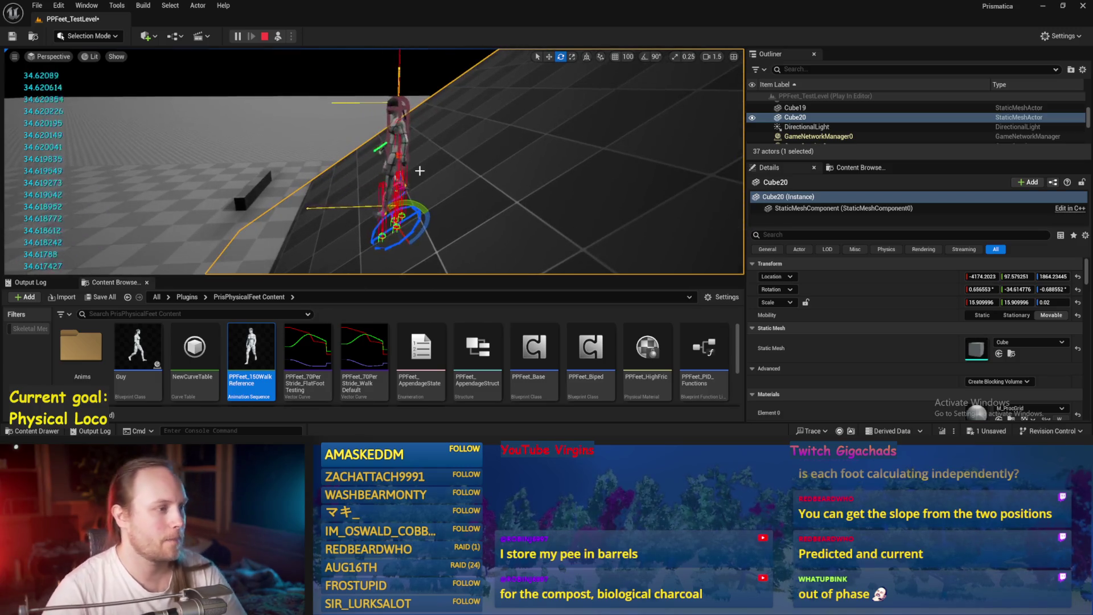
# - Swing Cube20 steeply the opposite way, ease it to about -22.1 degrees, then open PPFeet_Base
pyautogui.scroll(-3, 503, 223)
pyautogui.scroll(-1, 450, 182)
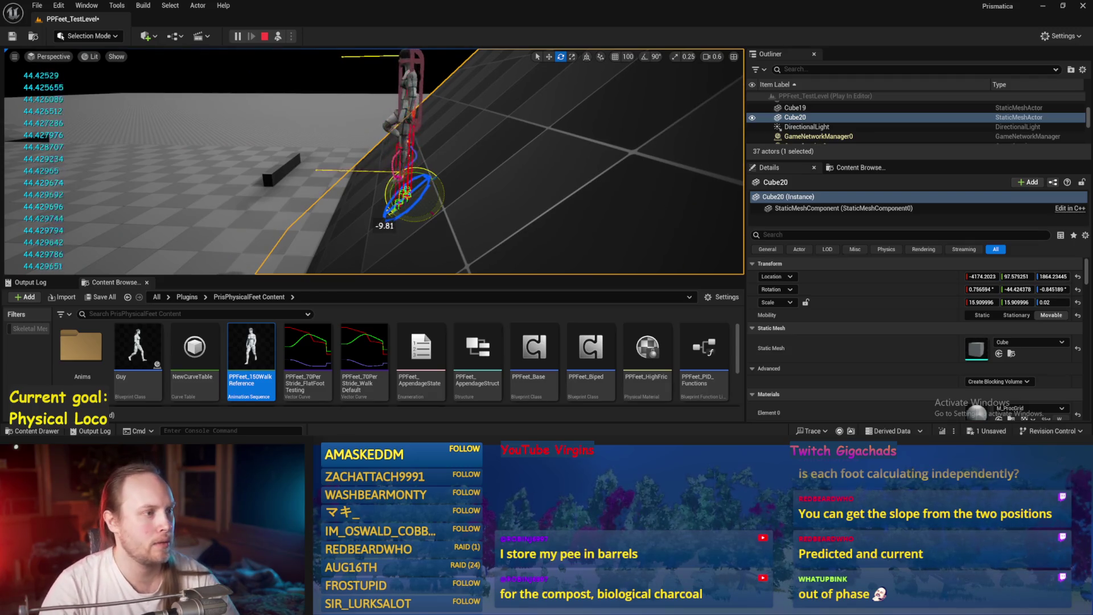
pyautogui.moveTo(384, 226); pyautogui.dragTo(377, 180)
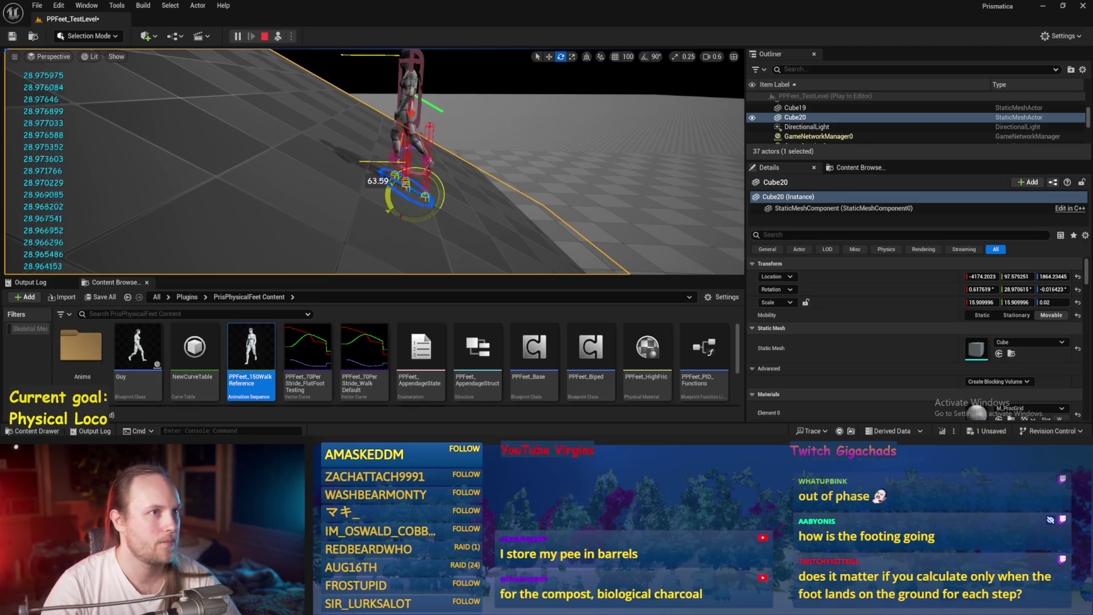
pyautogui.moveTo(378, 180); pyautogui.dragTo(376, 214)
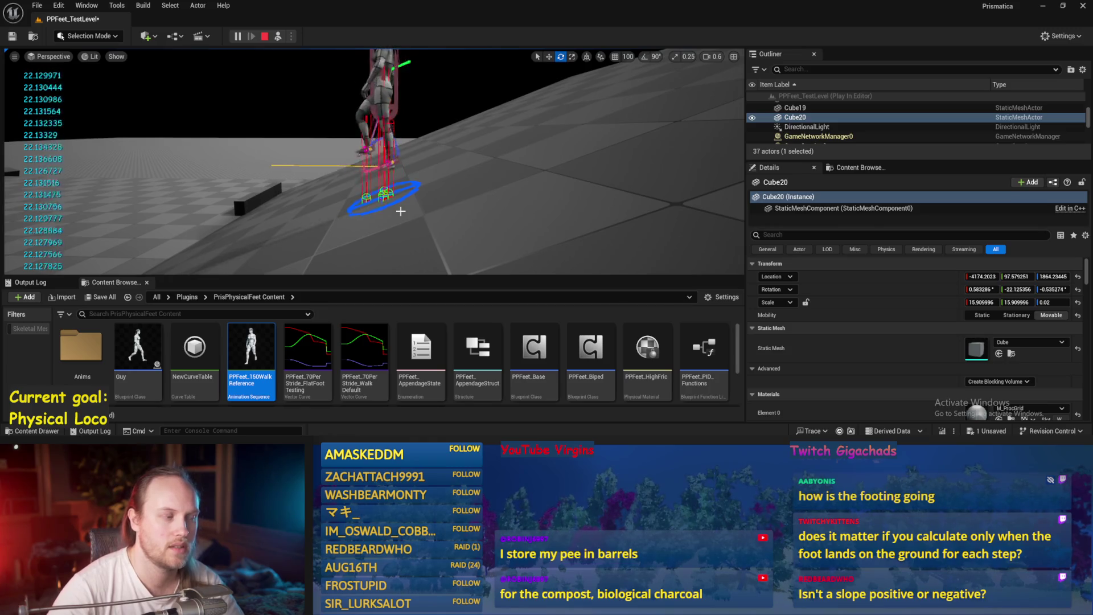
pyautogui.doubleClick(534, 348)
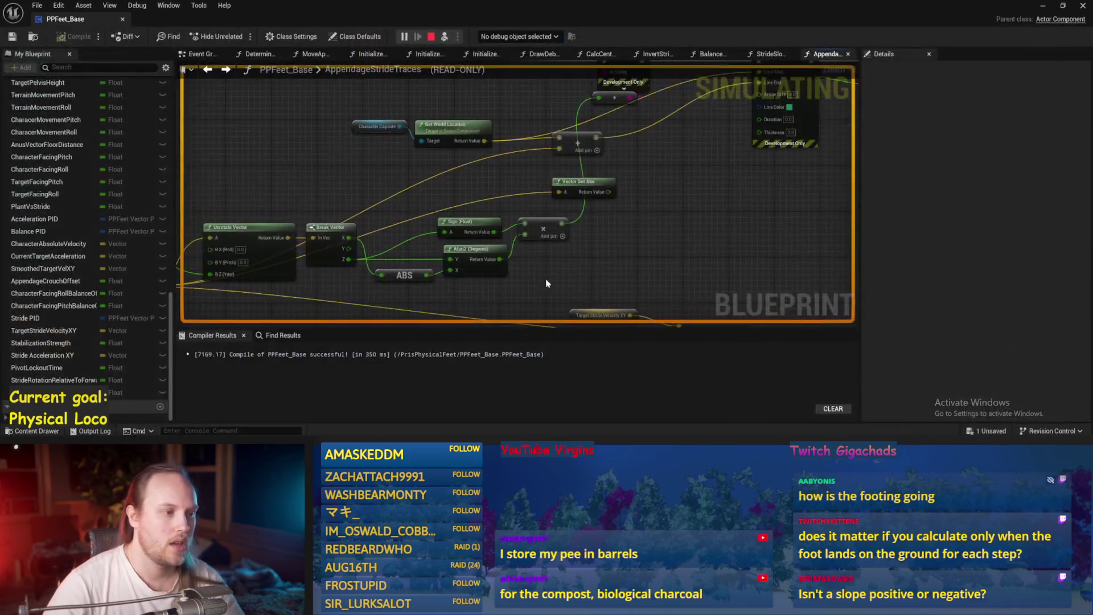
# - Connect Break Vector X directly to Atan2 (Degrees) X, replacing the ABS link
pyautogui.scroll(-1, 522, 151)
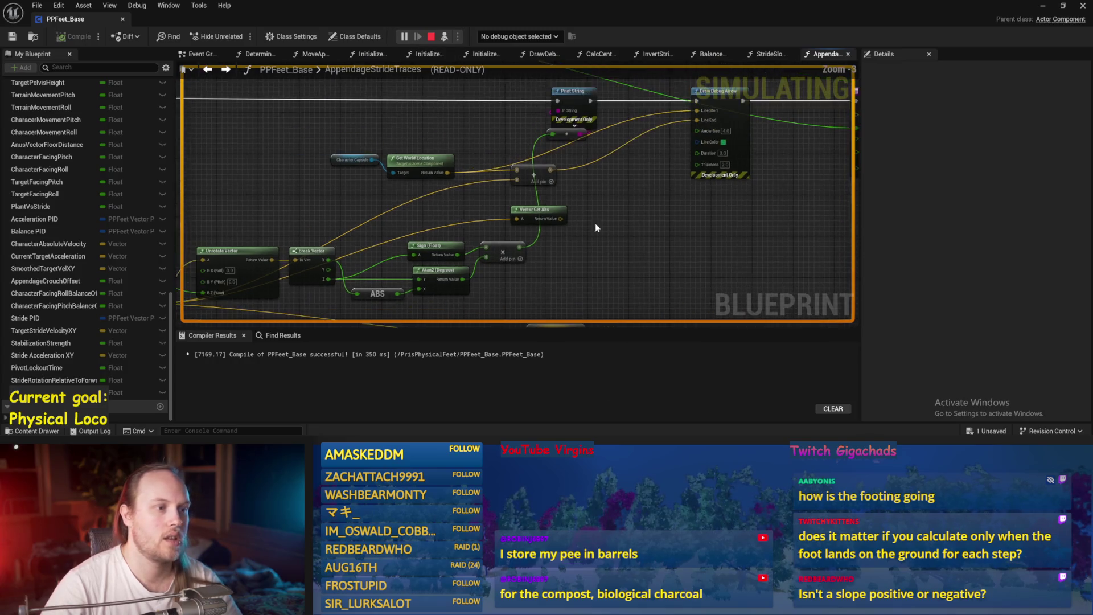
pyautogui.moveTo(616, 226); pyautogui.dragTo(578, 195)
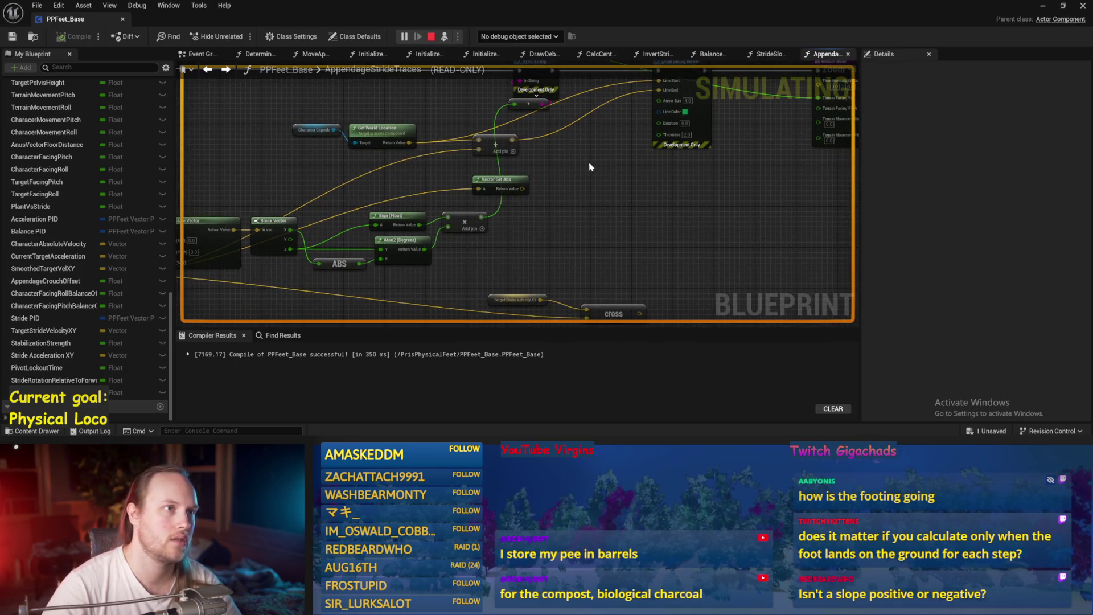
pyautogui.click(1041, 8)
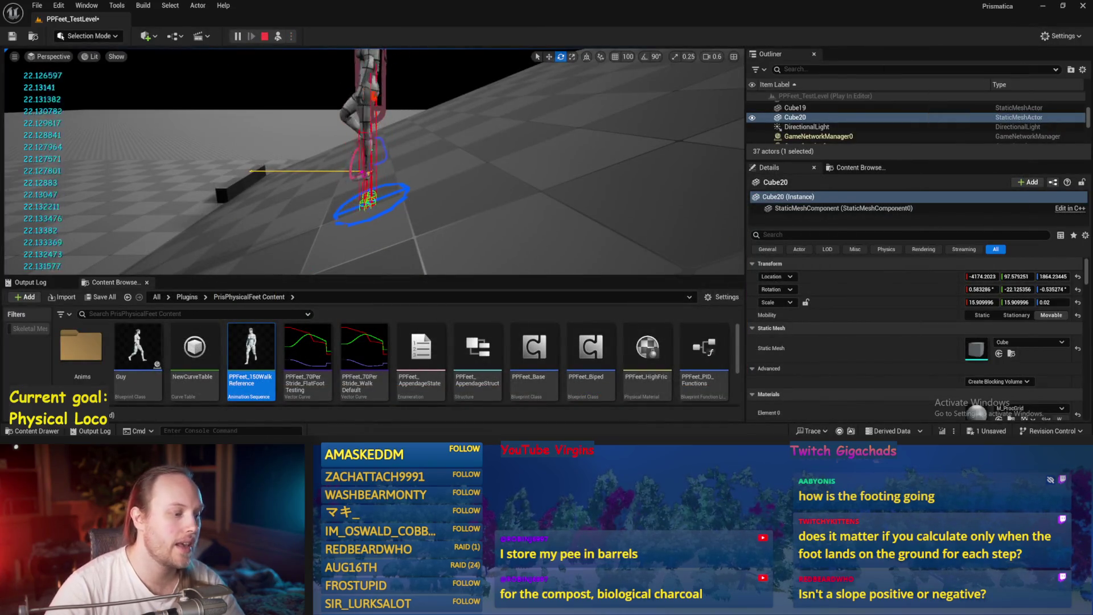
pyautogui.moveTo(395, 187); pyautogui.dragTo(375, 187)
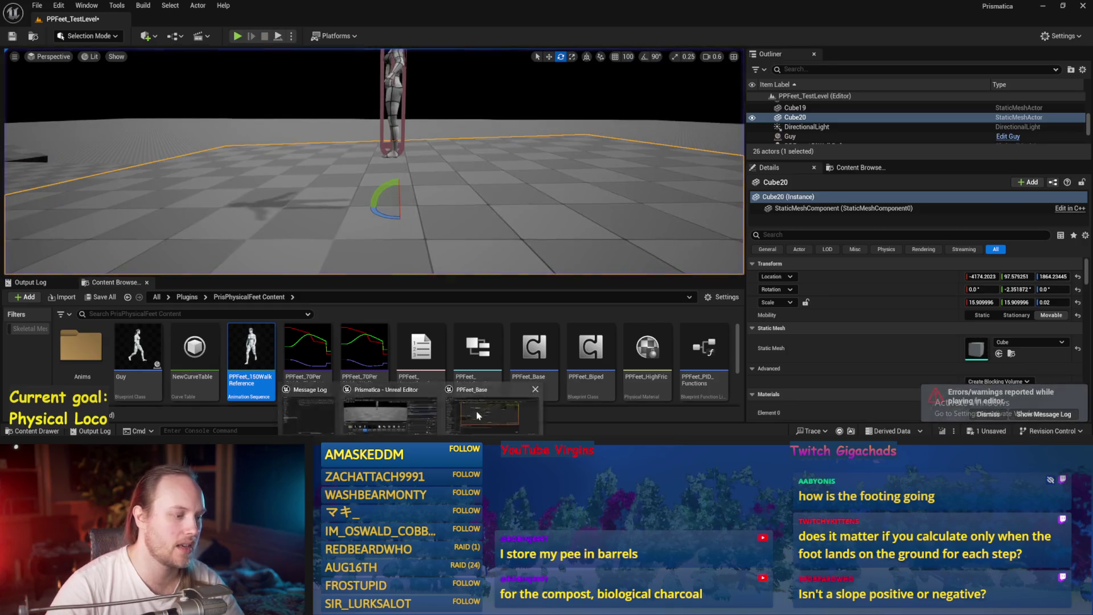
pyautogui.hotkey('alt', 'Tab')
pyautogui.scroll(5, 334, 263)
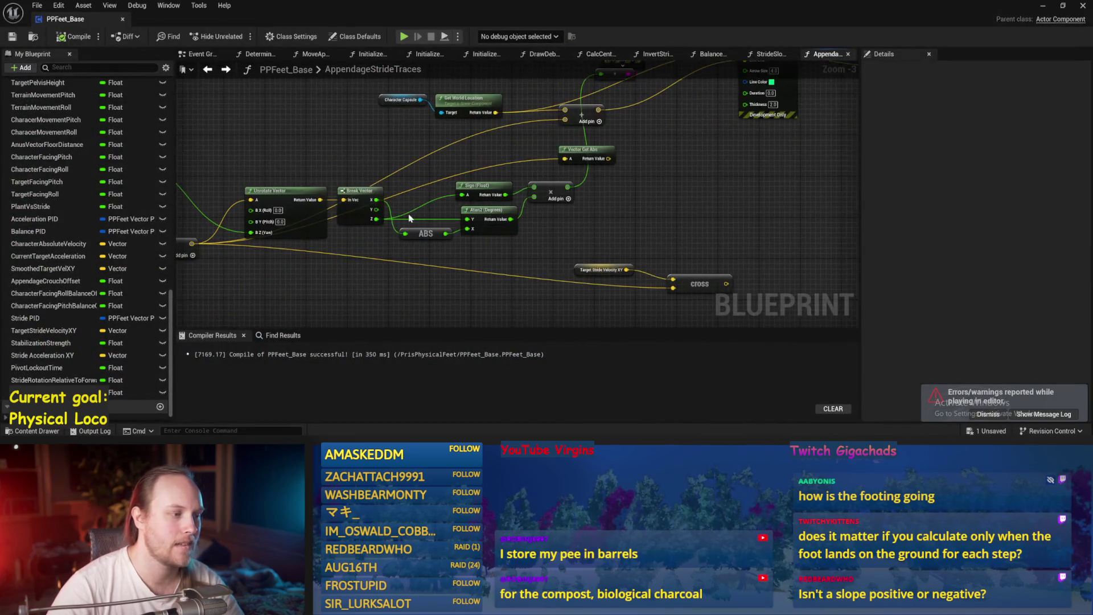
pyautogui.click(529, 239)
pyautogui.moveTo(357, 198)
pyautogui.mouseDown()
pyautogui.moveTo(496, 236)
pyautogui.moveTo(614, 146)
pyautogui.moveTo(660, 85)
pyautogui.moveTo(659, 227)
pyautogui.mouseUp()
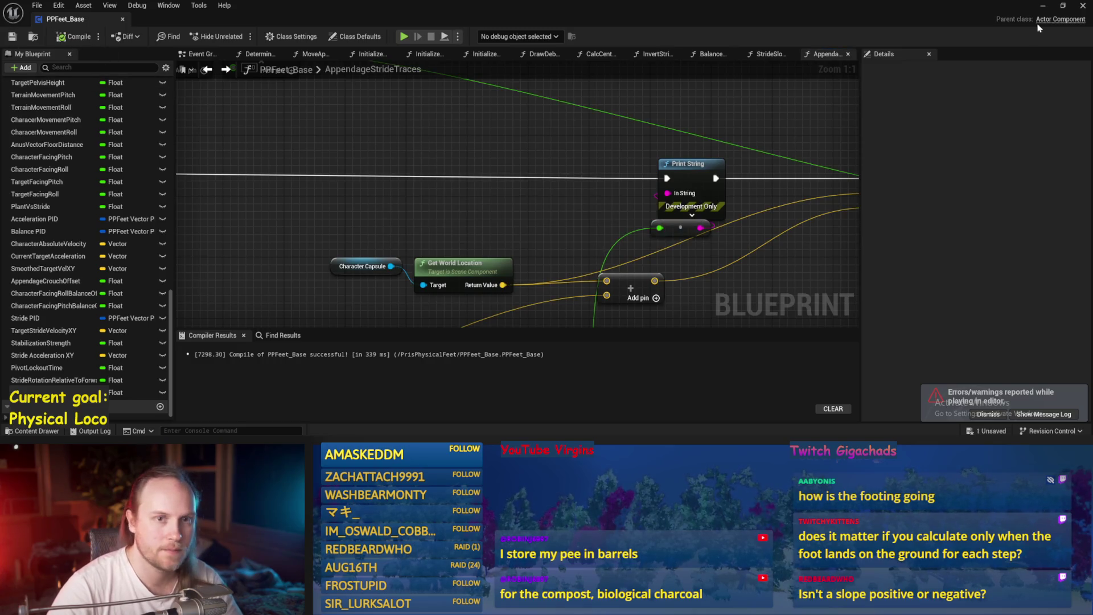
pyautogui.click(1042, 6)
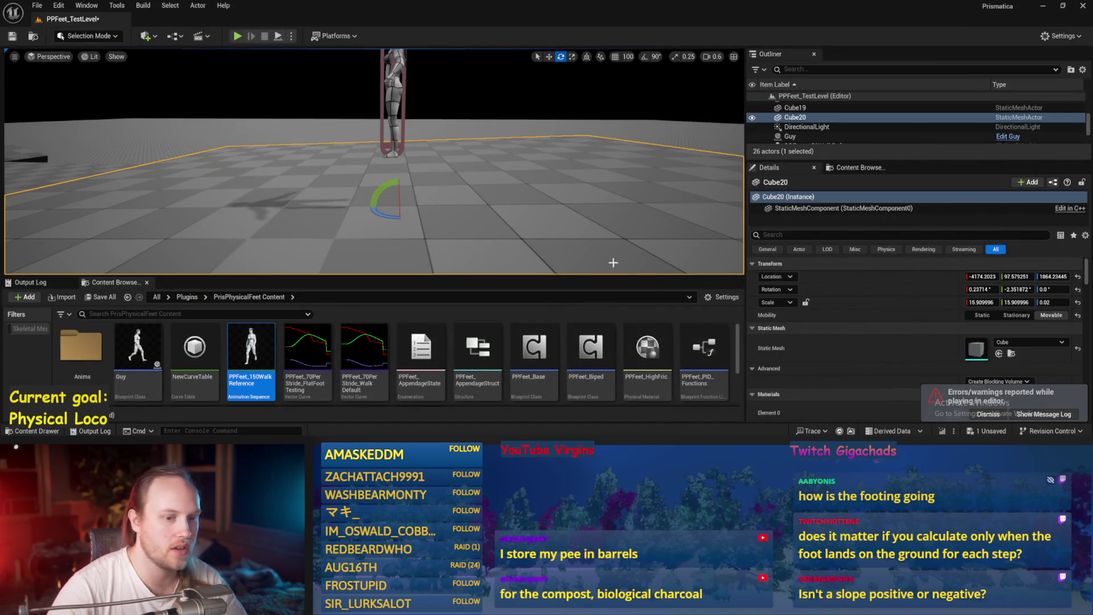
# - Reset Cube20's rotation and set its Rotation Y pitch to 20 degrees
pyautogui.click(1078, 289)
pyautogui.moveTo(1016, 291)
pyautogui.mouseDown()
pyautogui.moveTo(1041, 290)
pyautogui.moveTo(1024, 291)
pyautogui.mouseUp()
pyautogui.press('Return')
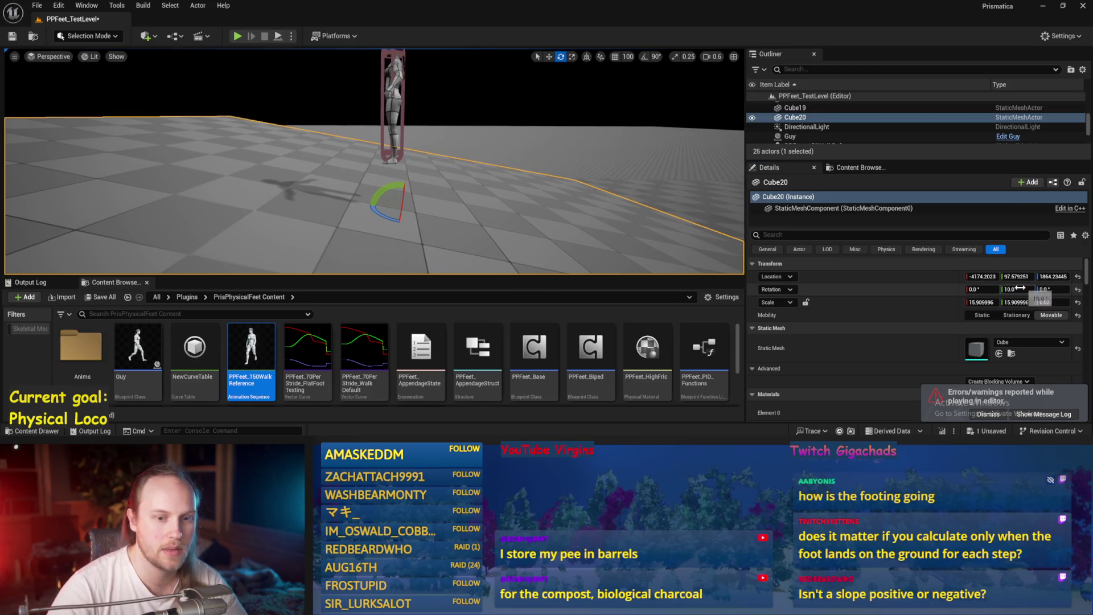
pyautogui.click(1016, 289)
pyautogui.write('20')
pyautogui.press('Return')
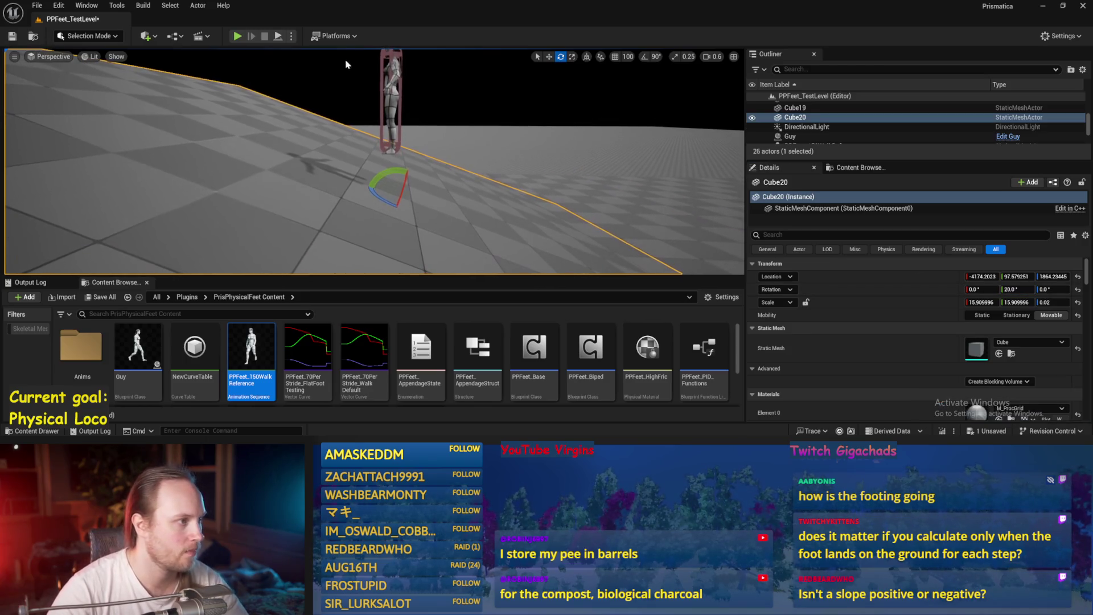
# - Play-test walking on the 20-degree ramp with the floor cube selected, then stop
pyautogui.click(272, 38)
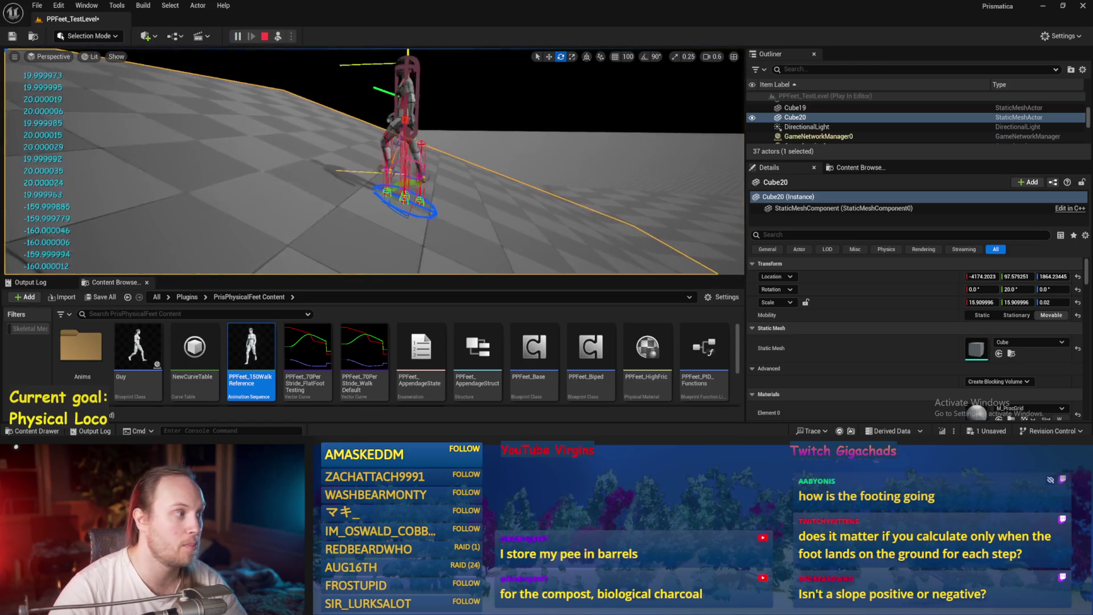
pyautogui.click(519, 161)
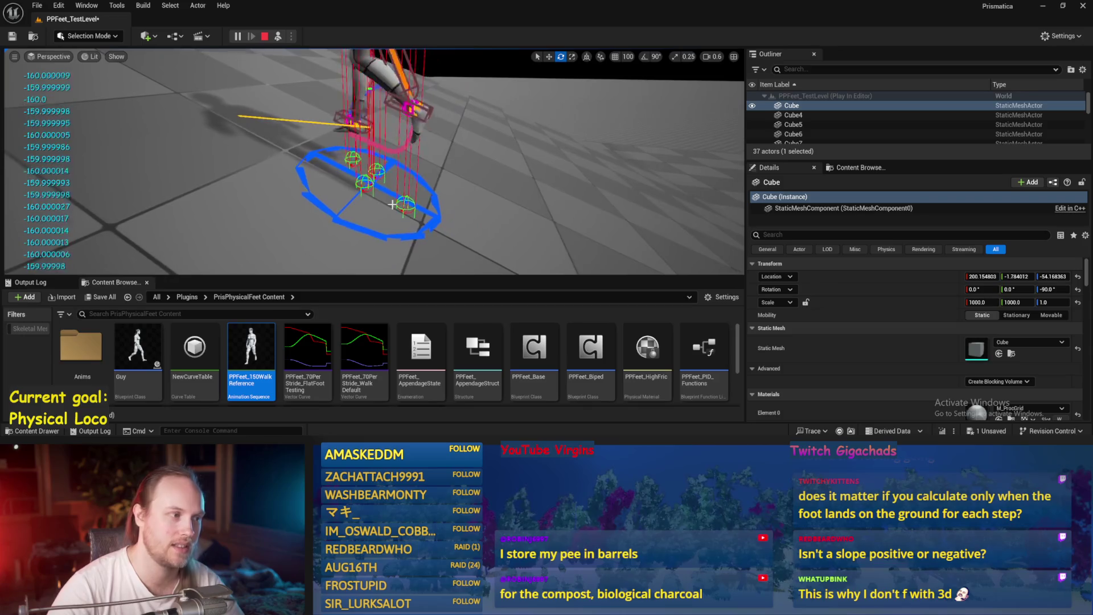
pyautogui.press('Escape')
# - Insert a Vector Get Abs between Unrotate Vector and Break Vector's In Vec, then save
pyautogui.scroll(-4, 566, 224)
pyautogui.scroll(2, 724, 146)
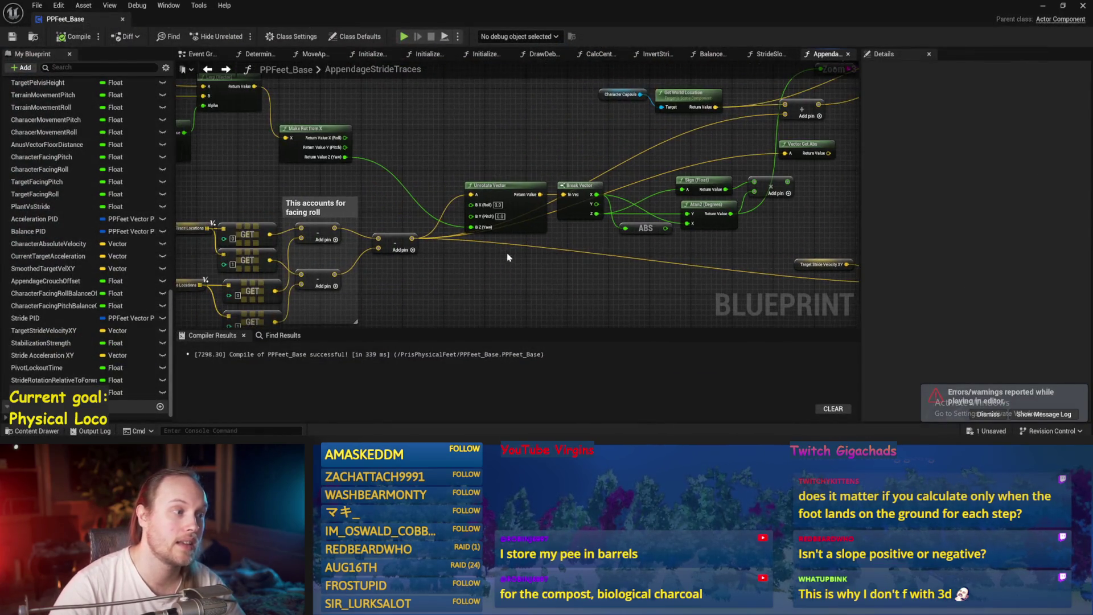
pyautogui.moveTo(519, 227); pyautogui.dragTo(503, 227)
pyautogui.moveTo(458, 183); pyautogui.dragTo(335, 197)
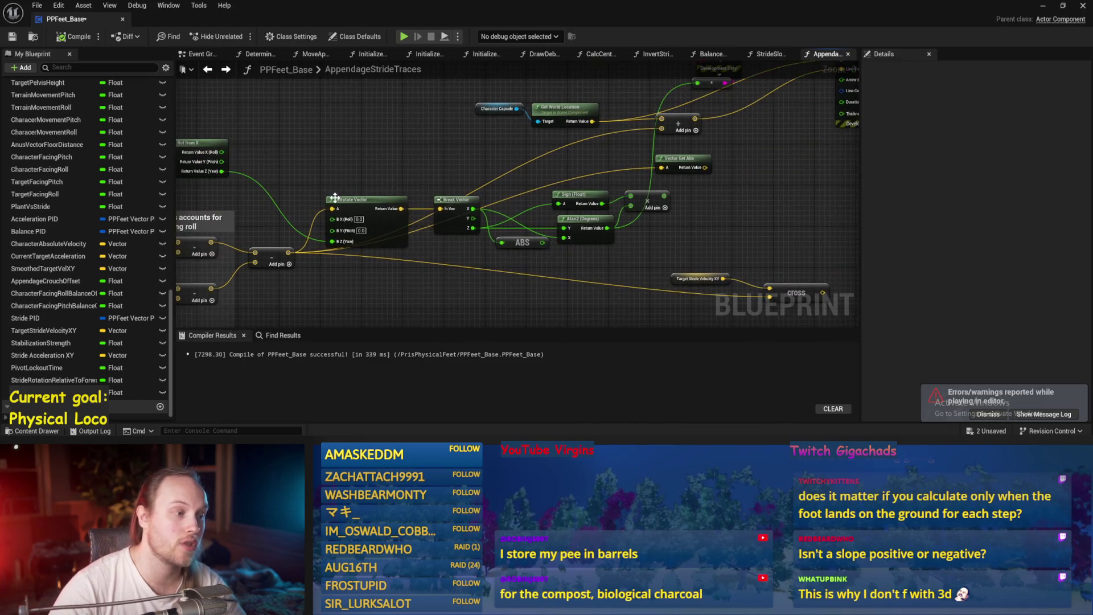
pyautogui.moveTo(395, 212); pyautogui.dragTo(447, 149)
pyautogui.write('abs')
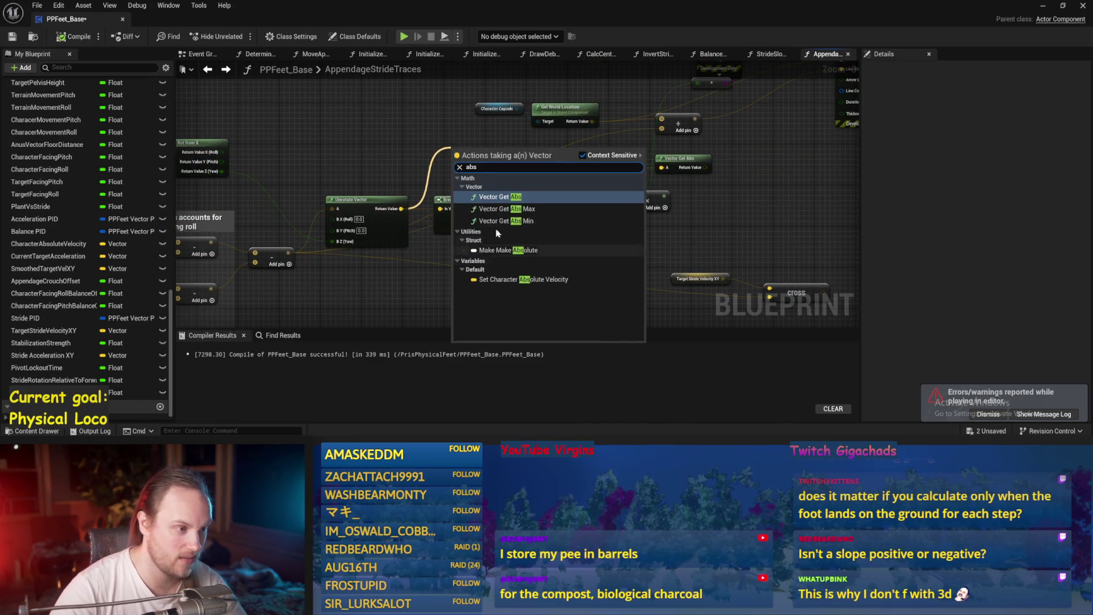
pyautogui.click(495, 197)
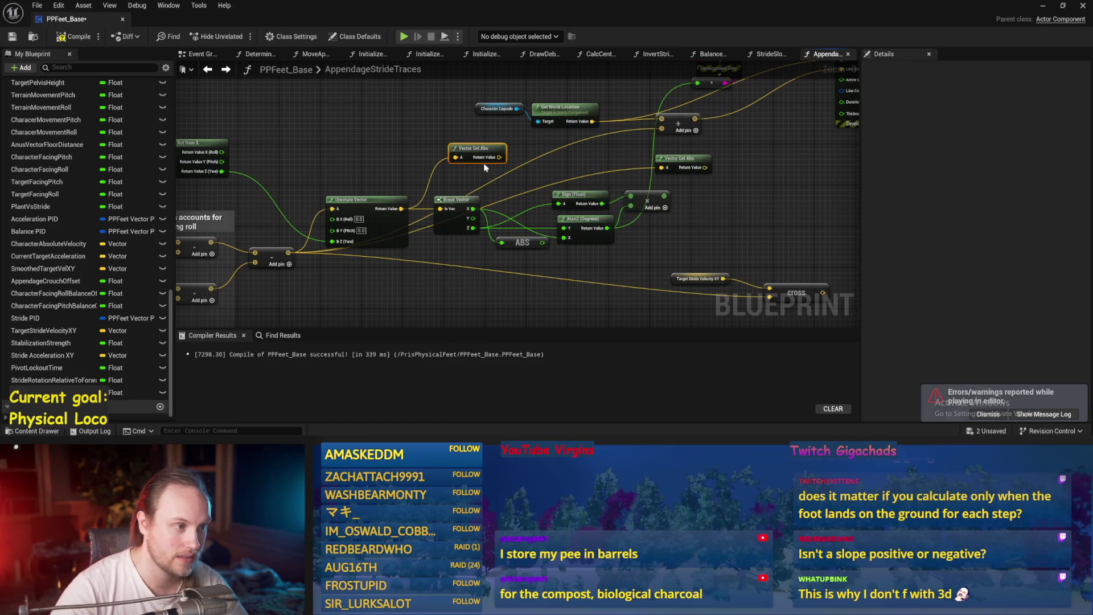
pyautogui.moveTo(499, 157); pyautogui.dragTo(440, 208)
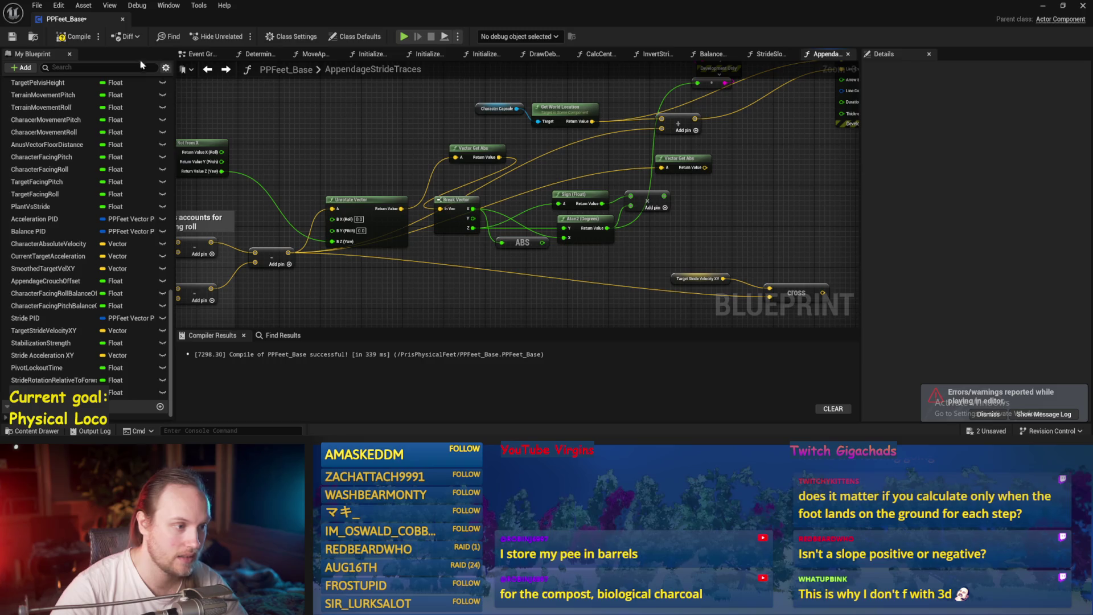
pyautogui.click(13, 40)
pyautogui.click(1042, 5)
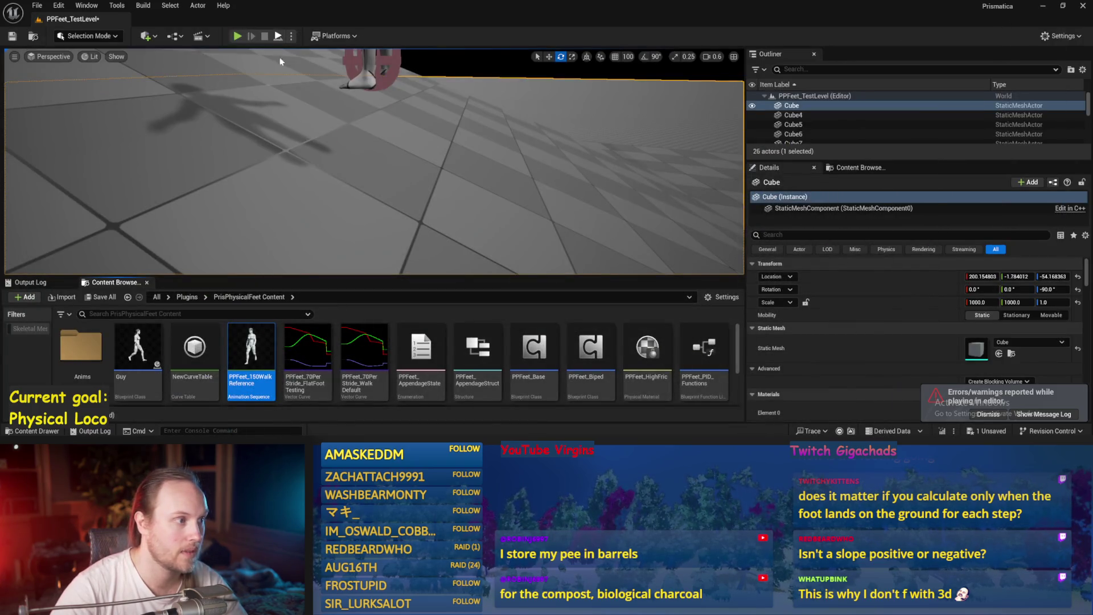
# - Play-test with Cube20 tilted down then back up, reading values near 20.26 and 26.01
pyautogui.click(237, 35)
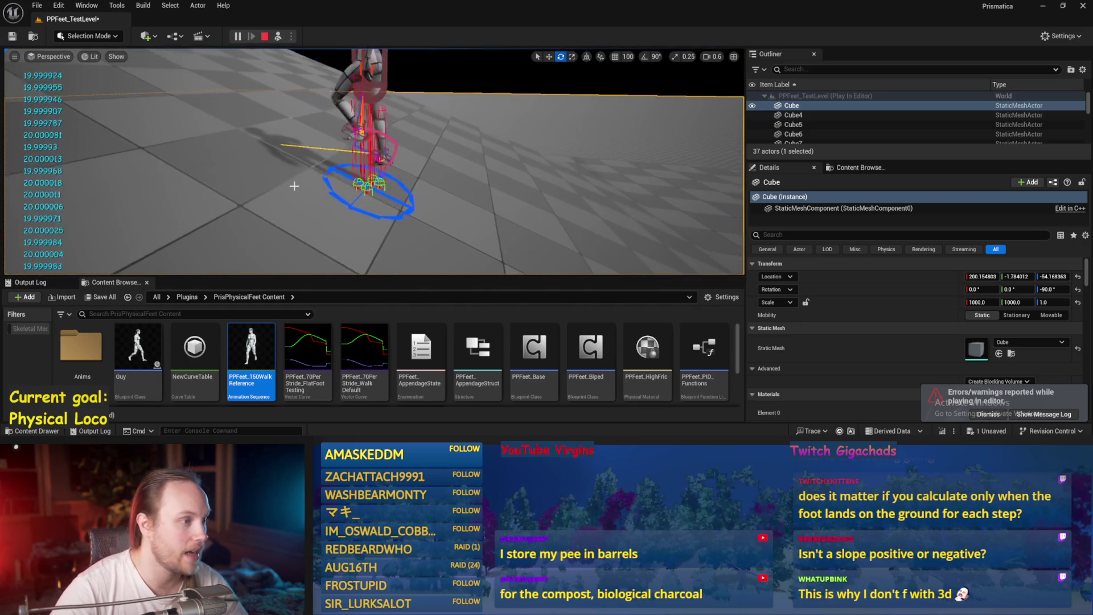
pyautogui.click(376, 176)
pyautogui.moveTo(377, 177); pyautogui.dragTo(358, 191)
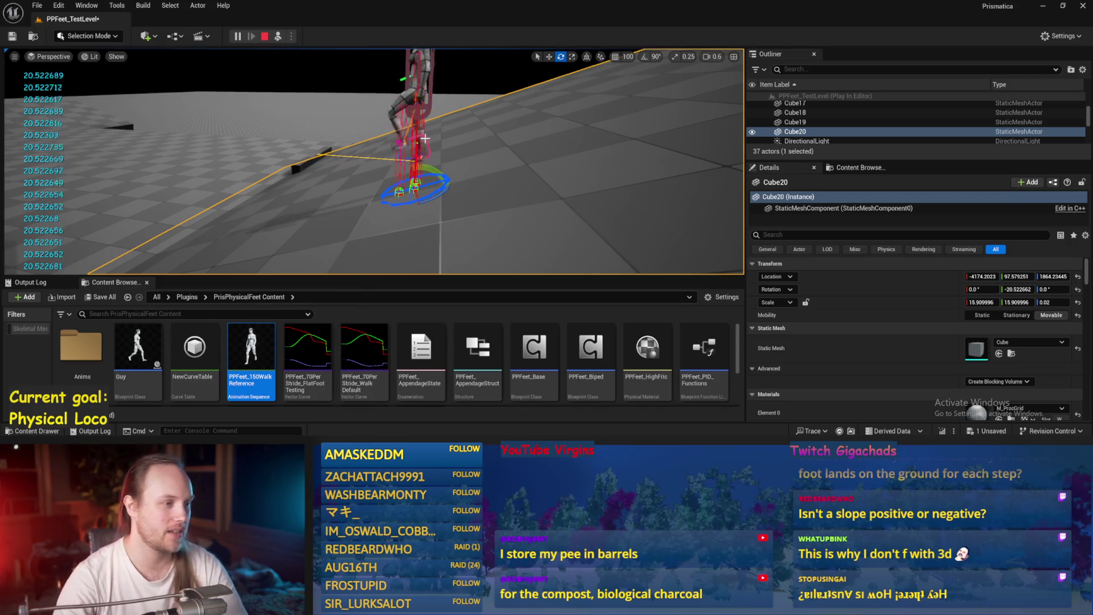
pyautogui.moveTo(433, 170); pyautogui.dragTo(394, 198)
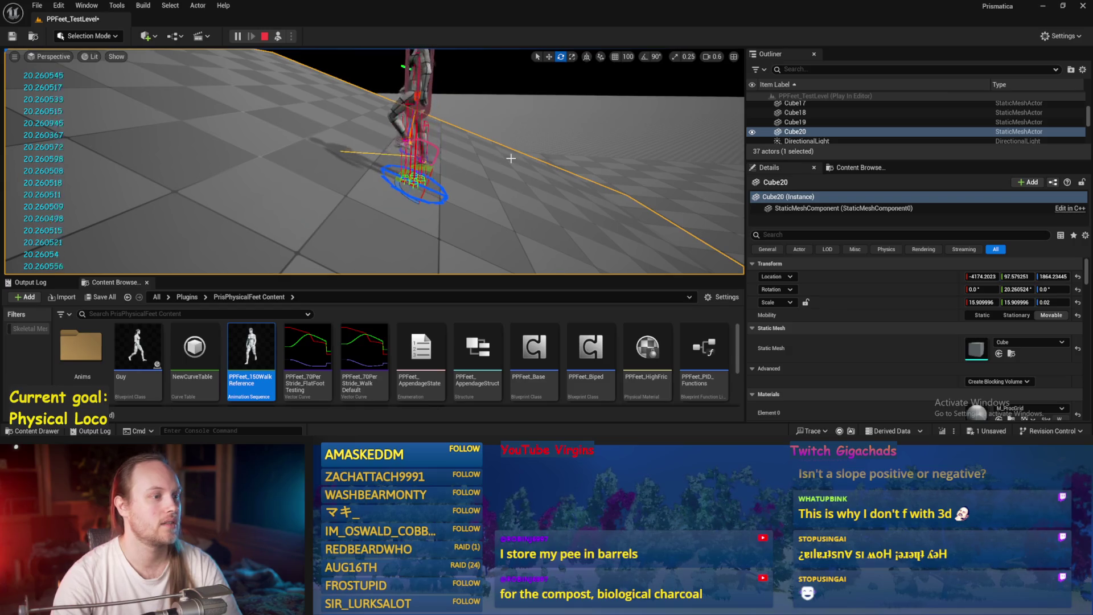
pyautogui.click(511, 74)
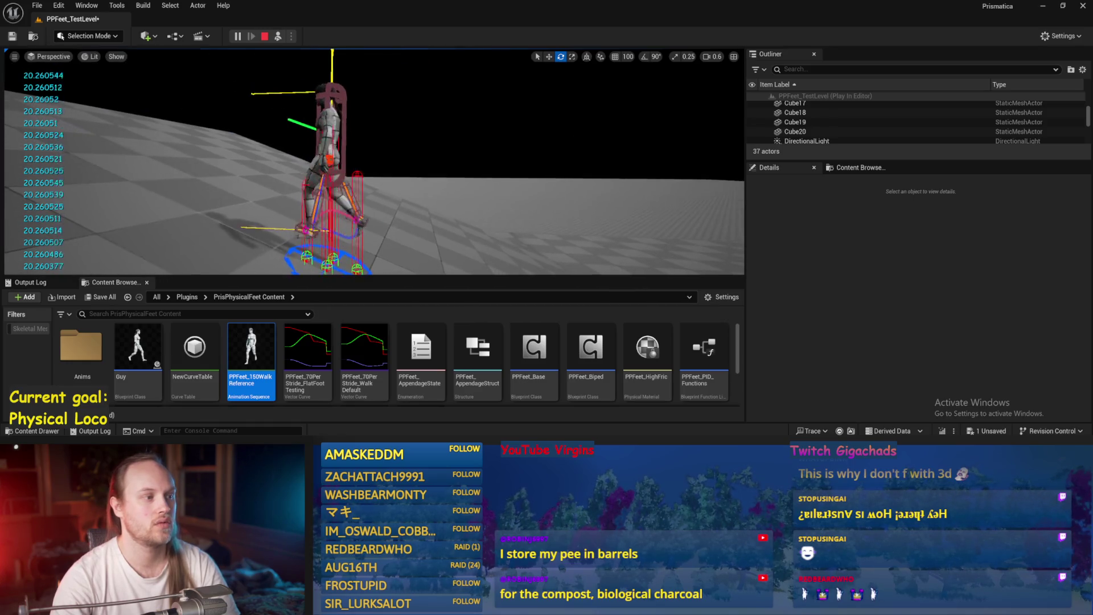
pyautogui.click(422, 218)
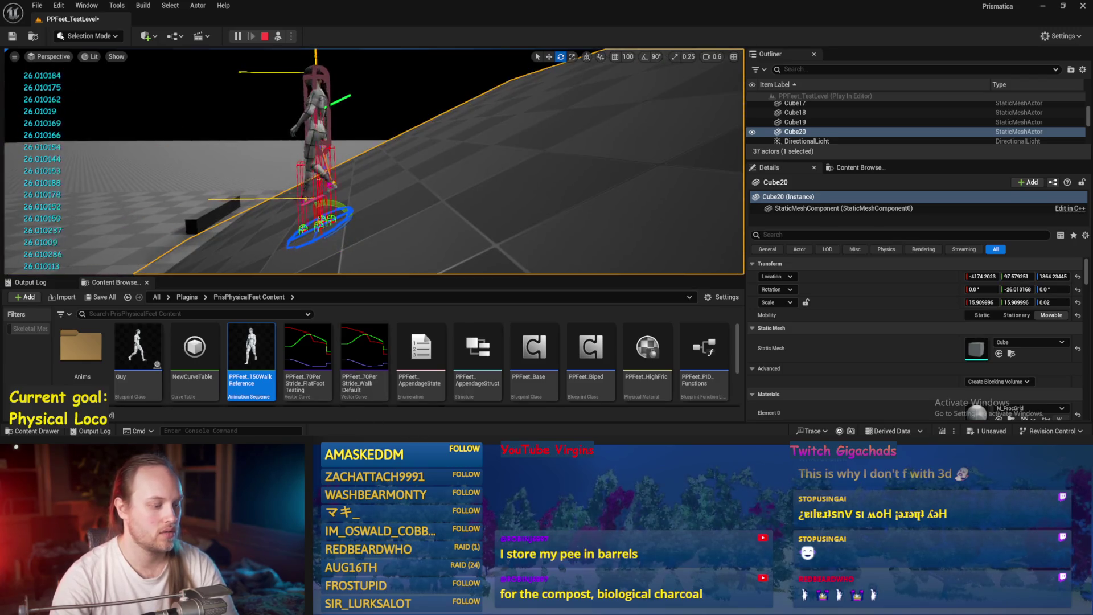
pyautogui.press('Escape')
pyautogui.hotkey('alt', 'Tab')
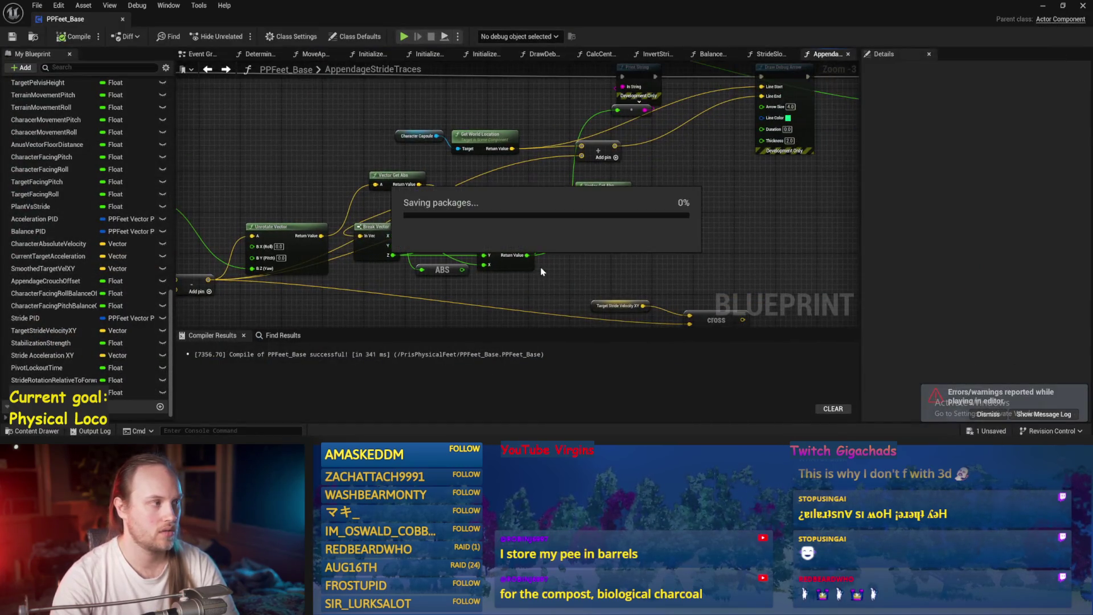
# - Recompile PPFeet_Base, reposition the Sign (Float) and Add nodes, and save
pyautogui.click(19, 38)
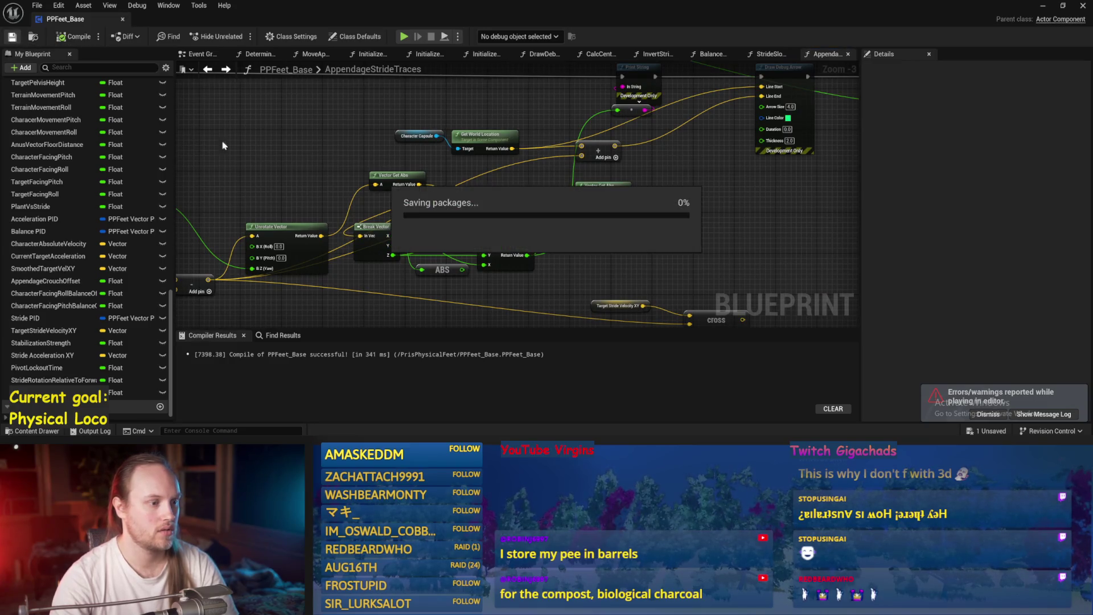
pyautogui.moveTo(531, 251)
pyautogui.mouseDown()
pyautogui.moveTo(546, 261)
pyautogui.moveTo(637, 236)
pyautogui.moveTo(703, 233)
pyautogui.mouseUp()
pyautogui.moveTo(622, 215)
pyautogui.mouseDown()
pyautogui.moveTo(735, 169)
pyautogui.moveTo(661, 197)
pyautogui.mouseUp()
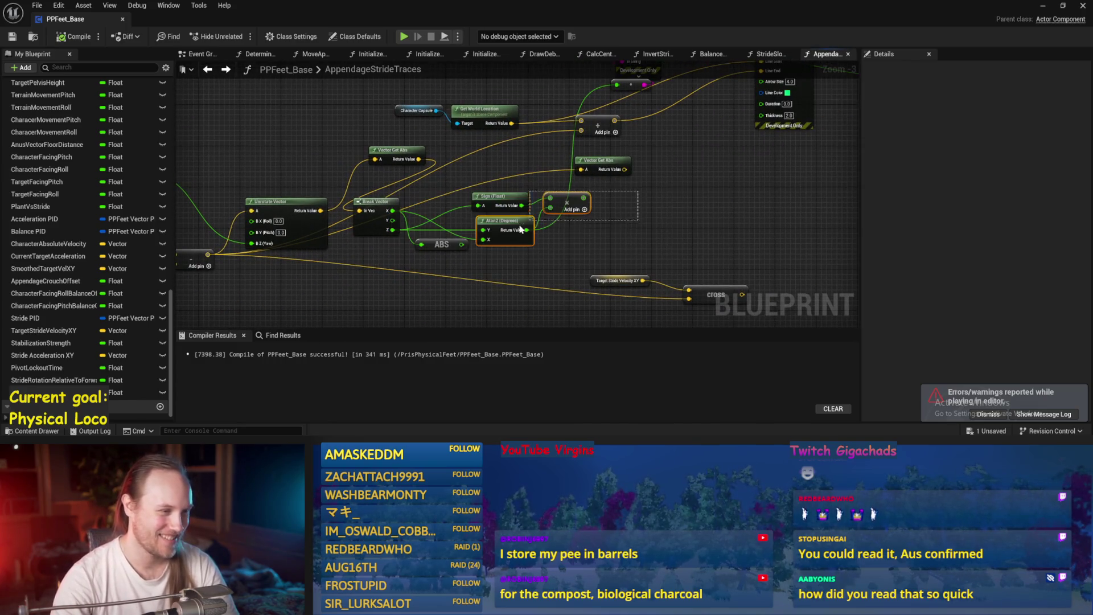
pyautogui.scroll(1, 493, 198)
pyautogui.moveTo(492, 198); pyautogui.dragTo(501, 204)
pyautogui.moveTo(580, 213); pyautogui.dragTo(565, 223)
pyautogui.scroll(2, 567, 224)
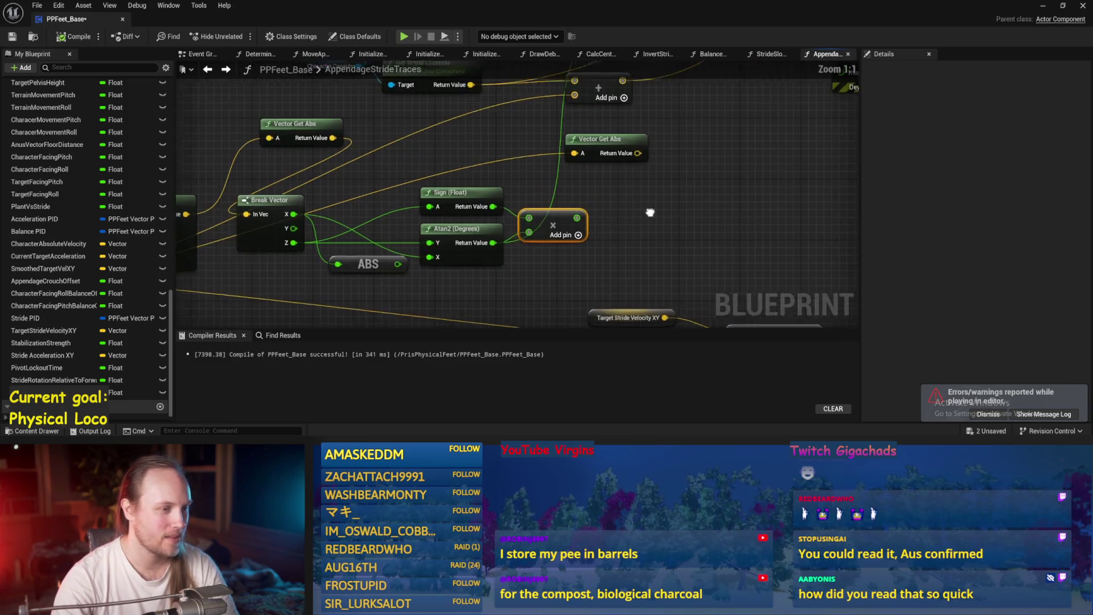
pyautogui.hotkey('ctrl', 's')
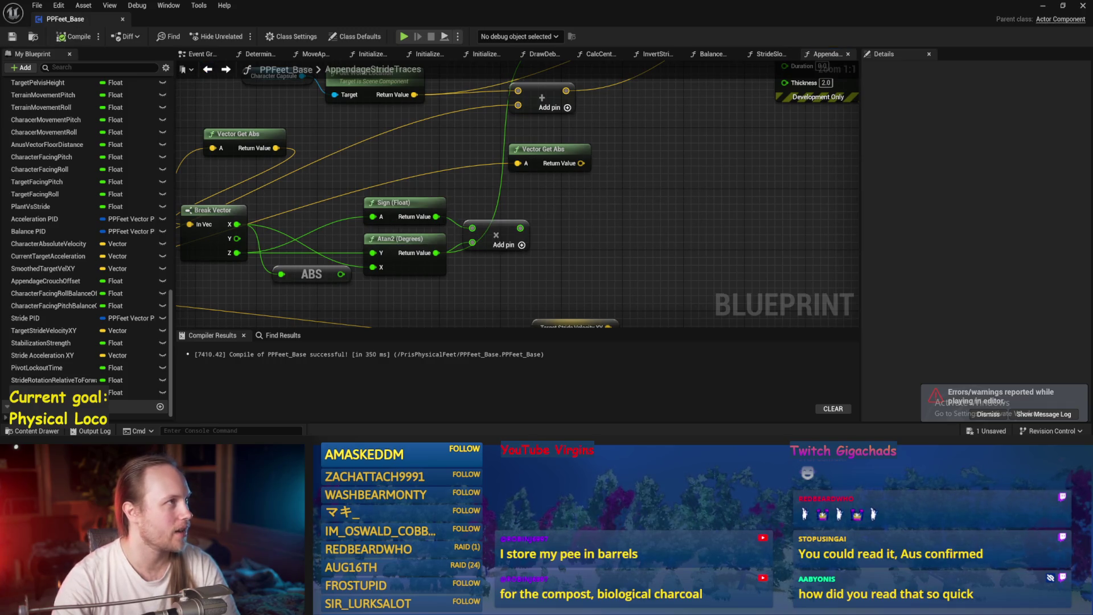
# - Move the Vector Get Abs node beside the Add node, recompile, and save
pyautogui.scroll(-1, 518, 258)
pyautogui.moveTo(490, 210); pyautogui.dragTo(490, 189)
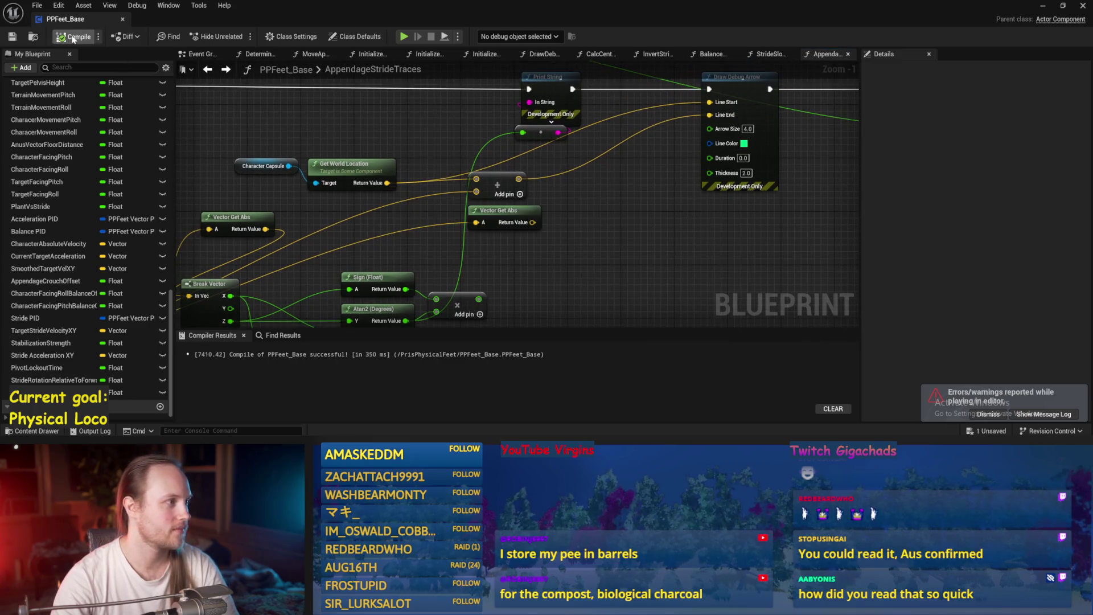
pyautogui.click(11, 39)
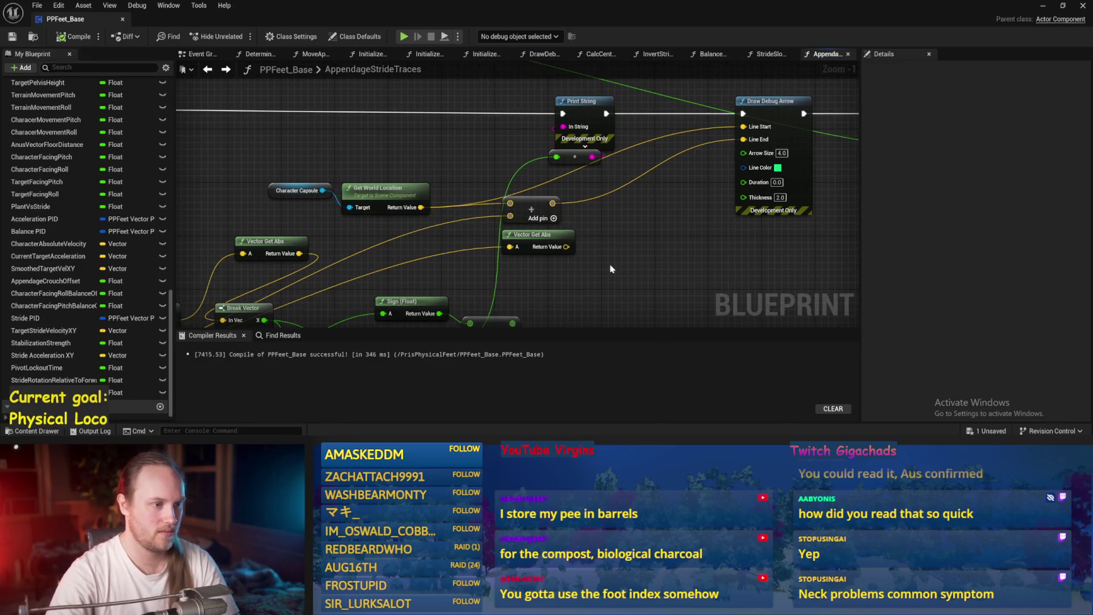
pyautogui.moveTo(560, 231); pyautogui.dragTo(567, 242)
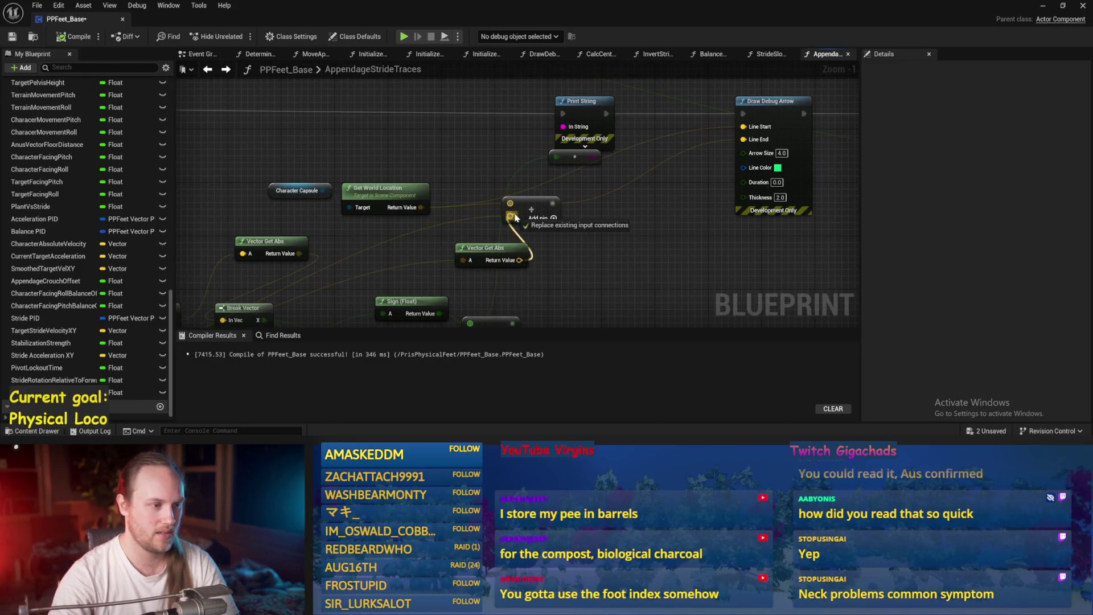
pyautogui.scroll(-3, 630, 218)
pyautogui.hotkey('ctrl', 's')
pyautogui.scroll(2, 277, 117)
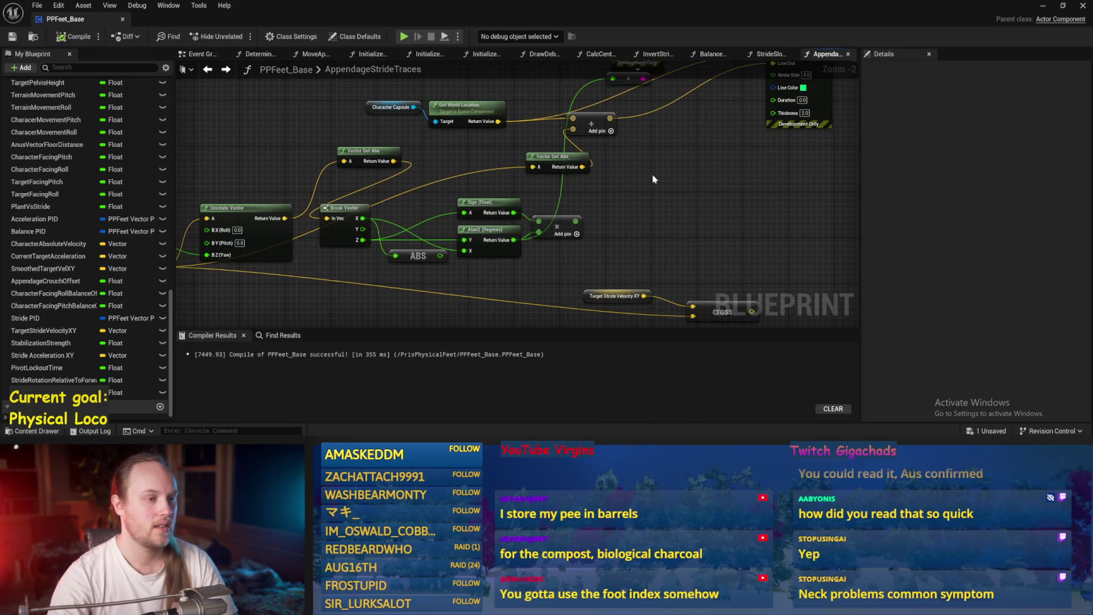
pyautogui.click(1042, 7)
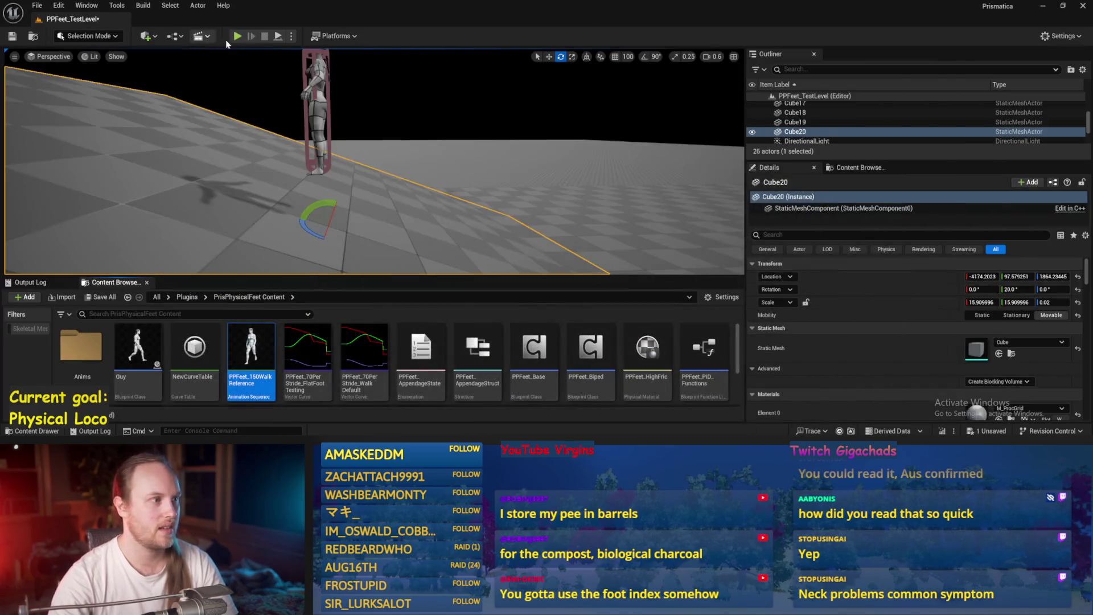
pyautogui.click(277, 37)
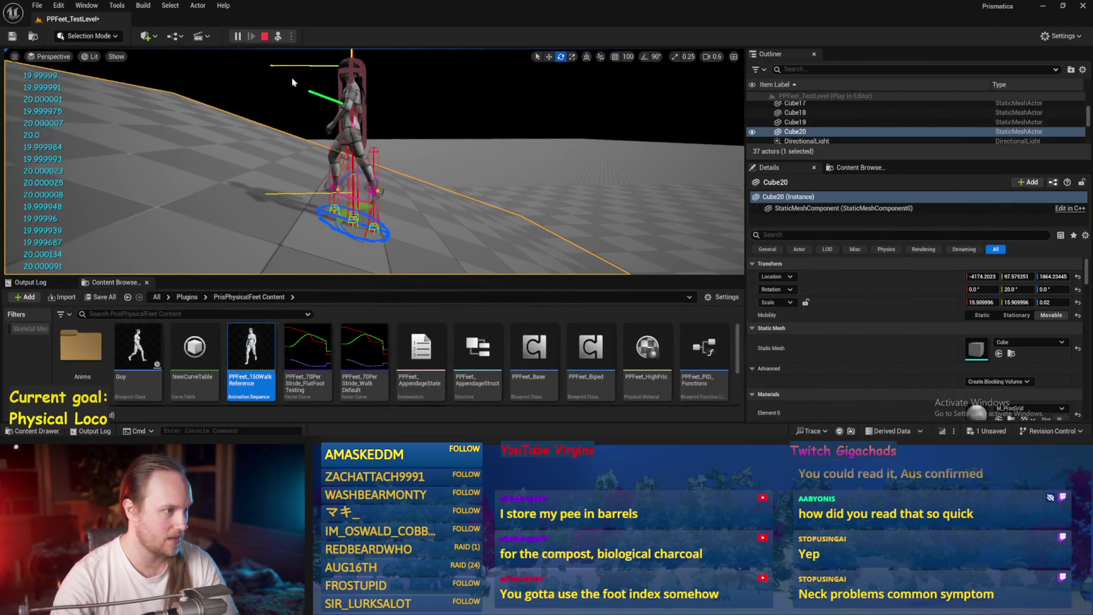
pyautogui.click(195, 176)
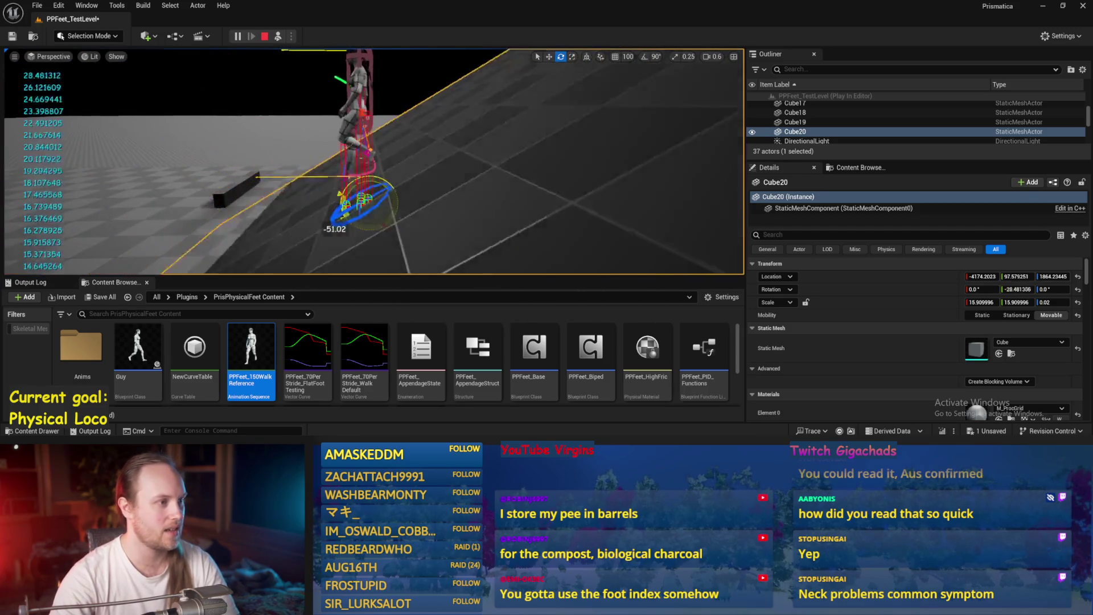
pyautogui.press('Escape')
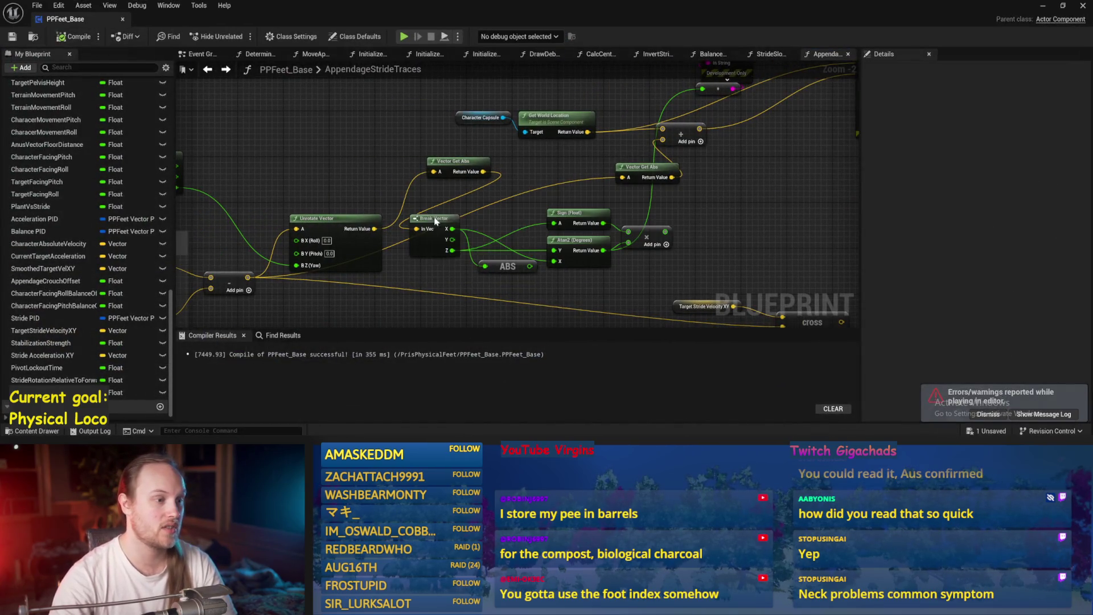
# - Rearrange the Break Vector and Unrotate Vector nodes, cancelling an 'abs' node search
pyautogui.moveTo(436, 220)
pyautogui.mouseDown()
pyautogui.moveTo(458, 222)
pyautogui.moveTo(446, 203)
pyautogui.mouseUp()
pyautogui.click(489, 228)
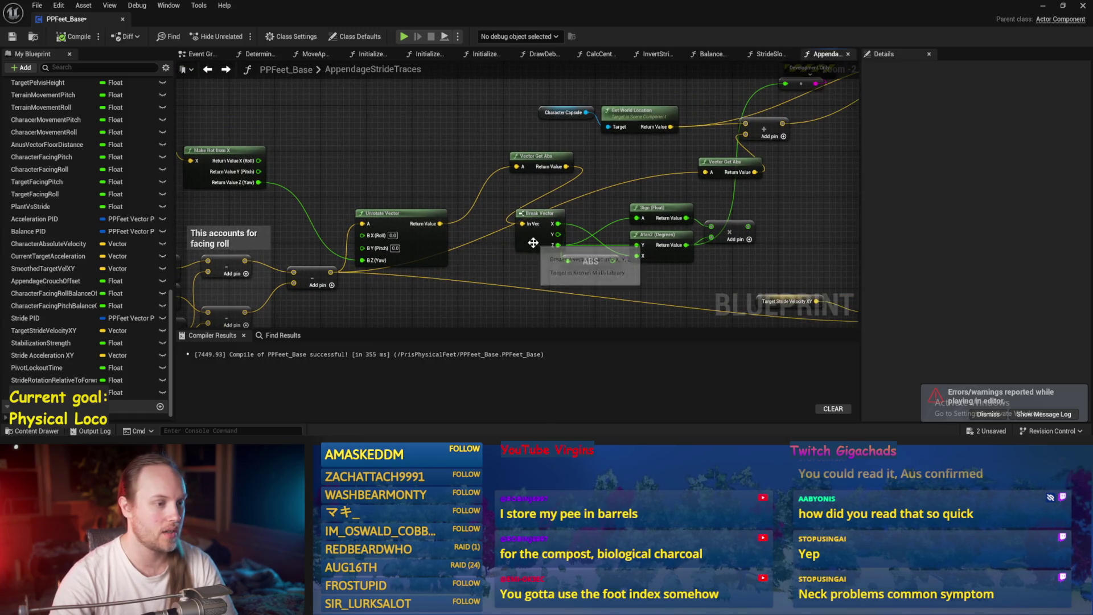
pyautogui.moveTo(532, 241); pyautogui.dragTo(498, 245)
pyautogui.moveTo(440, 223); pyautogui.dragTo(428, 128)
pyautogui.write('abs')
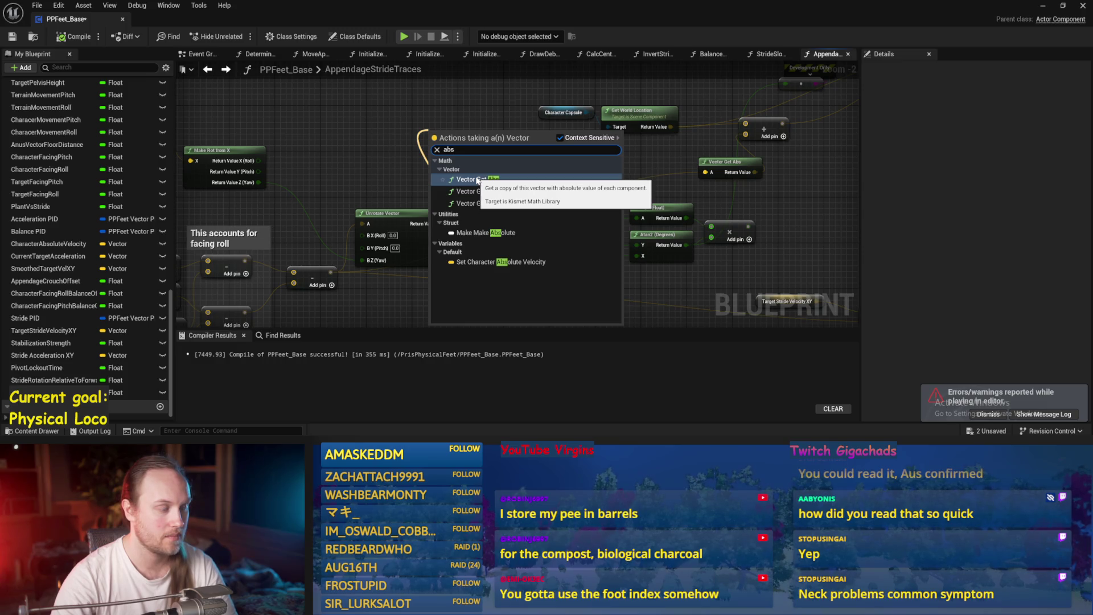
pyautogui.press('Escape')
# - Add a Break Vector node off the unrotated vector, then compile and save
pyautogui.moveTo(427, 223); pyautogui.dragTo(423, 122)
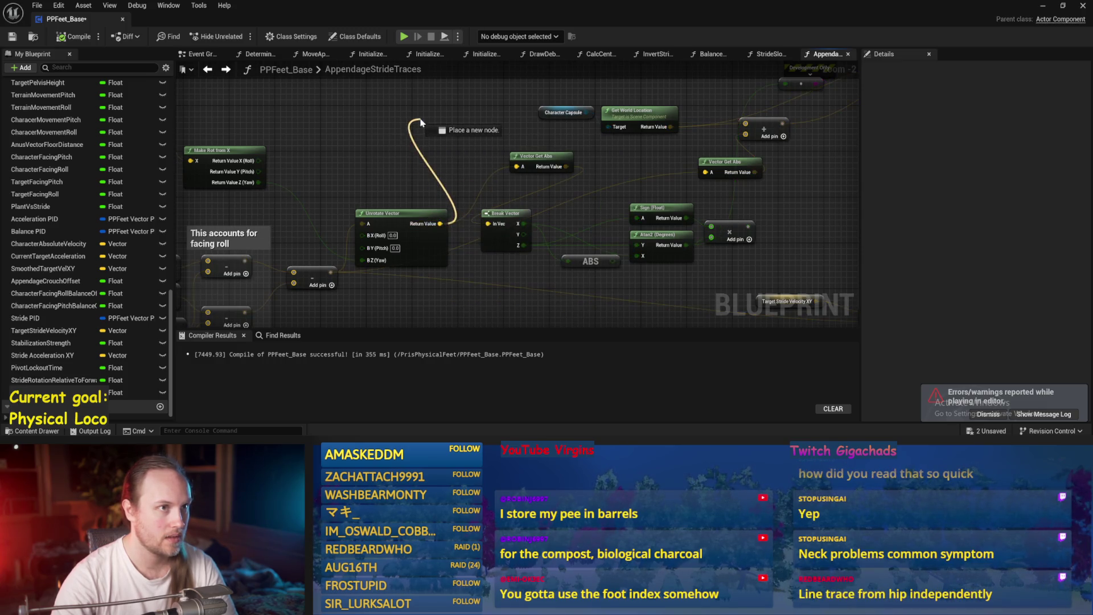
pyautogui.write('break')
pyautogui.press('Return')
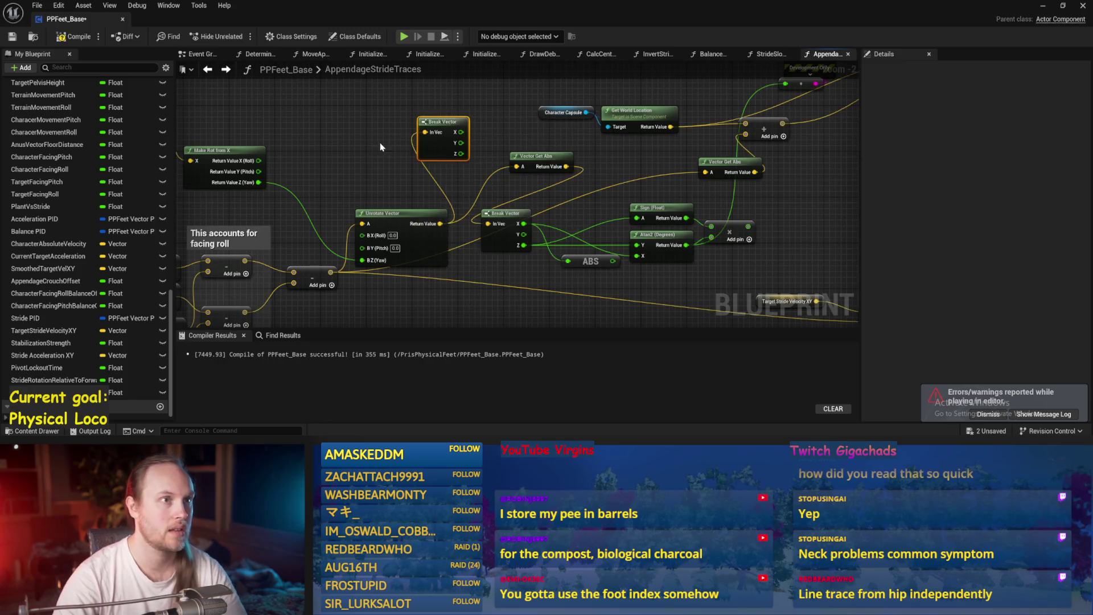
pyautogui.scroll(2, 381, 142)
pyautogui.click(382, 162)
pyautogui.hotkey('ctrl', 's')
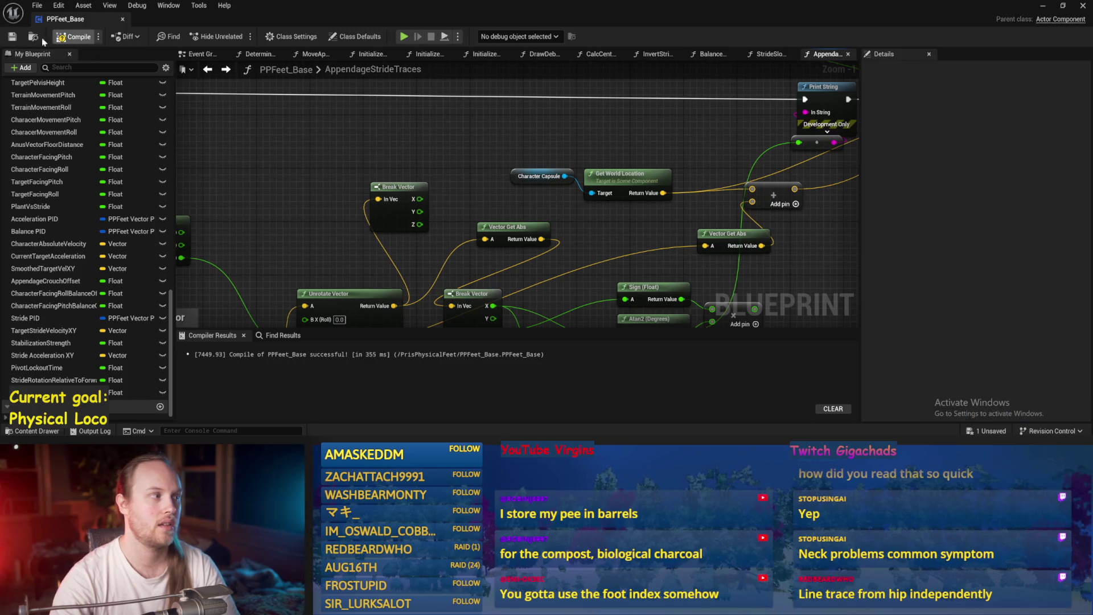
pyautogui.moveTo(579, 131); pyautogui.dragTo(517, 151)
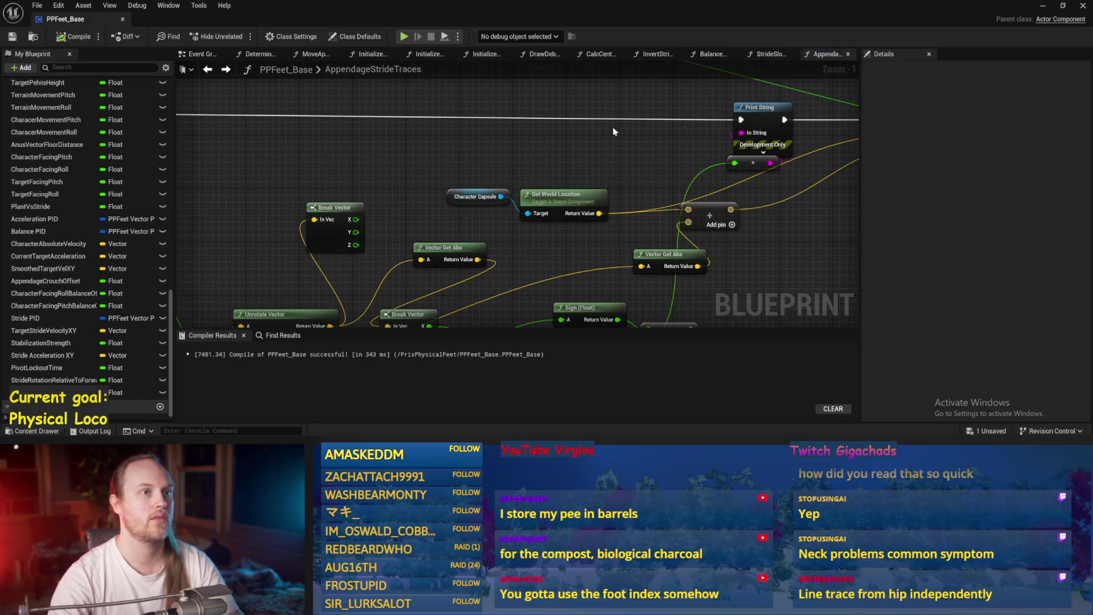
pyautogui.click(1042, 5)
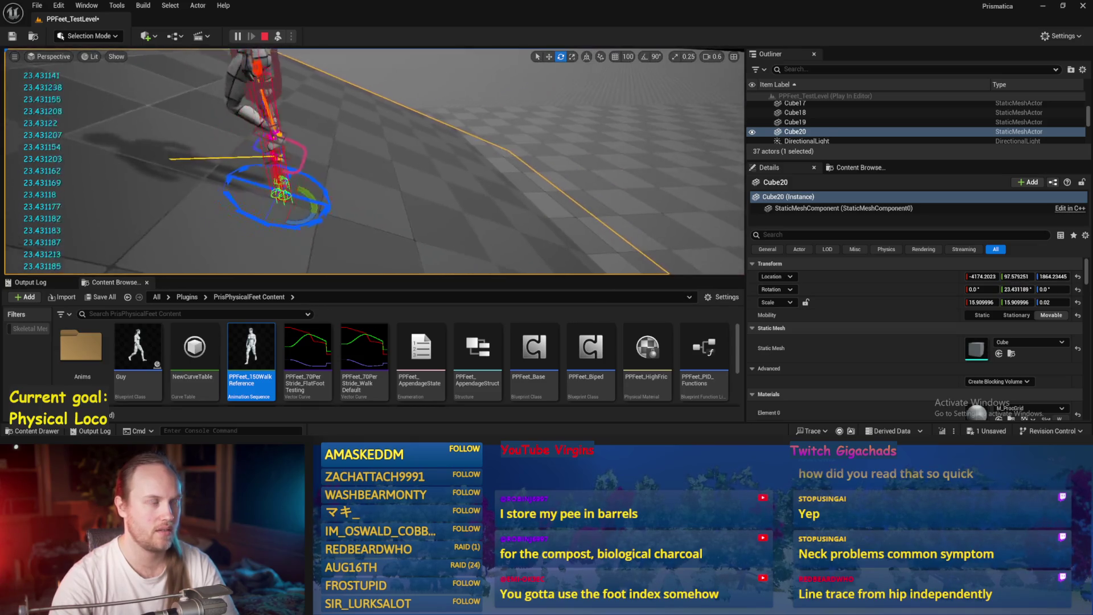
# - Stop the play session after watching the character walk on the tilted ramp
pyautogui.press('Escape')
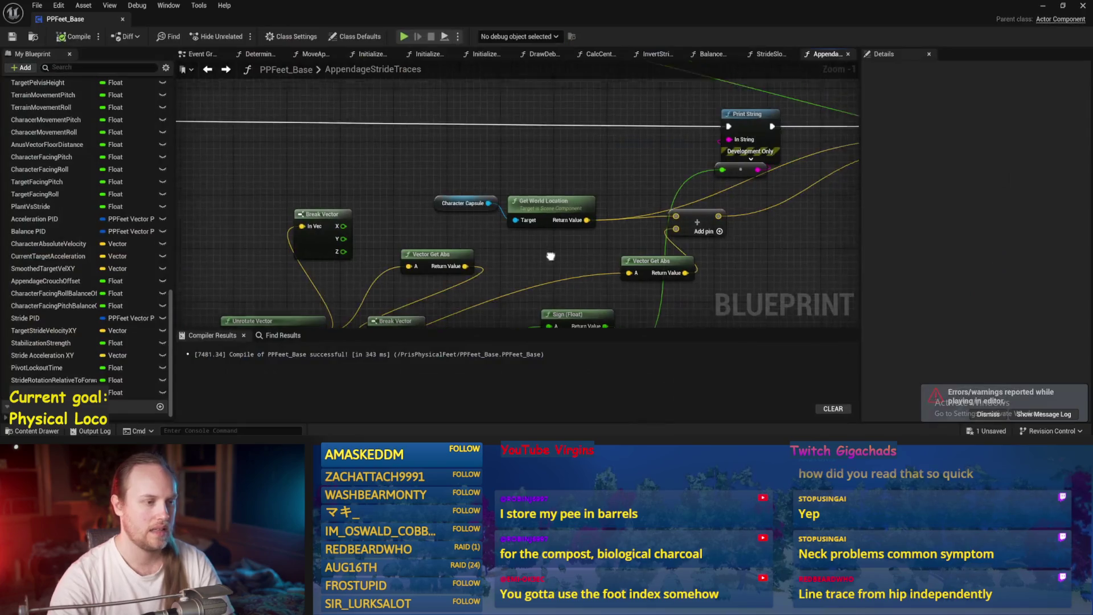
# - Add a Make Vector node and wire Break Vector X and Y into it
pyautogui.moveTo(551, 256); pyautogui.dragTo(495, 263)
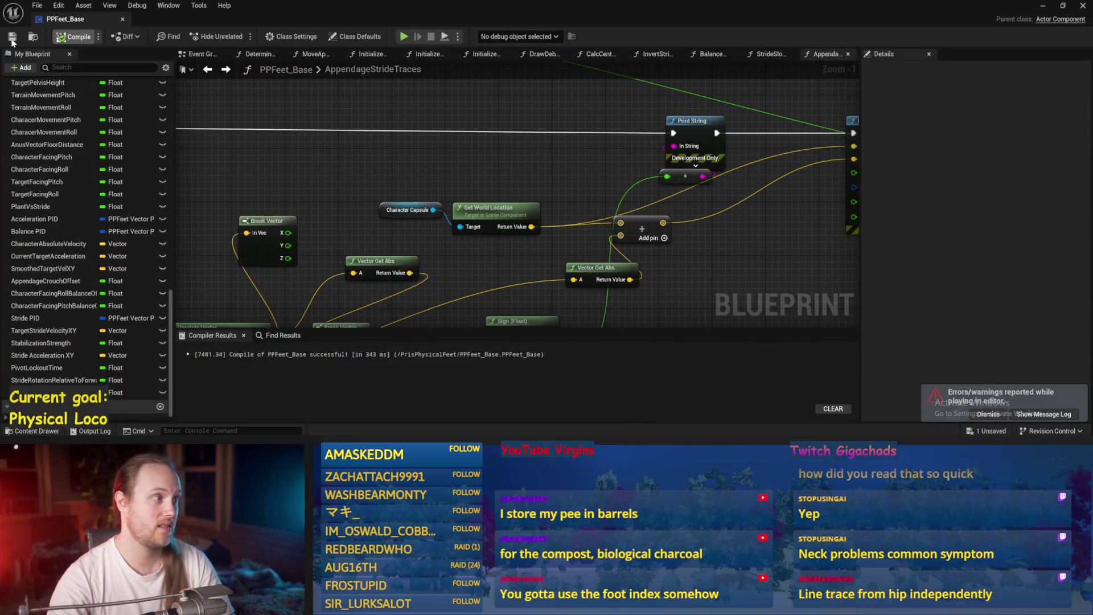
pyautogui.moveTo(517, 177); pyautogui.dragTo(567, 125)
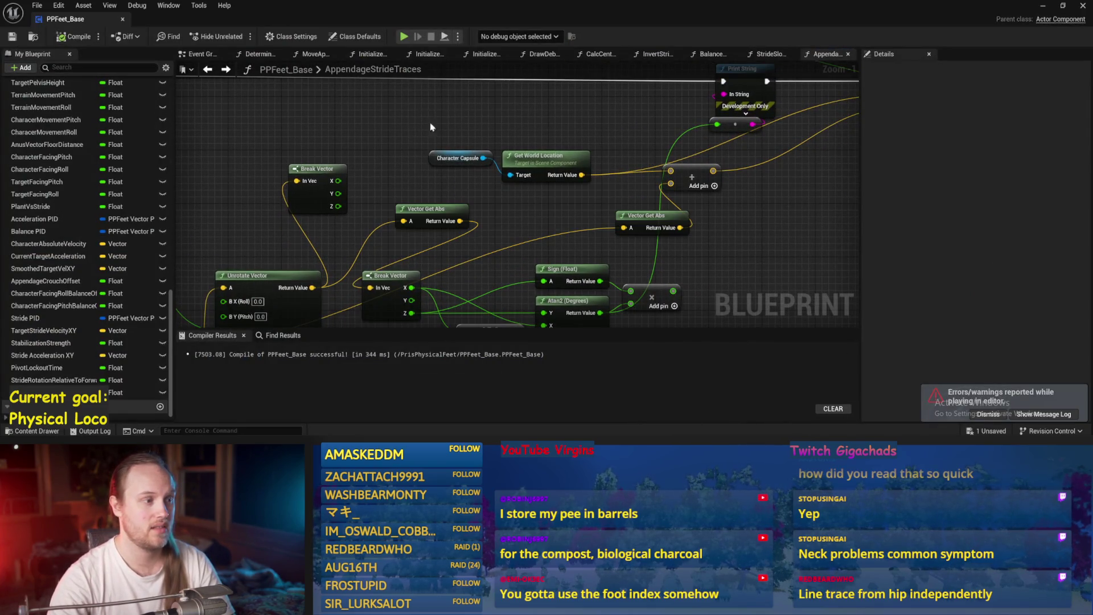
pyautogui.moveTo(394, 132); pyautogui.dragTo(459, 115)
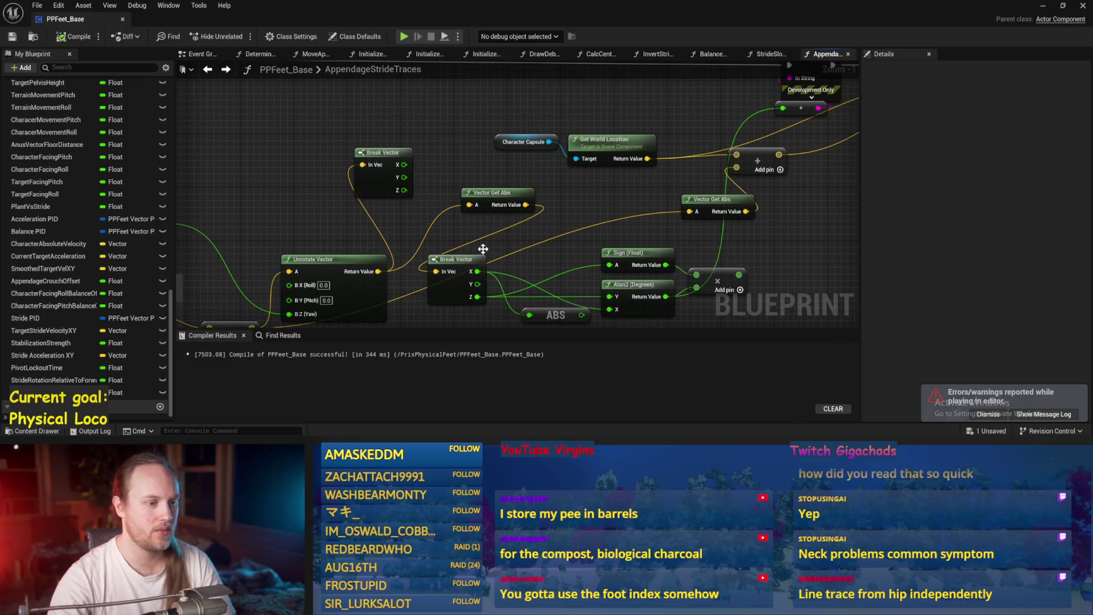
pyautogui.rightClick(451, 109)
pyautogui.write('make vec')
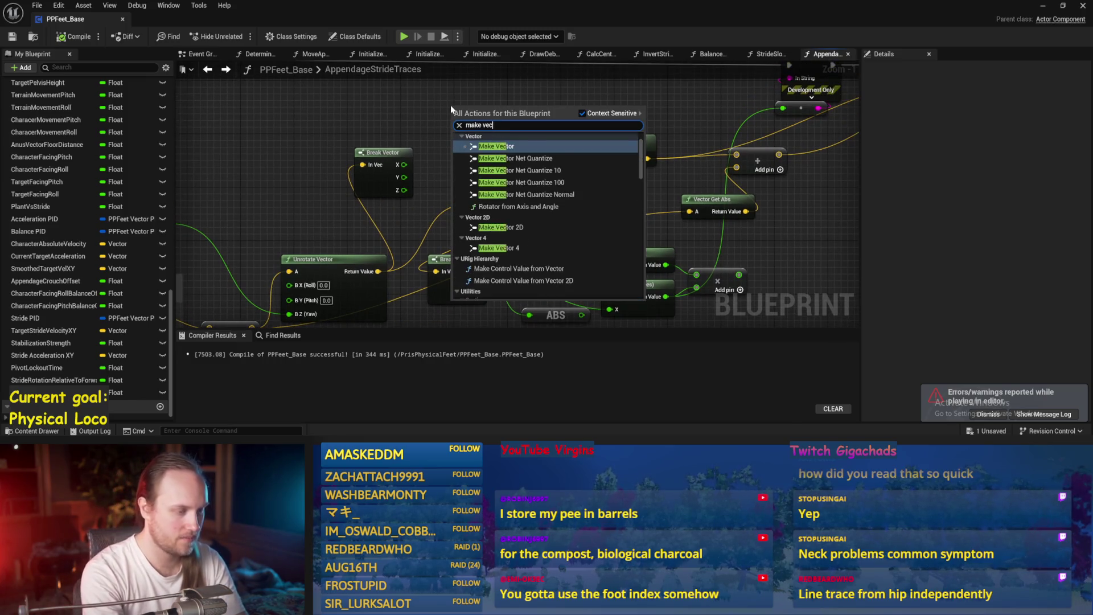
pyautogui.press('Return')
pyautogui.moveTo(378, 180)
pyautogui.mouseDown()
pyautogui.moveTo(319, 146)
pyautogui.moveTo(470, 200)
pyautogui.mouseUp()
pyautogui.moveTo(555, 195); pyautogui.dragTo(517, 195)
pyautogui.moveTo(407, 202)
pyautogui.mouseDown()
pyautogui.moveTo(409, 178)
pyautogui.moveTo(478, 141)
pyautogui.mouseUp()
pyautogui.moveTo(406, 160); pyautogui.dragTo(479, 154)
# - Route Break Vector Z through a new ABS node into Make Vector, and save
pyautogui.rightClick(436, 203)
pyautogui.write('abs')
pyautogui.press('Return')
pyautogui.moveTo(455, 212)
pyautogui.mouseDown()
pyautogui.moveTo(397, 202)
pyautogui.moveTo(399, 187)
pyautogui.moveTo(386, 199)
pyautogui.moveTo(459, 185)
pyautogui.moveTo(478, 167)
pyautogui.mouseUp()
pyautogui.moveTo(529, 140)
pyautogui.mouseDown()
pyautogui.moveTo(456, 138)
pyautogui.moveTo(727, 182)
pyautogui.mouseUp()
pyautogui.click(12, 36)
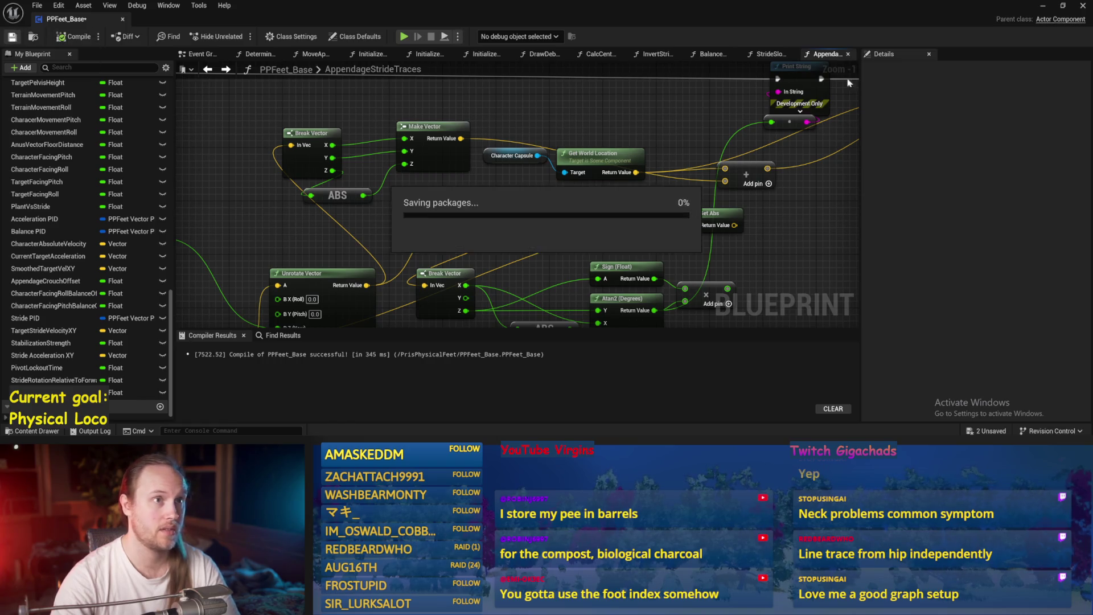
# - Play-test by tilting the Cube20 ramp, then stop and return to PPFeet_Base
pyautogui.click(1043, 5)
pyautogui.click(285, 36)
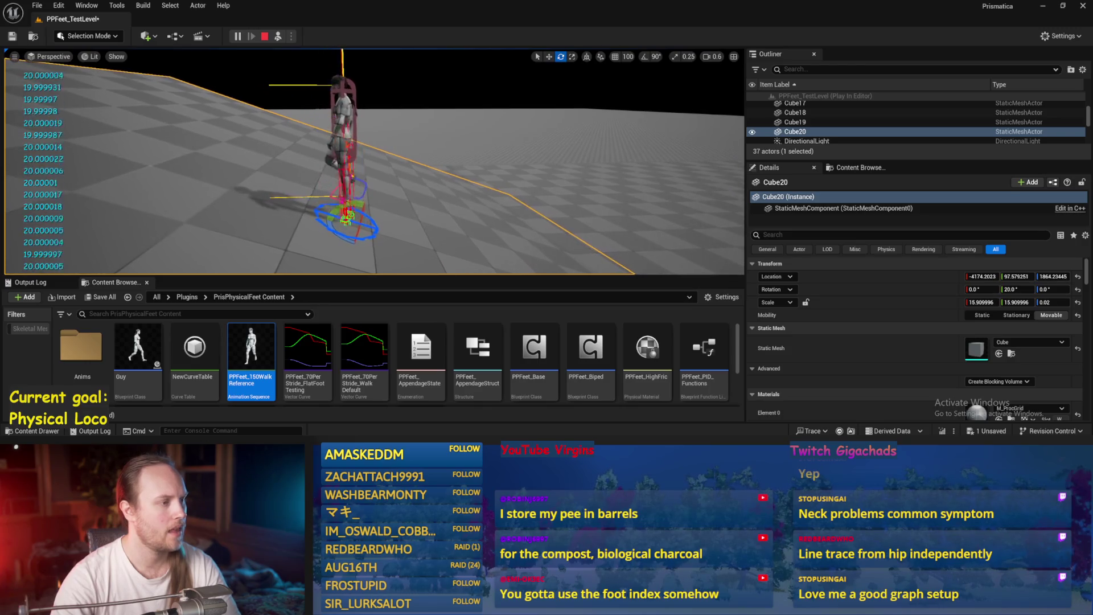
pyautogui.moveTo(344, 205)
pyautogui.mouseDown()
pyautogui.moveTo(333, 250)
pyautogui.moveTo(321, 233)
pyautogui.moveTo(313, 253)
pyautogui.mouseUp()
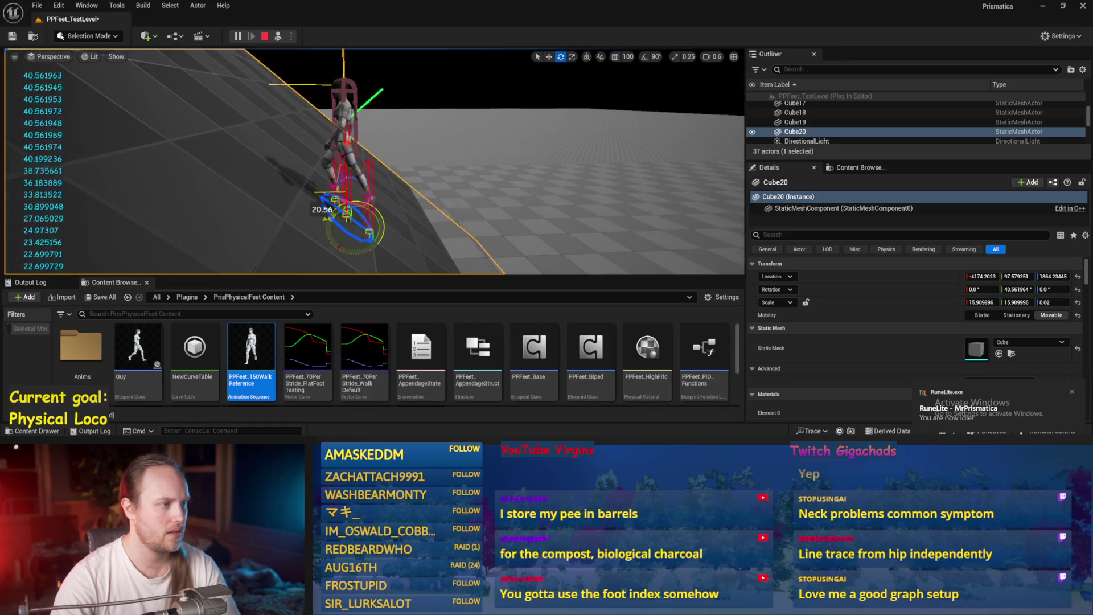
pyautogui.press('Escape')
pyautogui.click(455, 428)
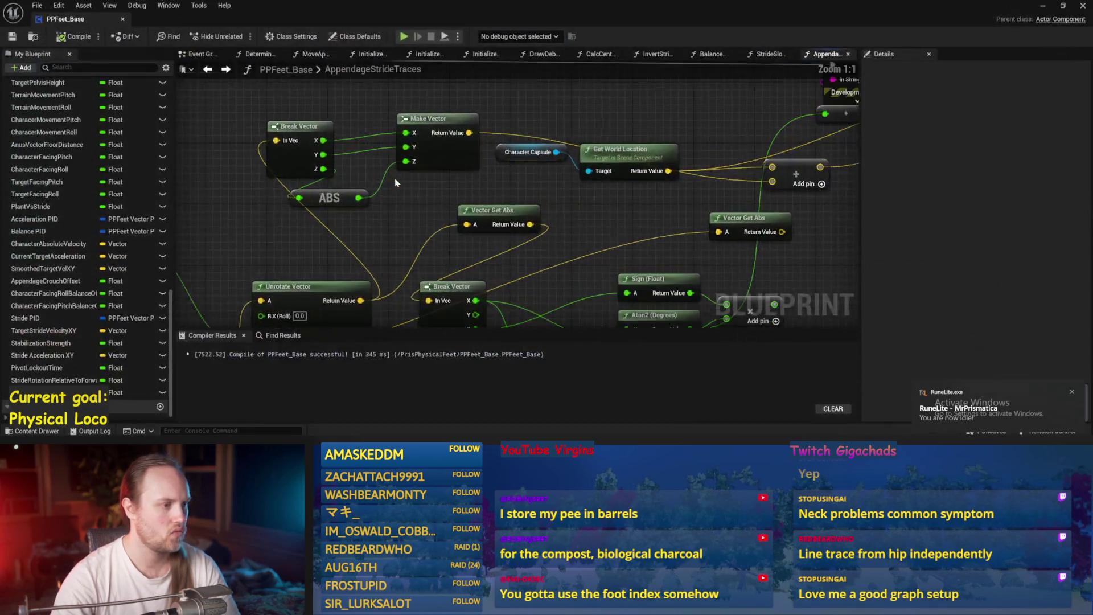
# - Wire Break Vector Z straight to Make Vector Z, feed ABS results in, and compile
pyautogui.moveTo(284, 153); pyautogui.dragTo(246, 145)
pyautogui.moveTo(328, 202); pyautogui.dragTo(327, 187)
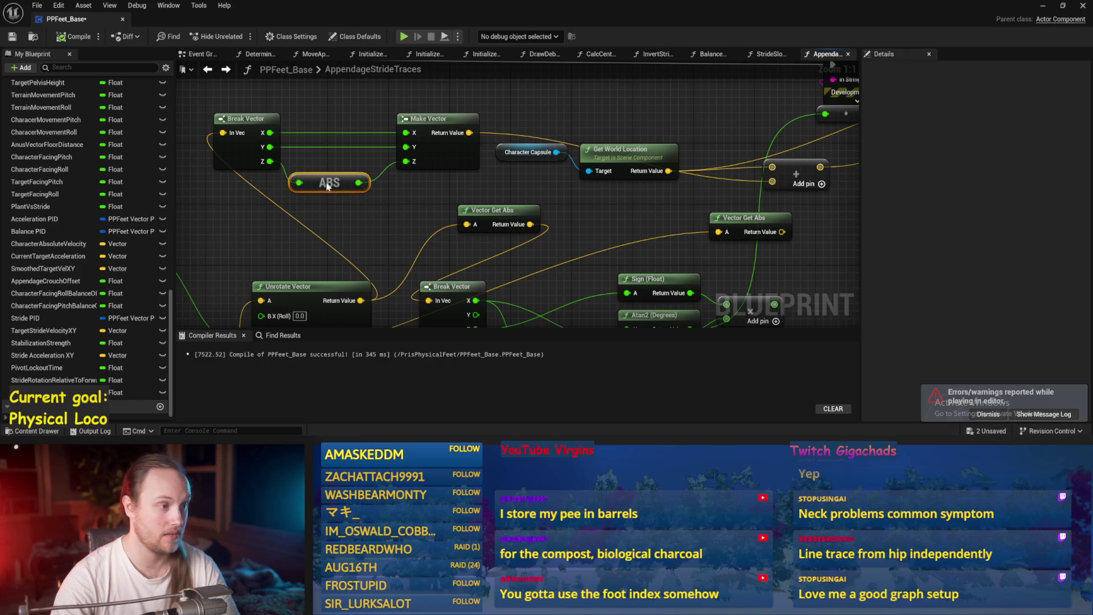
pyautogui.moveTo(270, 161); pyautogui.dragTo(326, 165)
pyautogui.moveTo(406, 162); pyautogui.dragTo(406, 161)
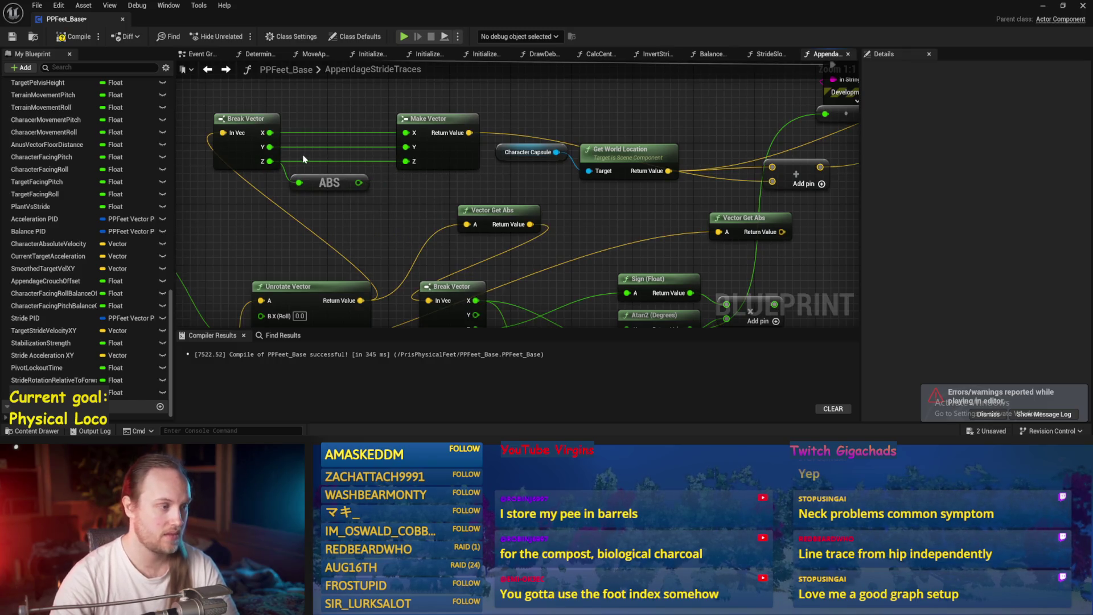
pyautogui.moveTo(327, 151); pyautogui.dragTo(352, 173)
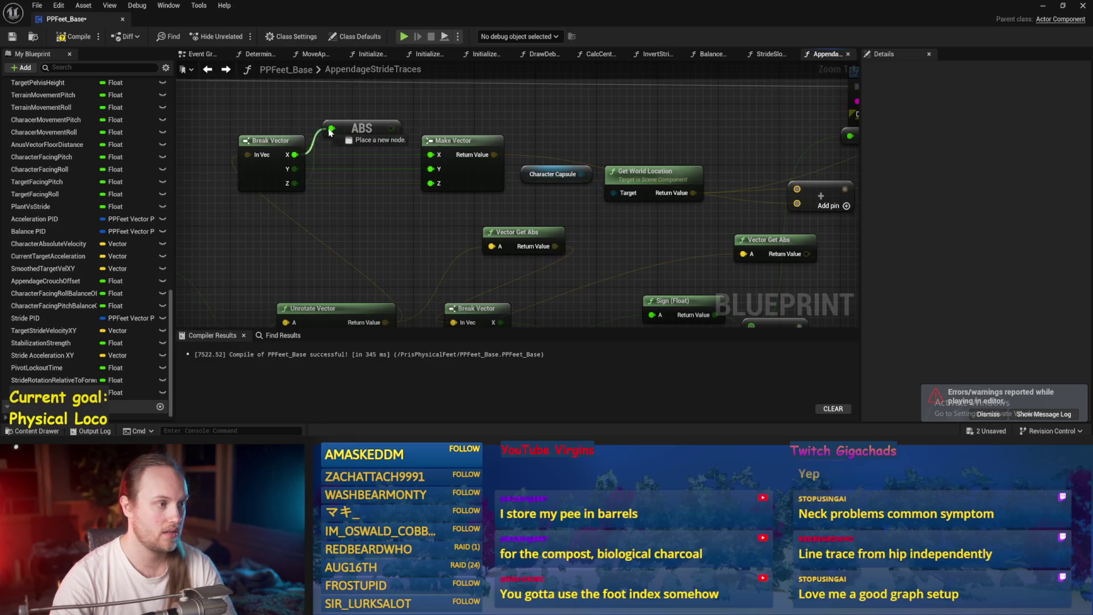
pyautogui.moveTo(352, 119)
pyautogui.mouseDown()
pyautogui.moveTo(377, 119)
pyautogui.moveTo(381, 152)
pyautogui.moveTo(352, 155)
pyautogui.moveTo(416, 156)
pyautogui.moveTo(433, 170)
pyautogui.mouseUp()
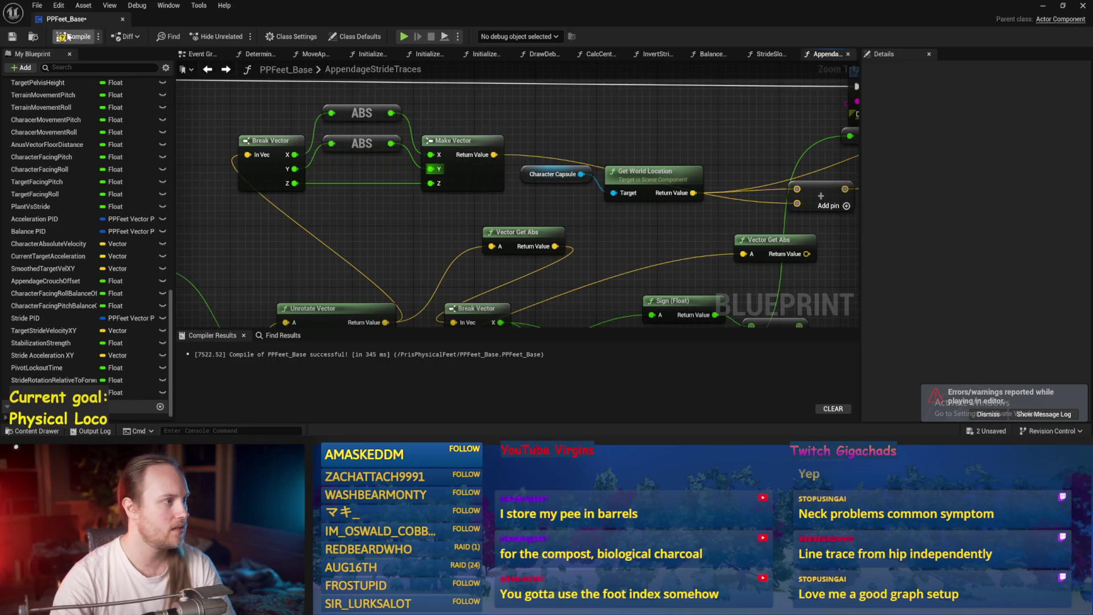
pyautogui.click(12, 37)
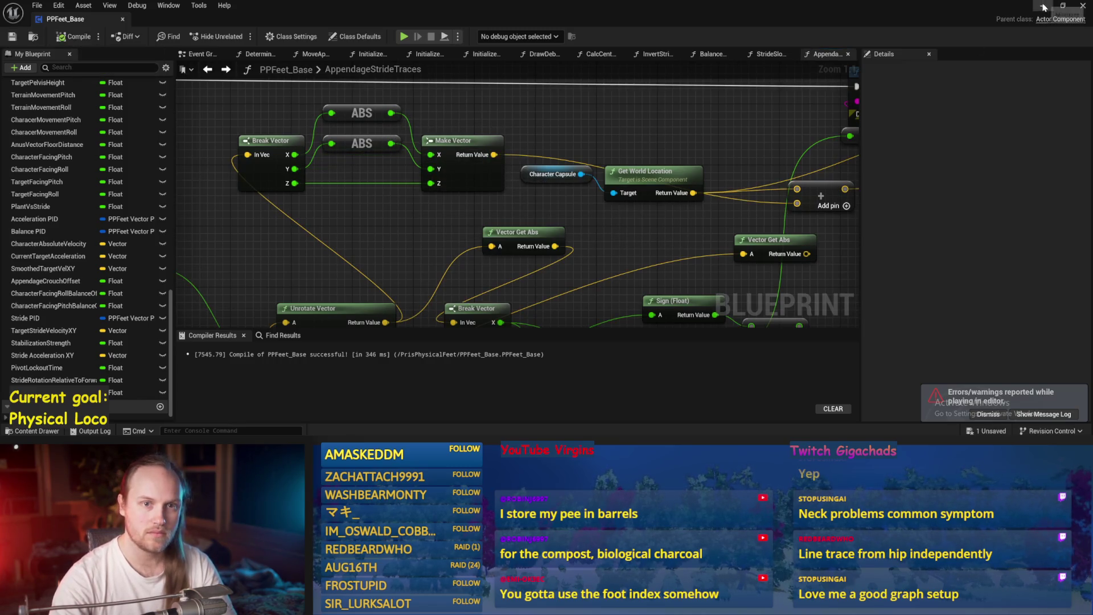
# - Play-test with Cube20 tilted to about -37.7°, reading about 37.72, then stop
pyautogui.click(1042, 5)
pyautogui.click(278, 36)
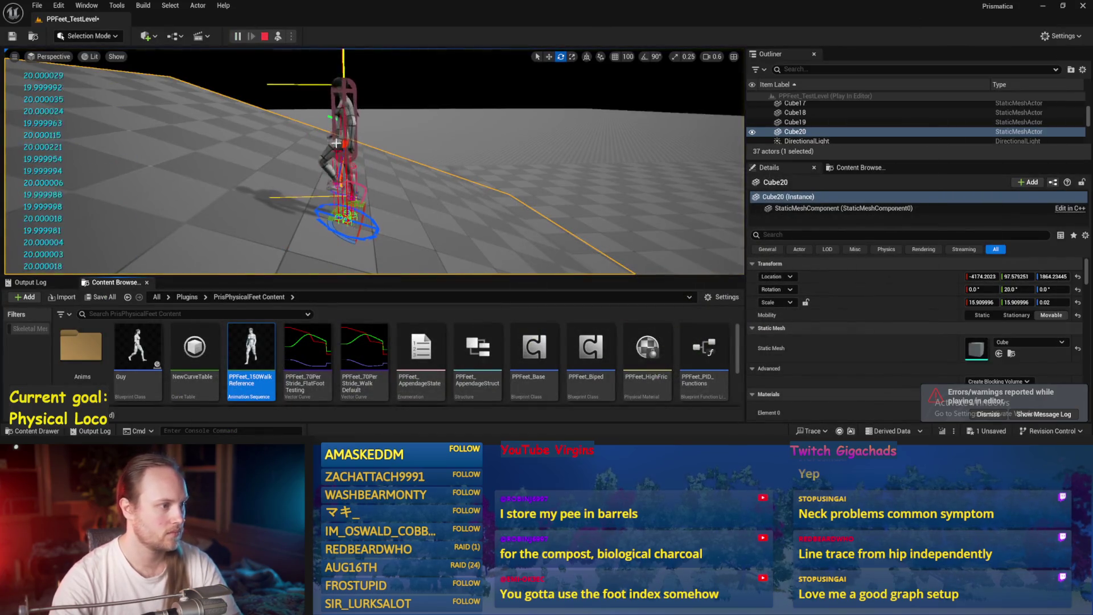
pyautogui.moveTo(378, 224)
pyautogui.mouseDown()
pyautogui.moveTo(322, 241)
pyautogui.moveTo(321, 207)
pyautogui.moveTo(362, 212)
pyautogui.mouseUp()
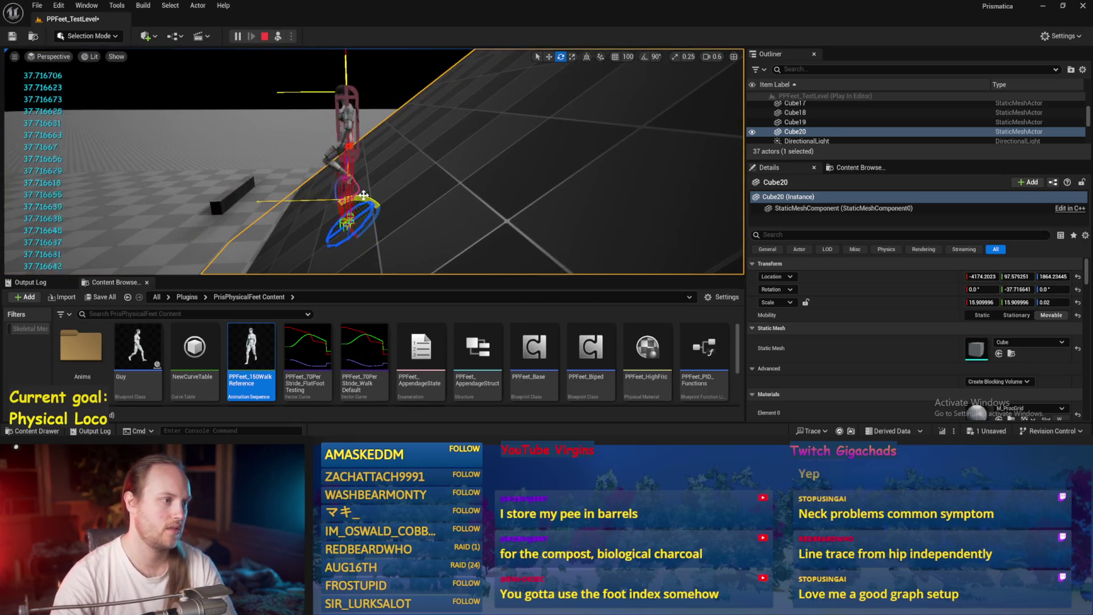
pyautogui.press('Escape')
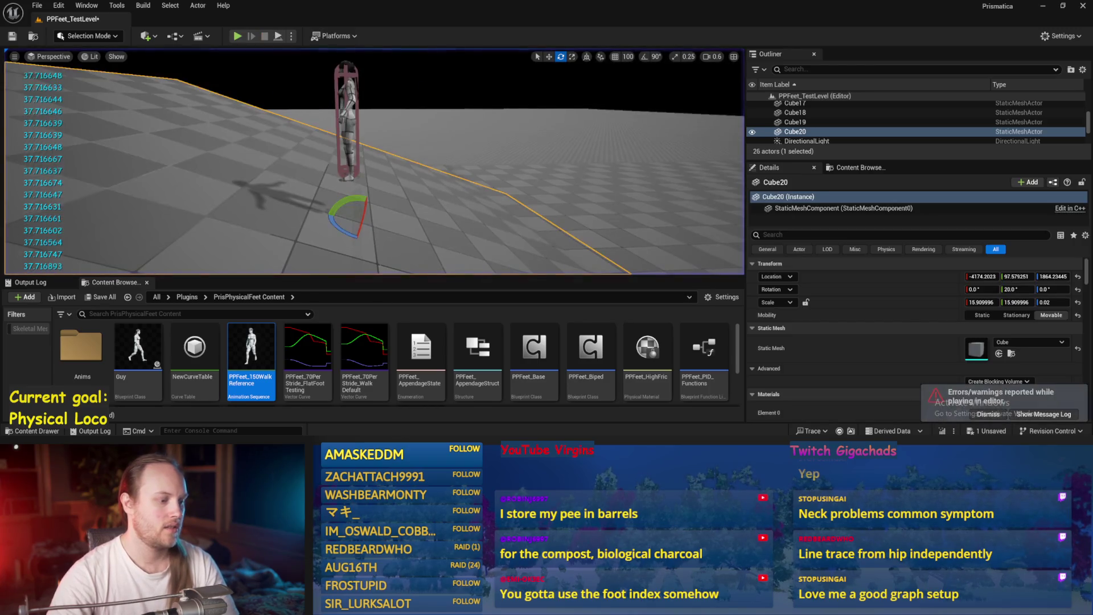
# - Connect the unrotated vector into the Add node, tidy nearby nodes, and save
pyautogui.scroll(1, 367, 191)
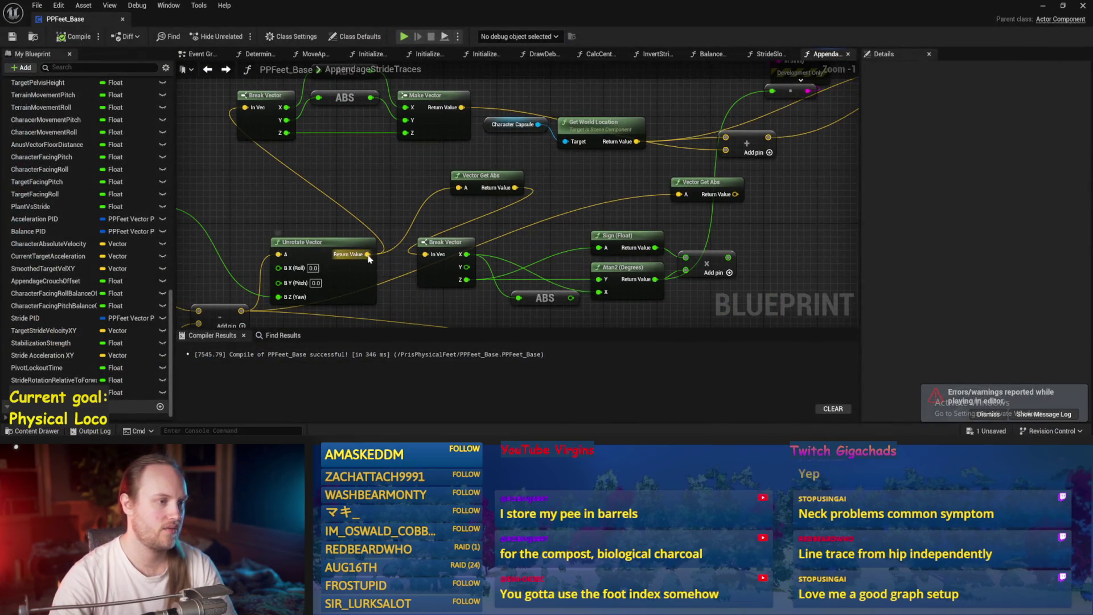
pyautogui.moveTo(368, 255); pyautogui.dragTo(492, 113)
pyautogui.moveTo(747, 165)
pyautogui.mouseDown()
pyautogui.moveTo(725, 150)
pyautogui.moveTo(581, 182)
pyautogui.mouseUp()
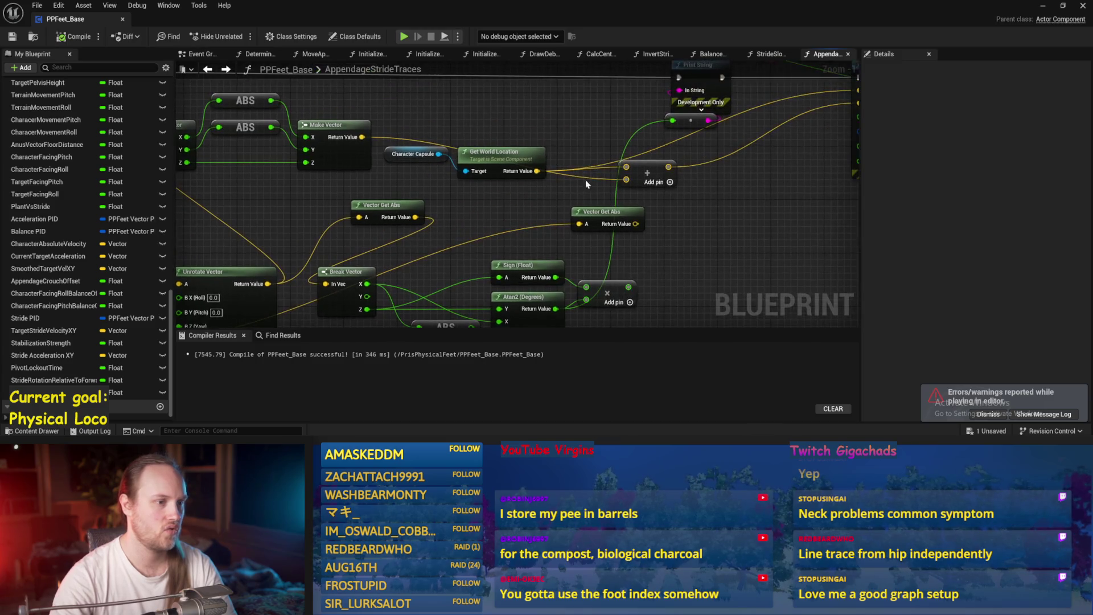
pyautogui.moveTo(659, 186); pyautogui.dragTo(685, 189)
pyautogui.moveTo(434, 172)
pyautogui.mouseDown()
pyautogui.moveTo(493, 135)
pyautogui.moveTo(365, 135)
pyautogui.mouseUp()
pyautogui.scroll(-1, 378, 168)
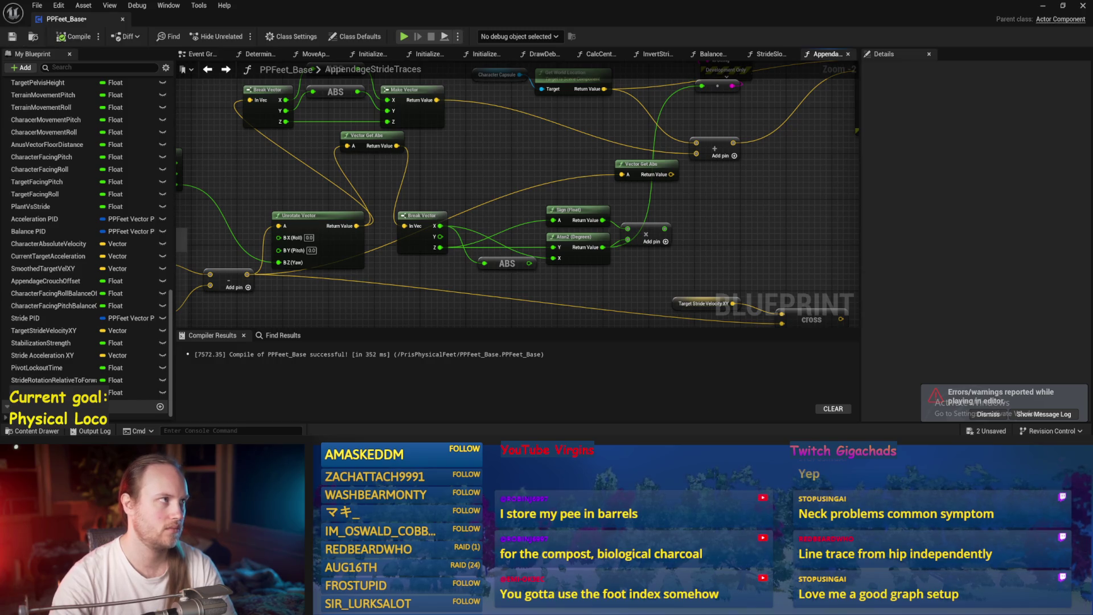
pyautogui.moveTo(487, 167)
pyautogui.mouseDown()
pyautogui.moveTo(499, 191)
pyautogui.moveTo(477, 175)
pyautogui.mouseUp()
pyautogui.hotkey('ctrl', 's')
# - Reconnect the unrotated vector result to the Add node and return to PPFeet_TestLevel
pyautogui.moveTo(405, 162); pyautogui.dragTo(389, 178)
pyautogui.moveTo(360, 248); pyautogui.dragTo(386, 248)
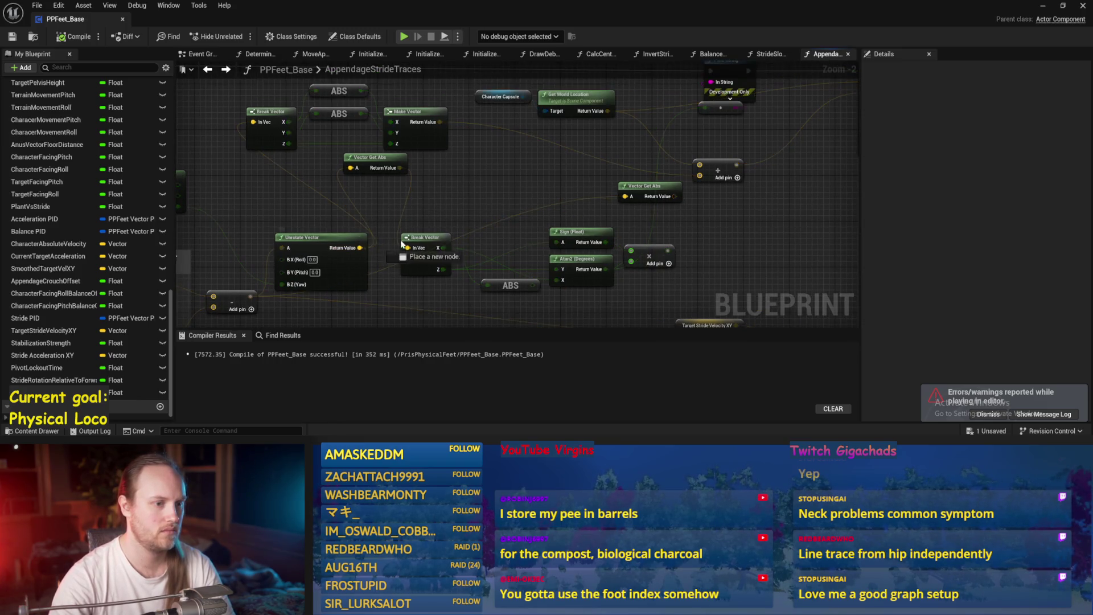
pyautogui.moveTo(697, 178); pyautogui.dragTo(699, 175)
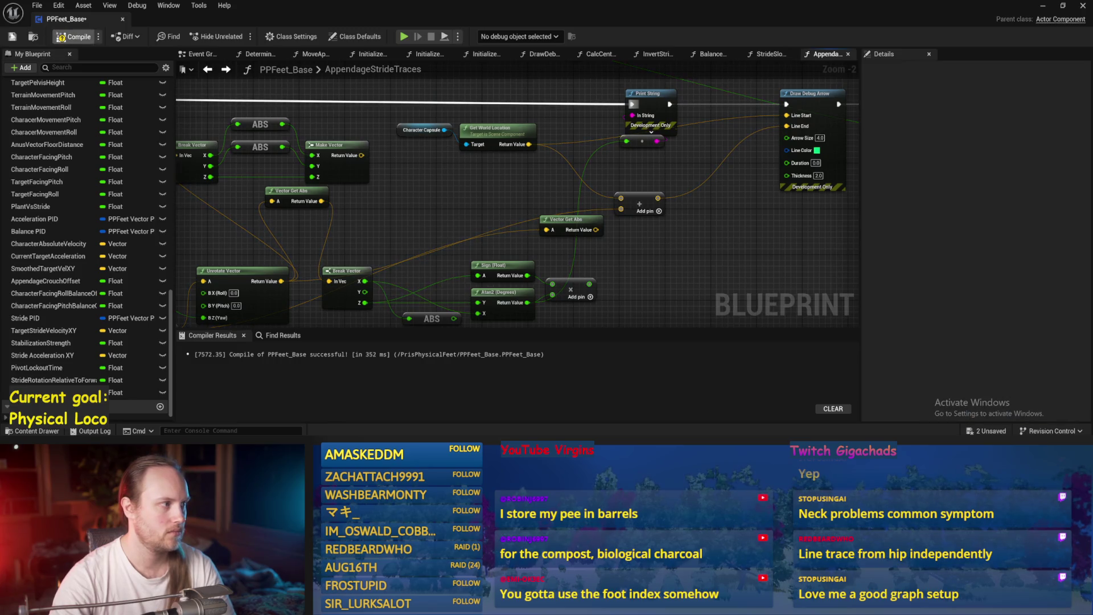
pyautogui.click(1044, 8)
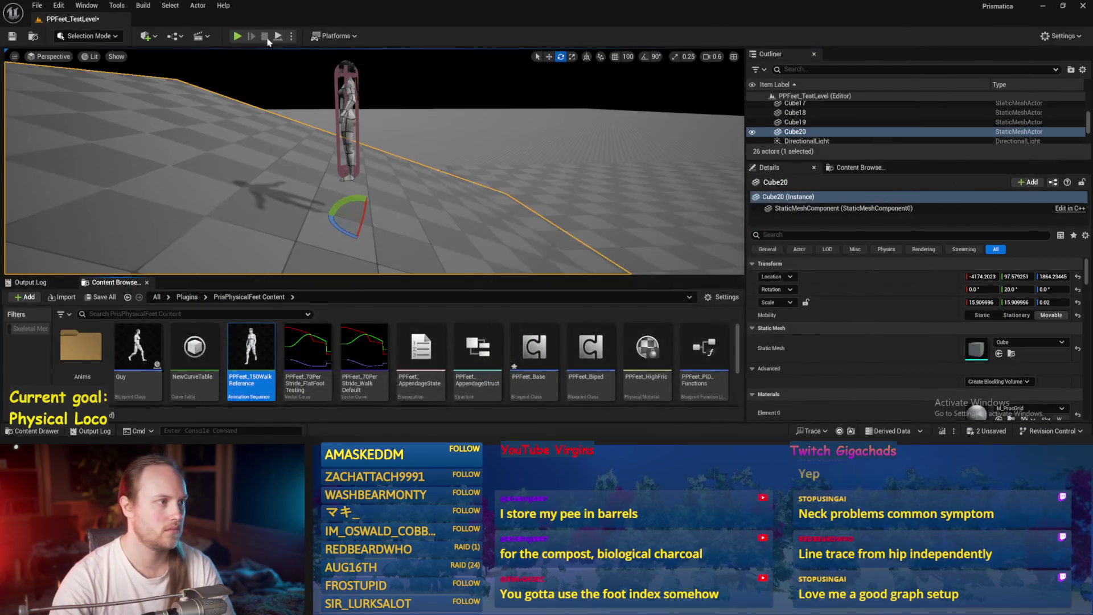
# - Play-test with Cube20 tilted to about -34.7°, printing values near 34.70, then stop
pyautogui.click(278, 36)
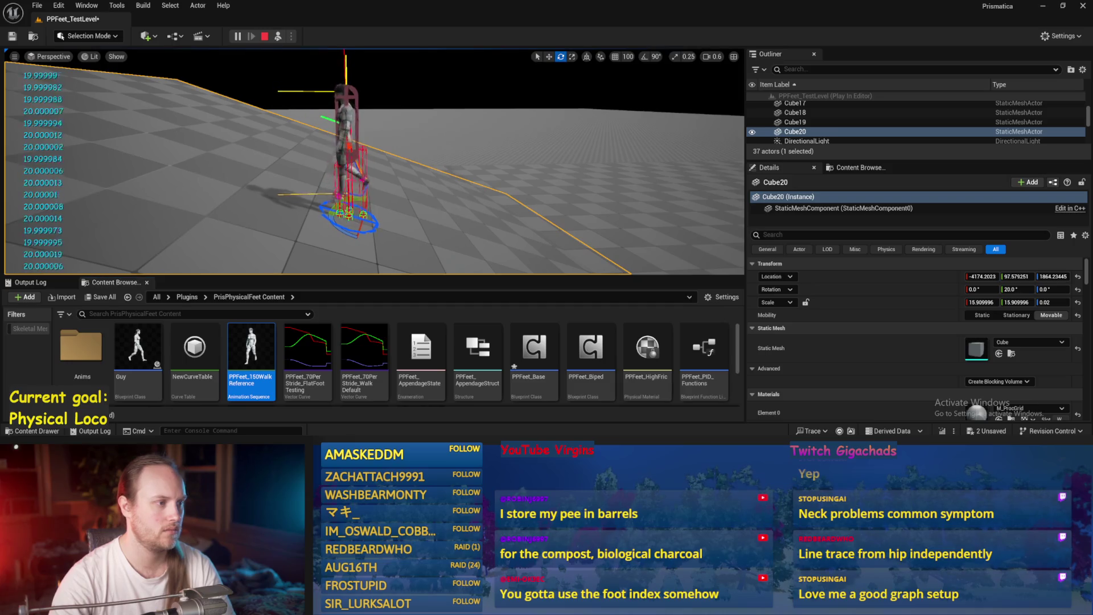
pyautogui.scroll(3, 374, 161)
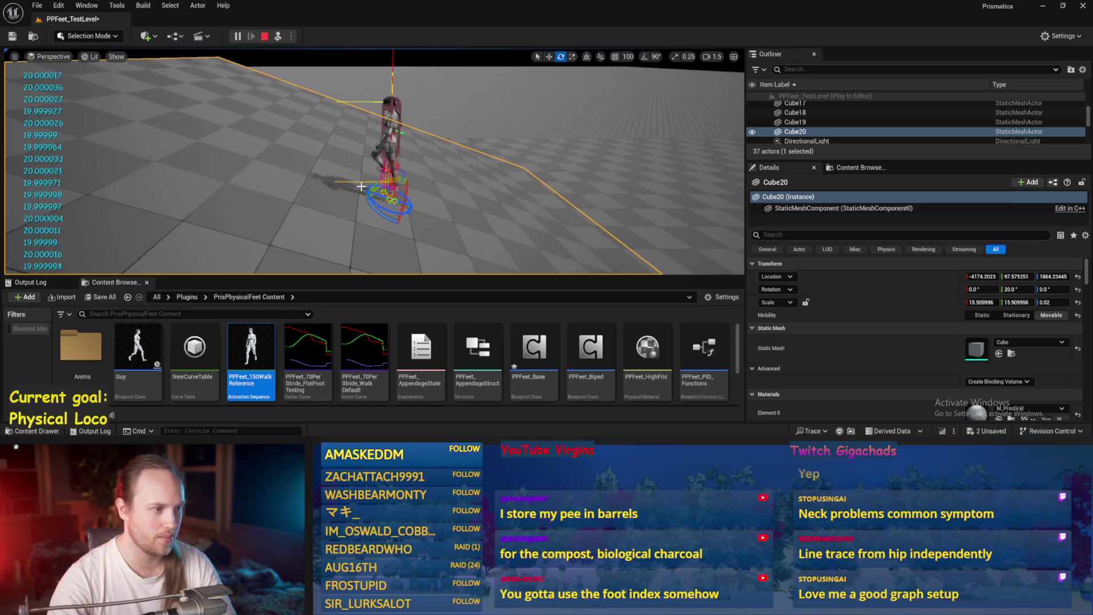
pyautogui.moveTo(387, 179); pyautogui.dragTo(358, 210)
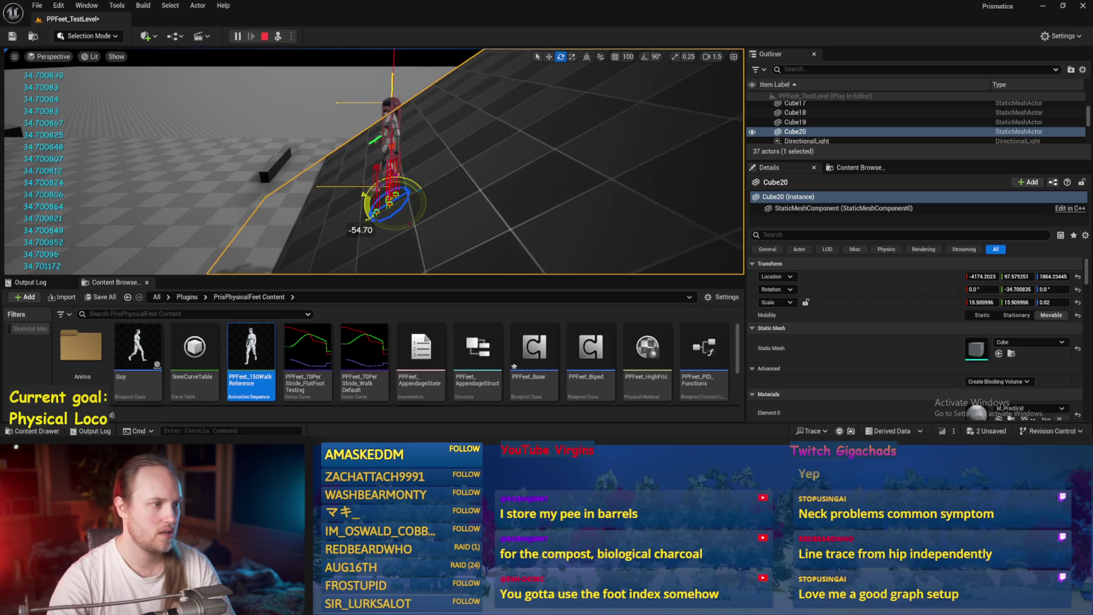
pyautogui.scroll(3, 353, 185)
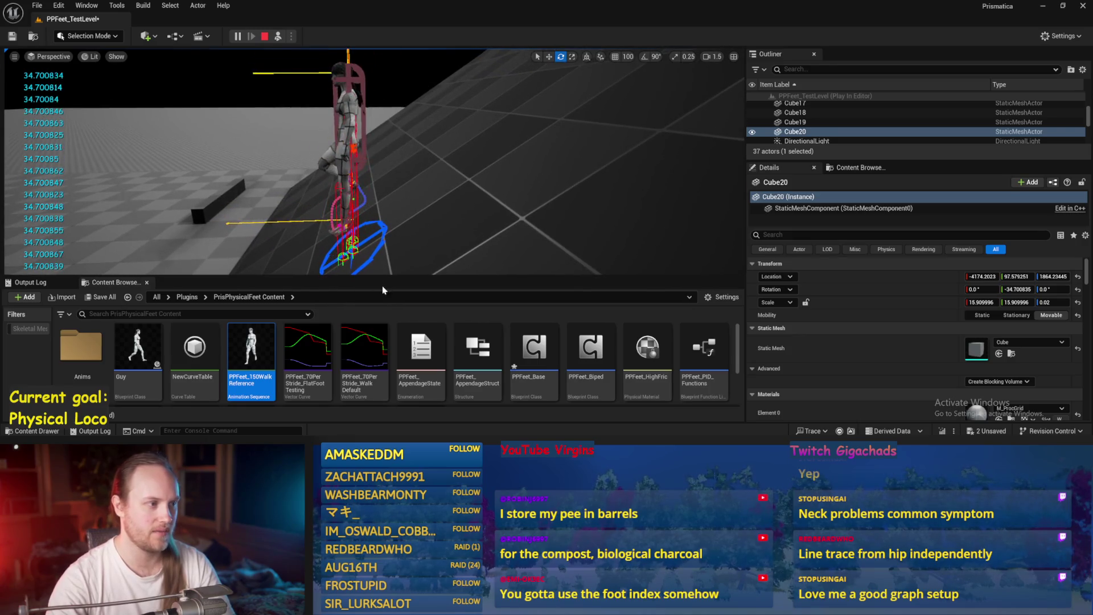
pyautogui.press('Escape')
# - In PPFeet_Base, add a Cross Product node level with Break Vector and save
pyautogui.doubleClick(534, 347)
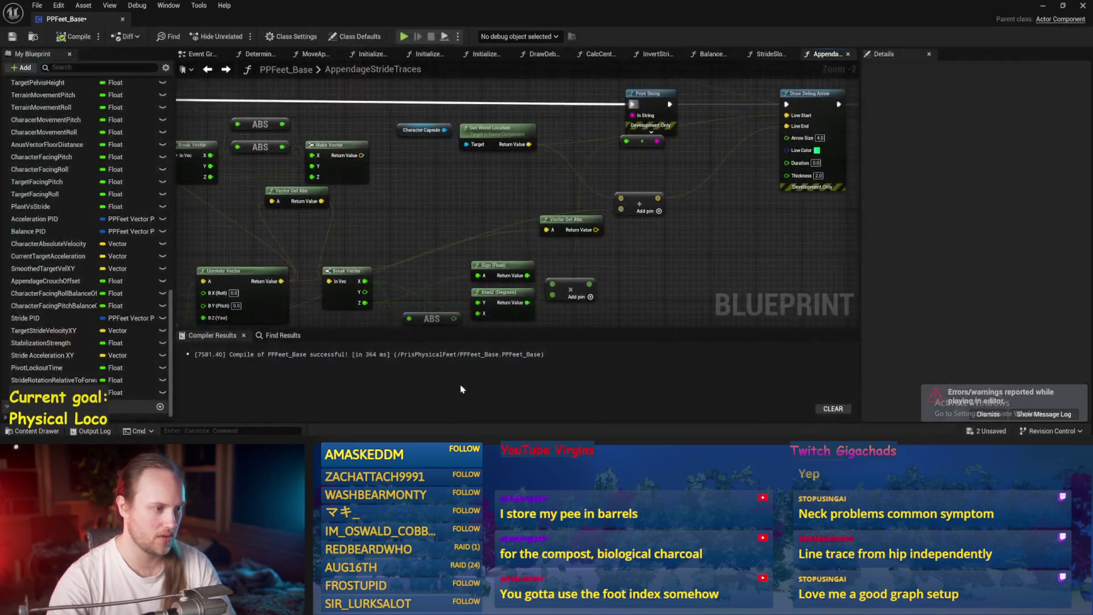
pyautogui.rightClick(469, 187)
pyautogui.write('cross')
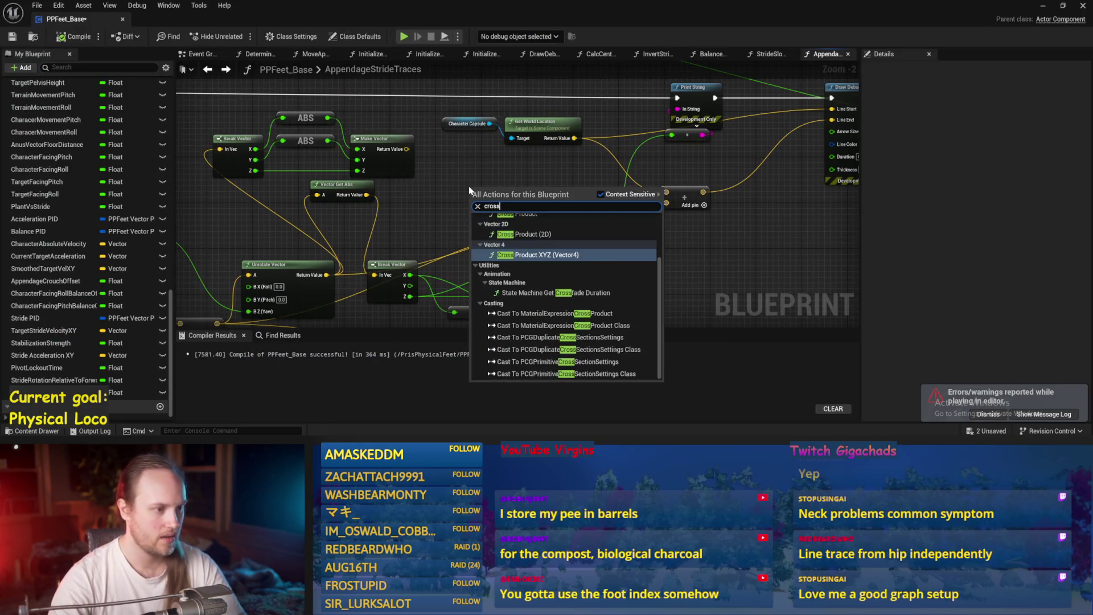
pyautogui.scroll(2, 539, 266)
pyautogui.click(524, 259)
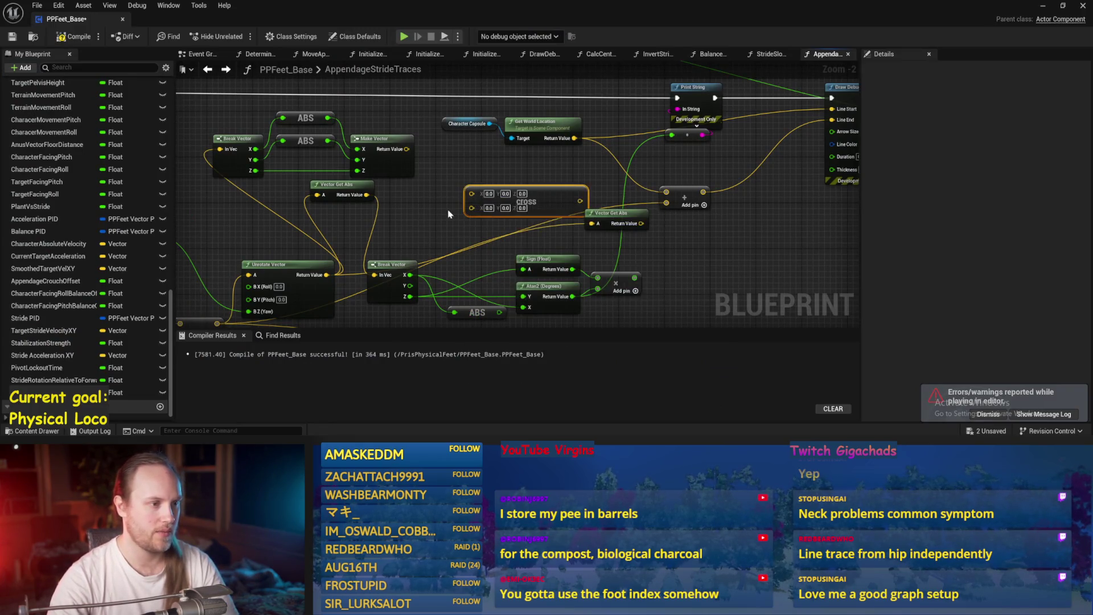
pyautogui.scroll(-2, 540, 171)
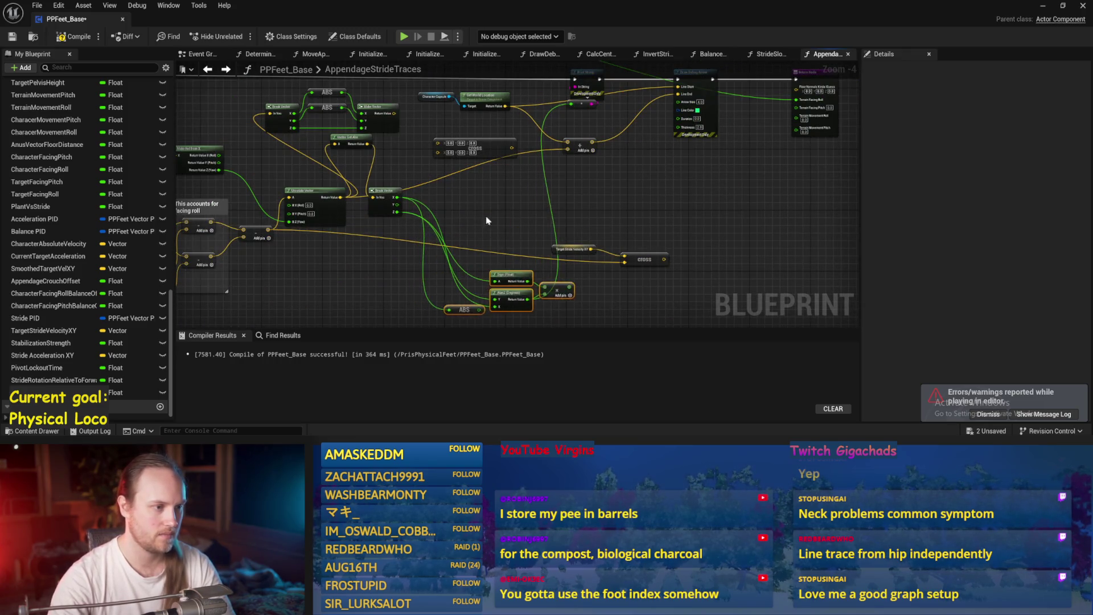
pyautogui.scroll(3, 482, 193)
pyautogui.moveTo(524, 145)
pyautogui.mouseDown()
pyautogui.moveTo(525, 217)
pyautogui.moveTo(655, 210)
pyautogui.moveTo(607, 158)
pyautogui.mouseUp()
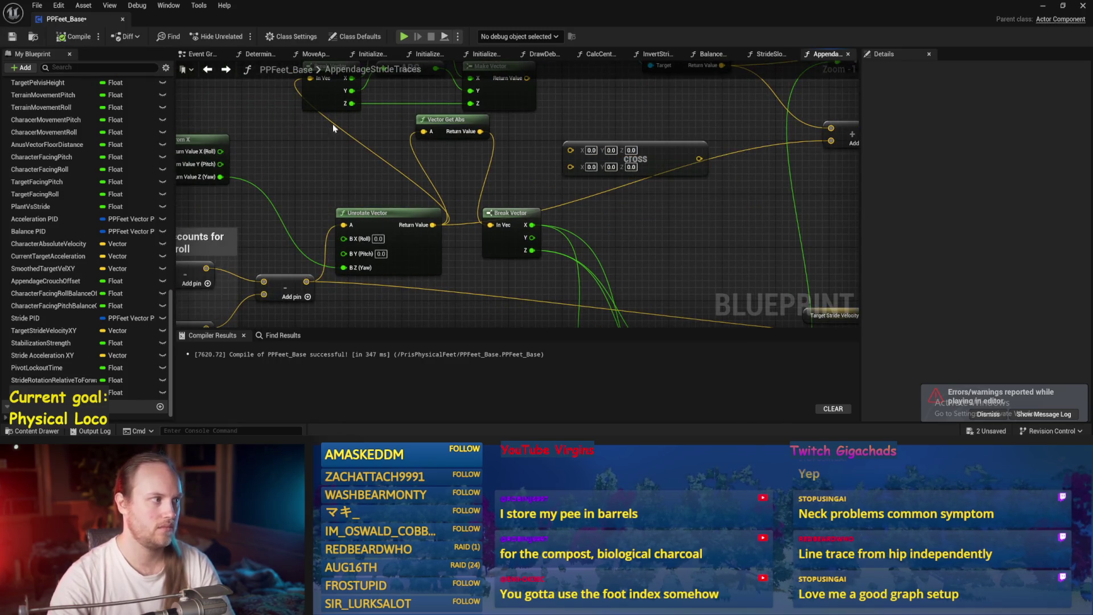
pyautogui.hotkey('ctrl', 's')
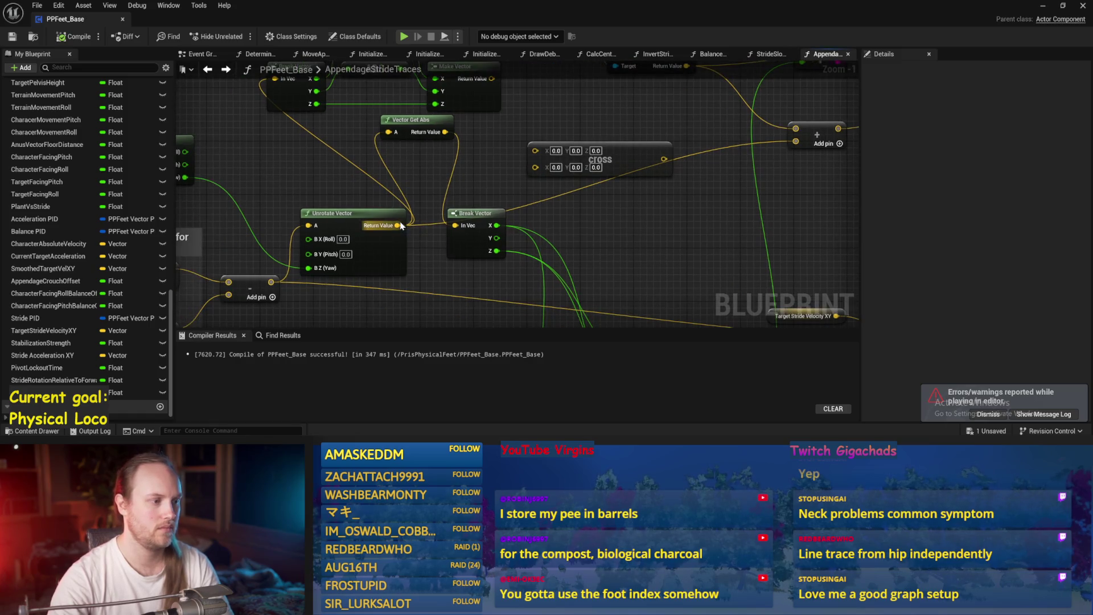
# - Move Break Vector aside, wire the subtract node's output into the cross node's B pin, and save
pyautogui.moveTo(397, 225); pyautogui.dragTo(471, 186)
pyautogui.moveTo(528, 159); pyautogui.dragTo(528, 159)
pyautogui.scroll(-2, 528, 158)
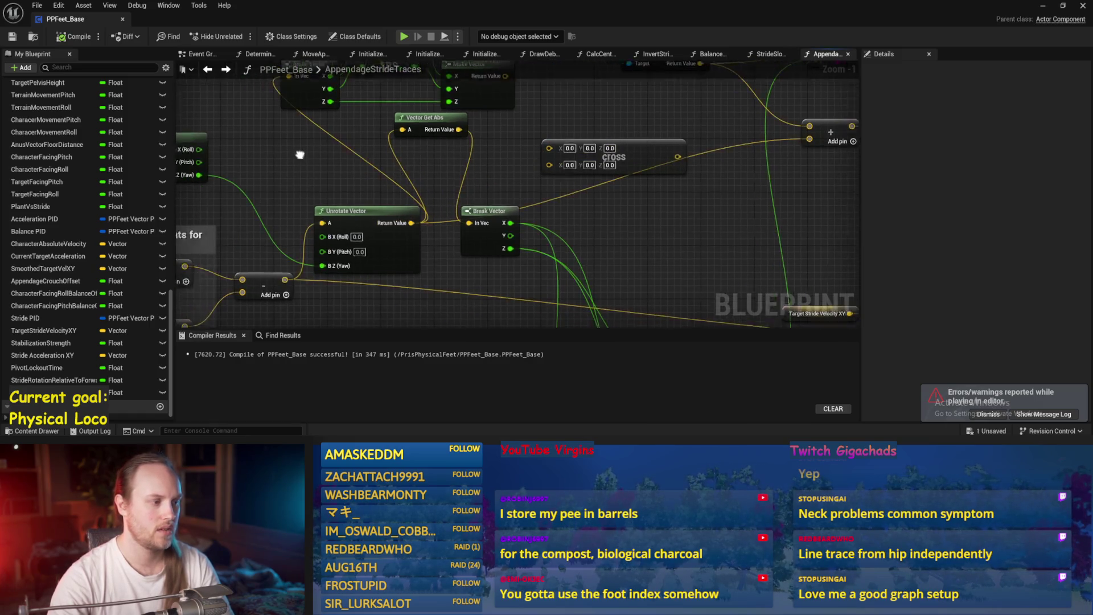
pyautogui.moveTo(465, 222); pyautogui.dragTo(561, 242)
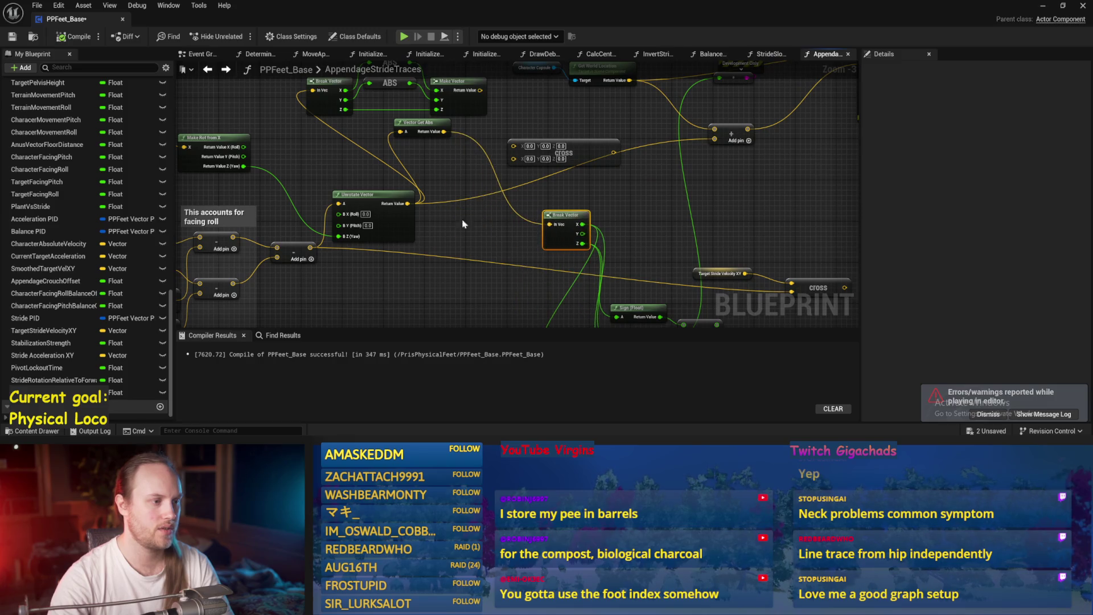
pyautogui.moveTo(474, 154); pyautogui.dragTo(393, 135)
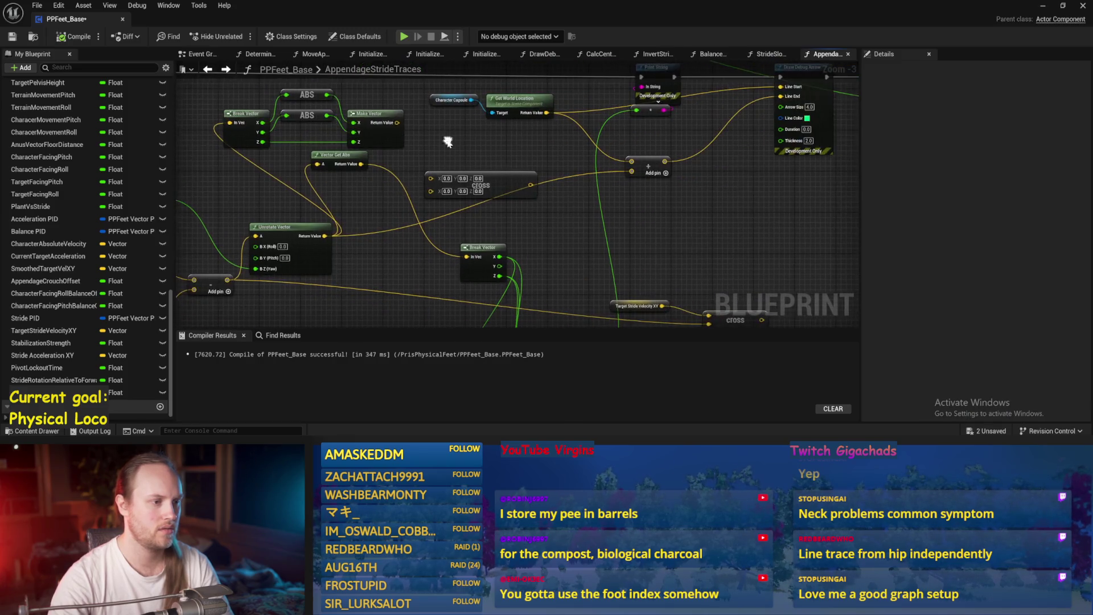
pyautogui.moveTo(305, 188)
pyautogui.mouseDown()
pyautogui.moveTo(513, 171)
pyautogui.moveTo(397, 186)
pyautogui.mouseUp()
pyautogui.moveTo(434, 227)
pyautogui.mouseDown()
pyautogui.moveTo(375, 231)
pyautogui.moveTo(410, 233)
pyautogui.mouseUp()
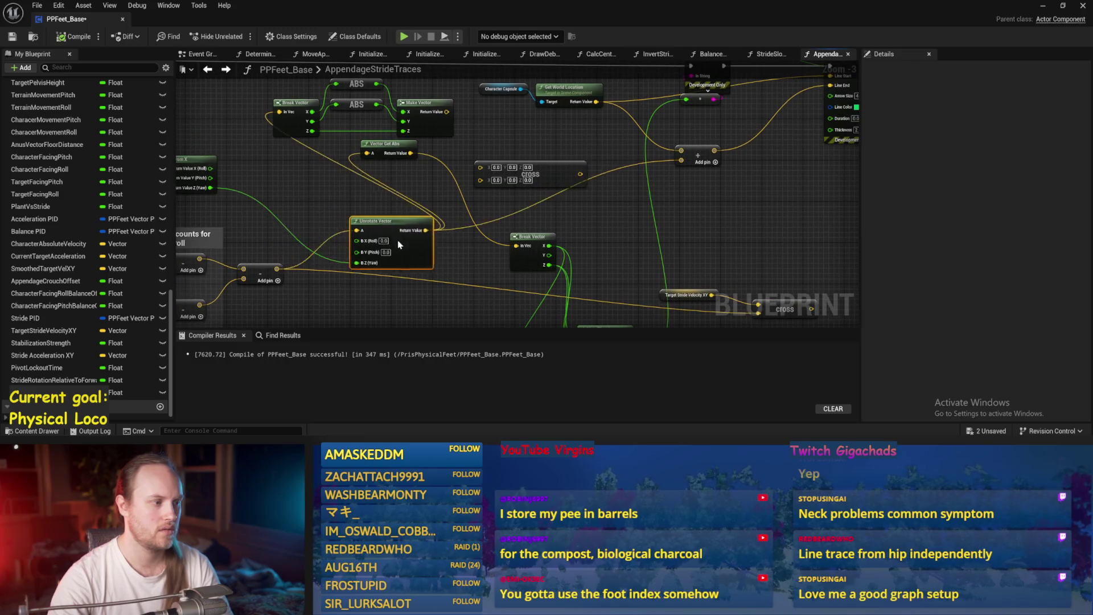
pyautogui.moveTo(275, 272)
pyautogui.mouseDown()
pyautogui.moveTo(447, 189)
pyautogui.moveTo(482, 186)
pyautogui.mouseUp()
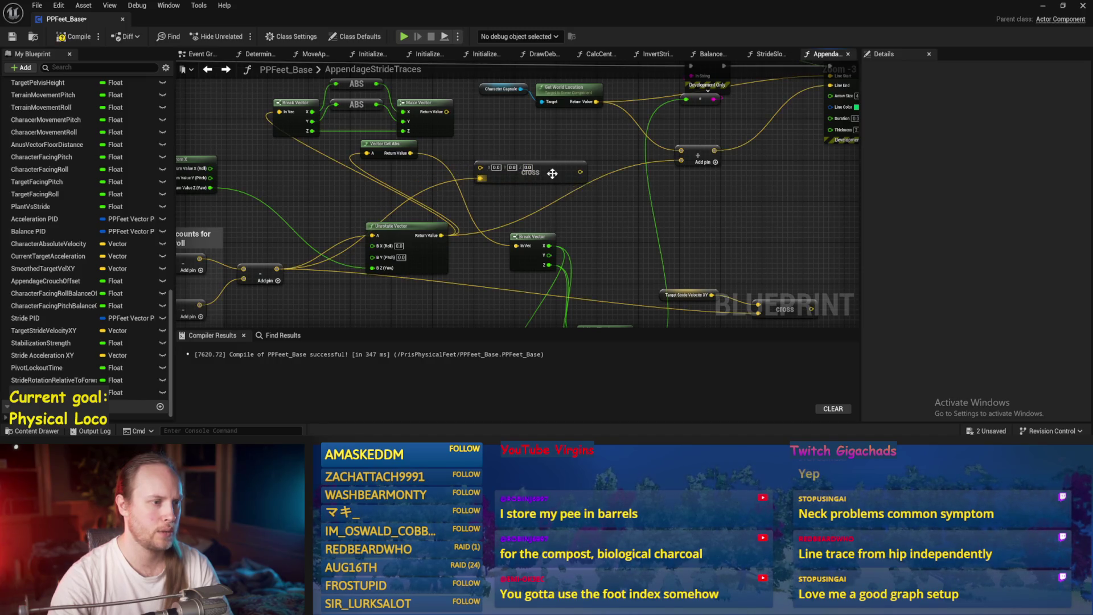
pyautogui.moveTo(586, 183)
pyautogui.mouseDown()
pyautogui.moveTo(712, 174)
pyautogui.moveTo(681, 160)
pyautogui.mouseUp()
pyautogui.hotkey('ctrl', 's')
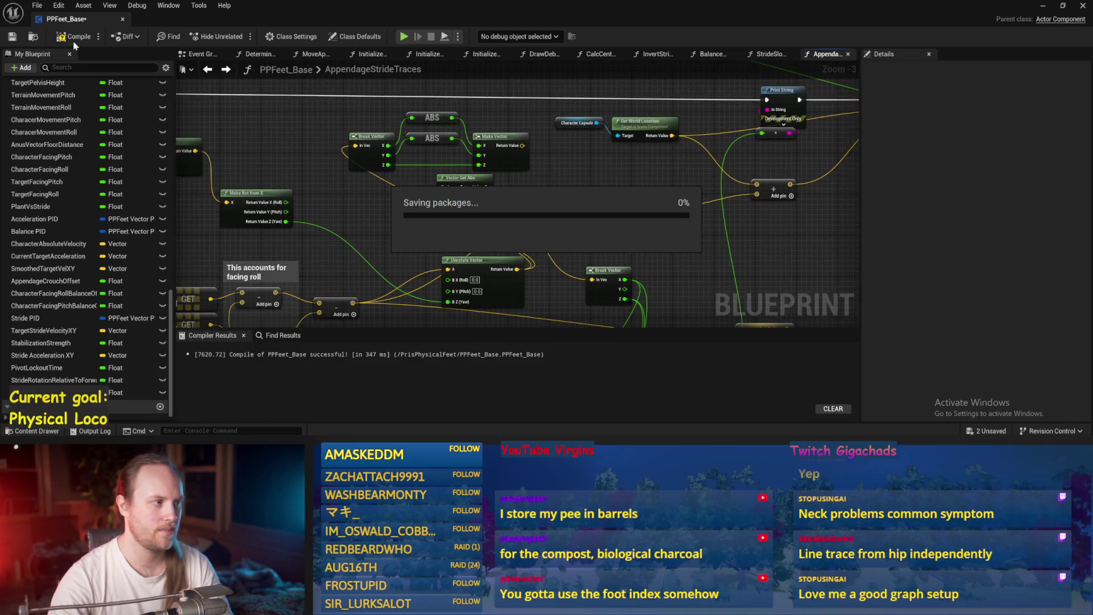
# - Compile PPFeet_Base, reposition the cross node, and save
pyautogui.press('F7')
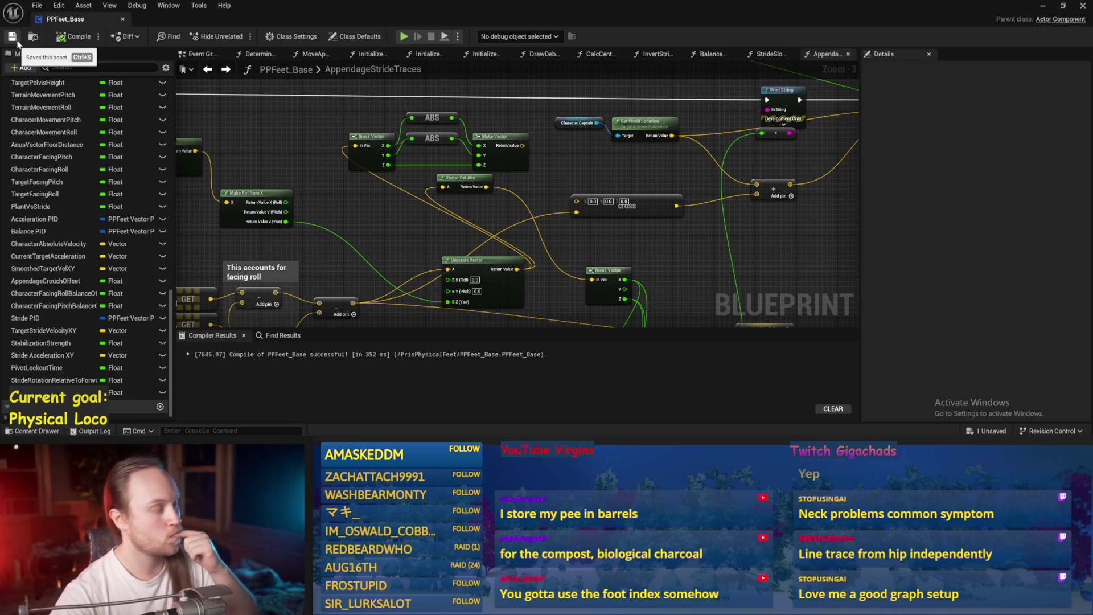
pyautogui.moveTo(381, 231)
pyautogui.mouseDown()
pyautogui.moveTo(470, 188)
pyautogui.moveTo(646, 223)
pyautogui.moveTo(746, 219)
pyautogui.mouseUp()
pyautogui.moveTo(309, 153)
pyautogui.mouseDown()
pyautogui.moveTo(998, 166)
pyautogui.moveTo(737, 224)
pyautogui.moveTo(774, 180)
pyautogui.moveTo(479, 141)
pyautogui.mouseUp()
pyautogui.hotkey('ctrl', 's')
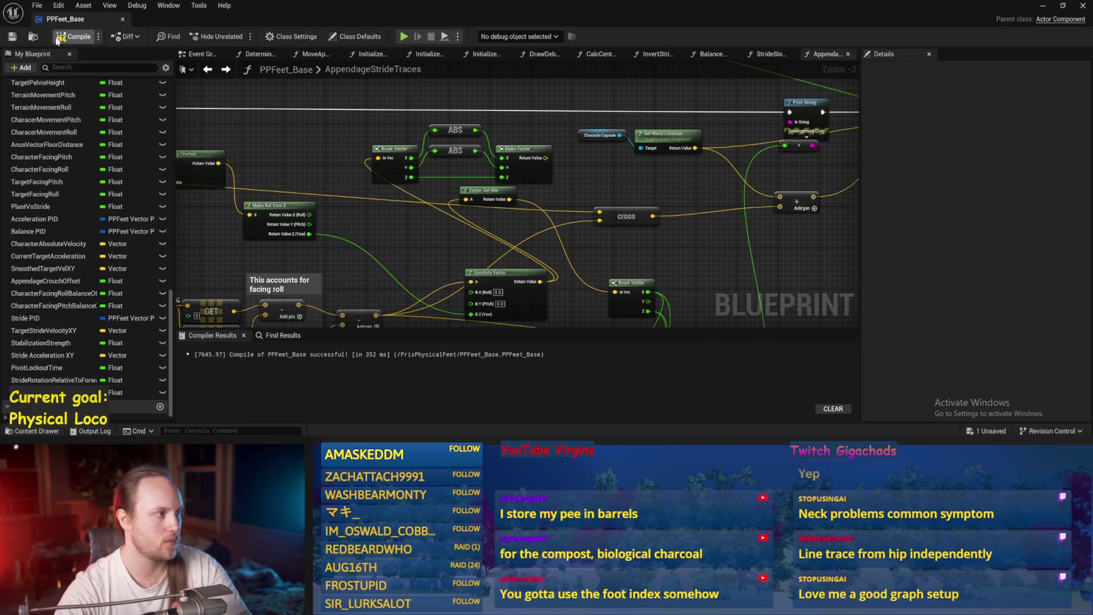
# - Play-test the character walking on the ramp, then return to the PPFeet_Base graph
pyautogui.click(1045, 7)
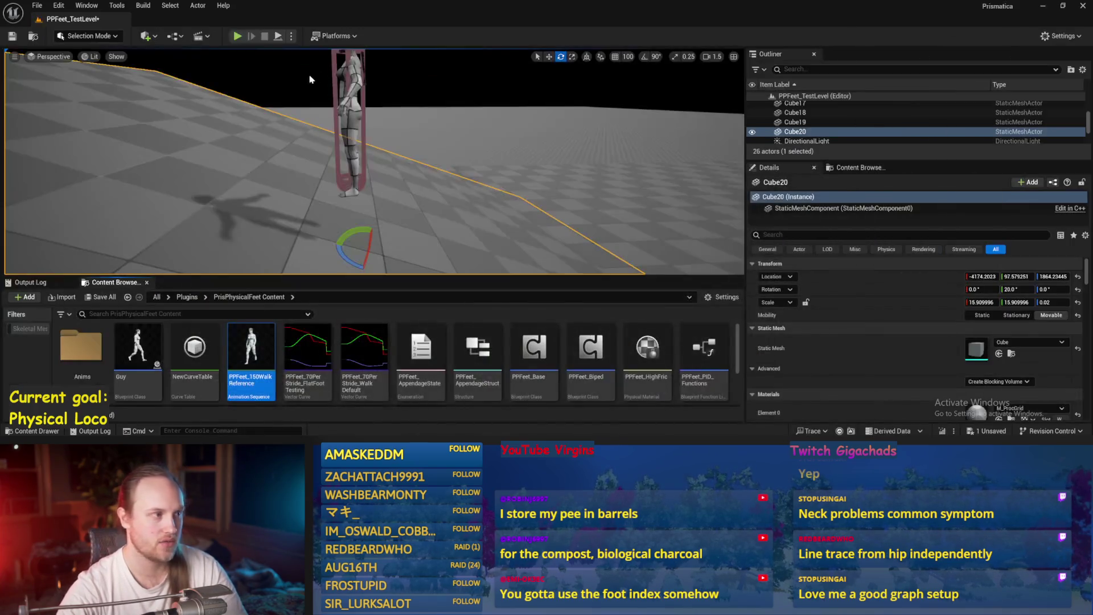
pyautogui.hotkey('alt', 'p')
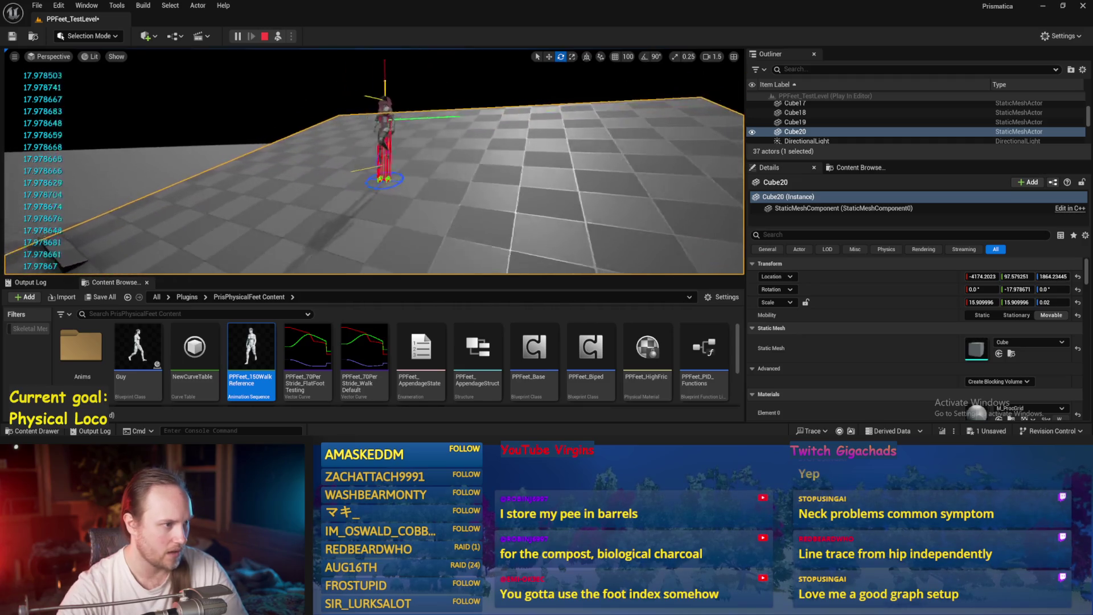
pyautogui.press('Escape')
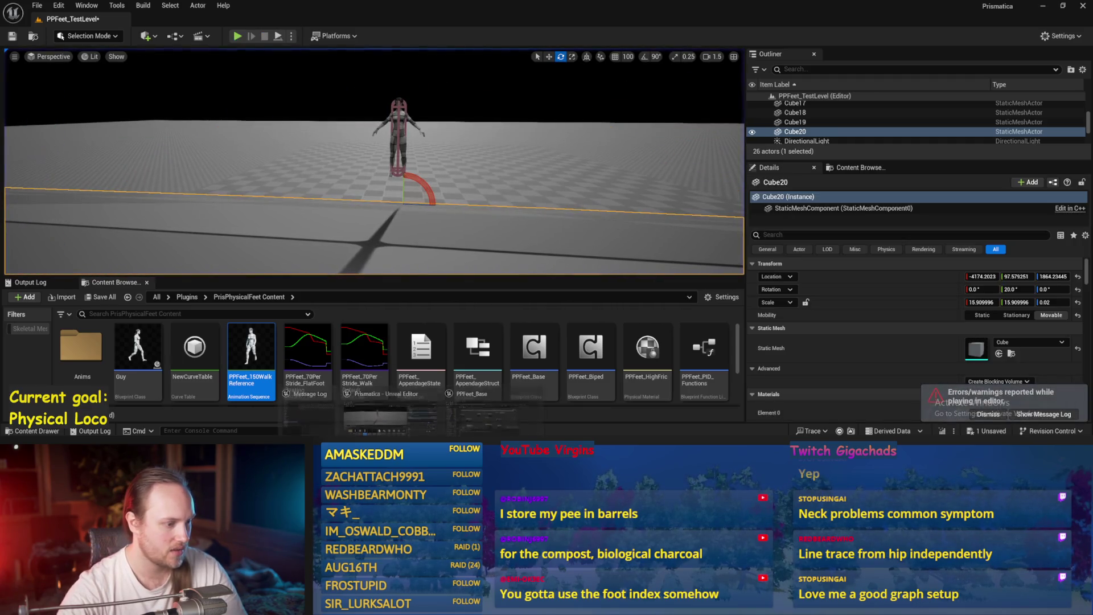
pyautogui.hotkey('alt', 'Tab')
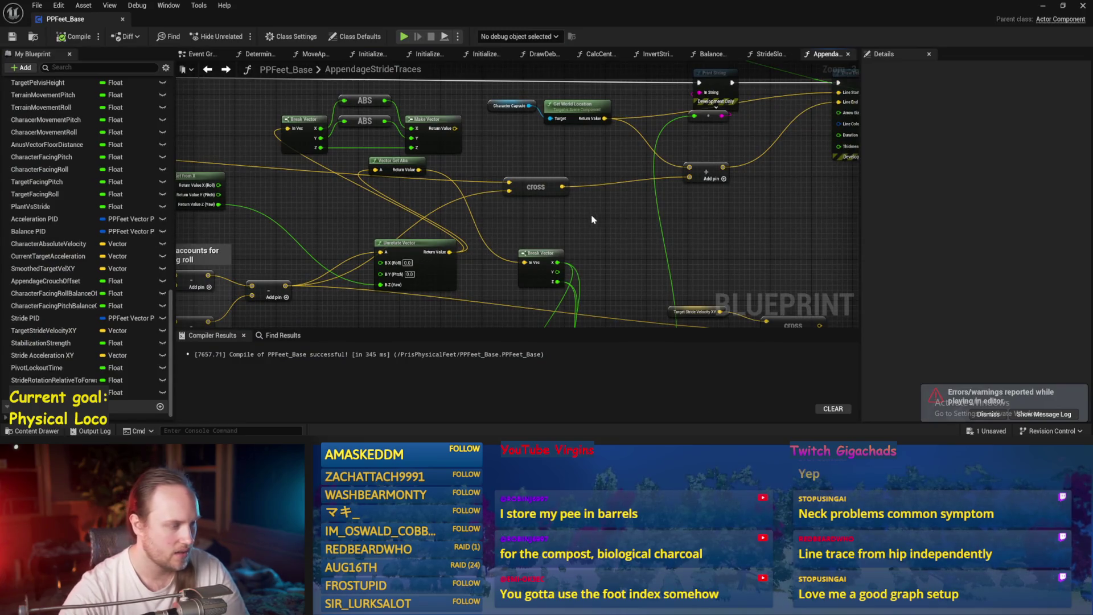
pyautogui.rightClick(643, 232)
# - Add a Normalize node and route the vector through it into the cross node's first input
pyautogui.write('normalize')
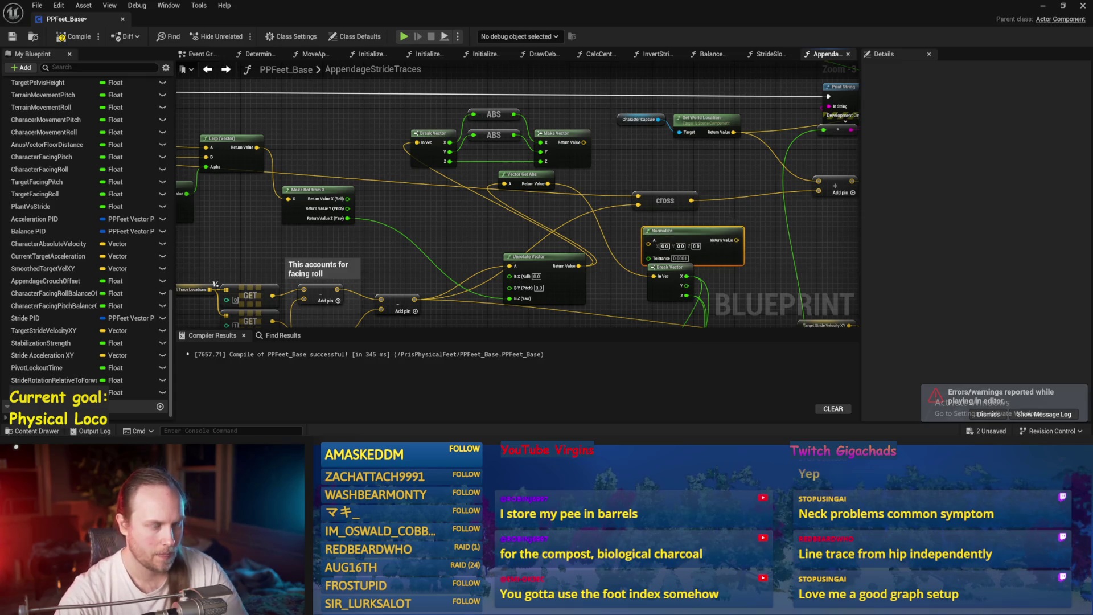
pyautogui.click(731, 178)
pyautogui.scroll(3, 627, 188)
pyautogui.moveTo(600, 246); pyautogui.dragTo(563, 187)
pyautogui.moveTo(723, 210); pyautogui.dragTo(525, 199)
pyautogui.moveTo(633, 198); pyautogui.dragTo(722, 209)
# - Duplicate the Normalize node and wire the copy into the cross node's lower input
pyautogui.click(641, 202)
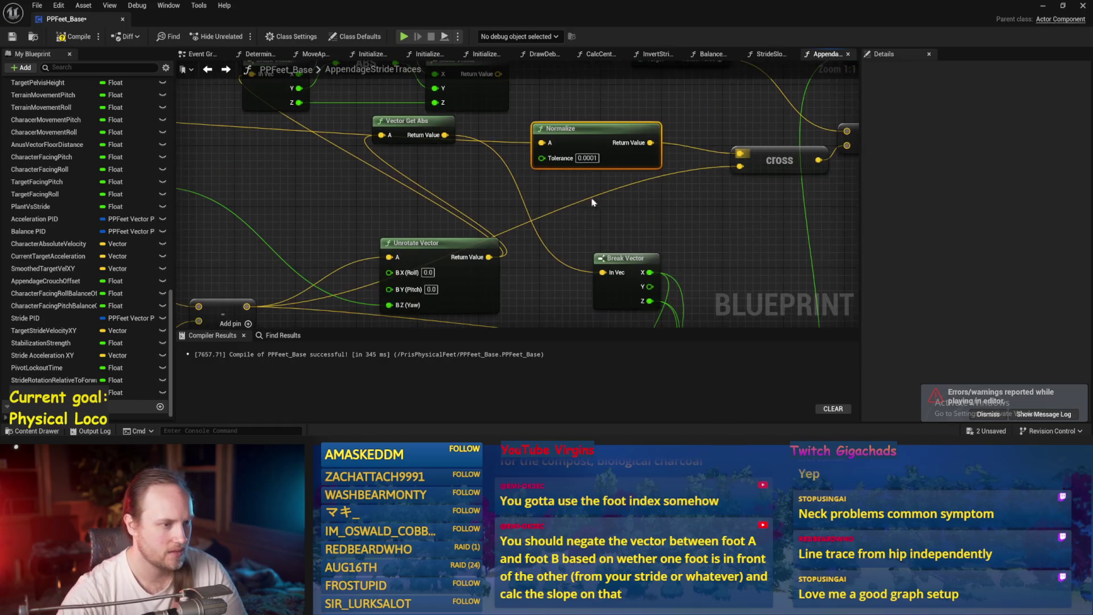
pyautogui.hotkey('ctrl', 'c')
pyautogui.hotkey('ctrl', 'v')
pyautogui.moveTo(680, 219); pyautogui.dragTo(682, 223)
pyautogui.moveTo(740, 171); pyautogui.dragTo(740, 166)
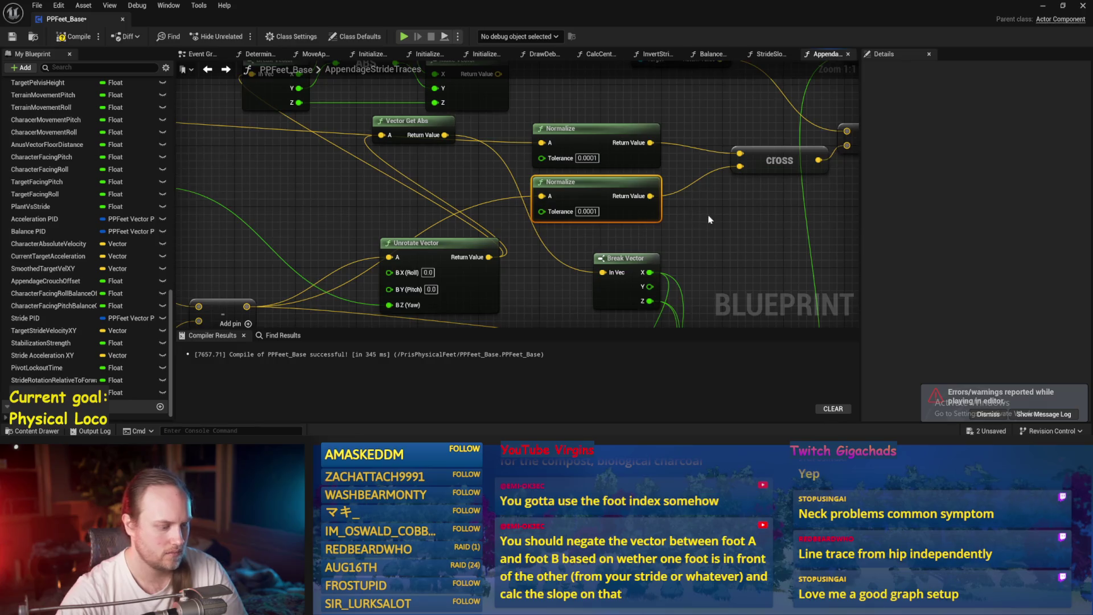
# - Normalize the cross product result, wire it into the append node, and save
pyautogui.hotkey('ctrl', 'v')
pyautogui.moveTo(626, 168)
pyautogui.mouseDown()
pyautogui.moveTo(588, 175)
pyautogui.moveTo(655, 211)
pyautogui.moveTo(645, 245)
pyautogui.mouseUp()
pyautogui.moveTo(749, 242); pyautogui.dragTo(690, 152)
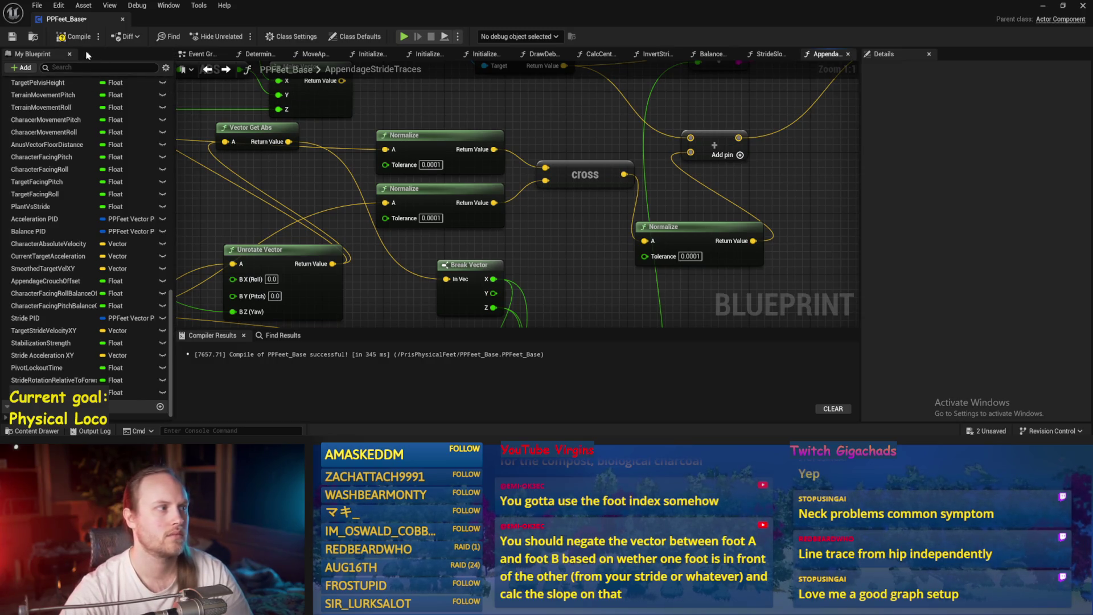
pyautogui.hotkey('ctrl', 's')
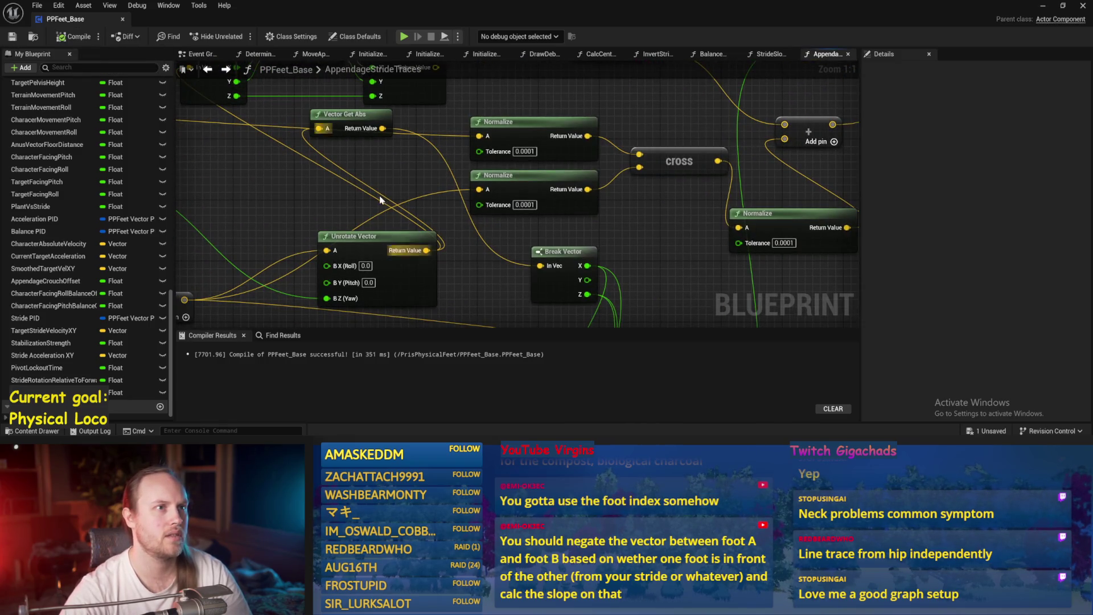
pyautogui.scroll(-1, 343, 190)
pyautogui.hotkey('ctrl', 's')
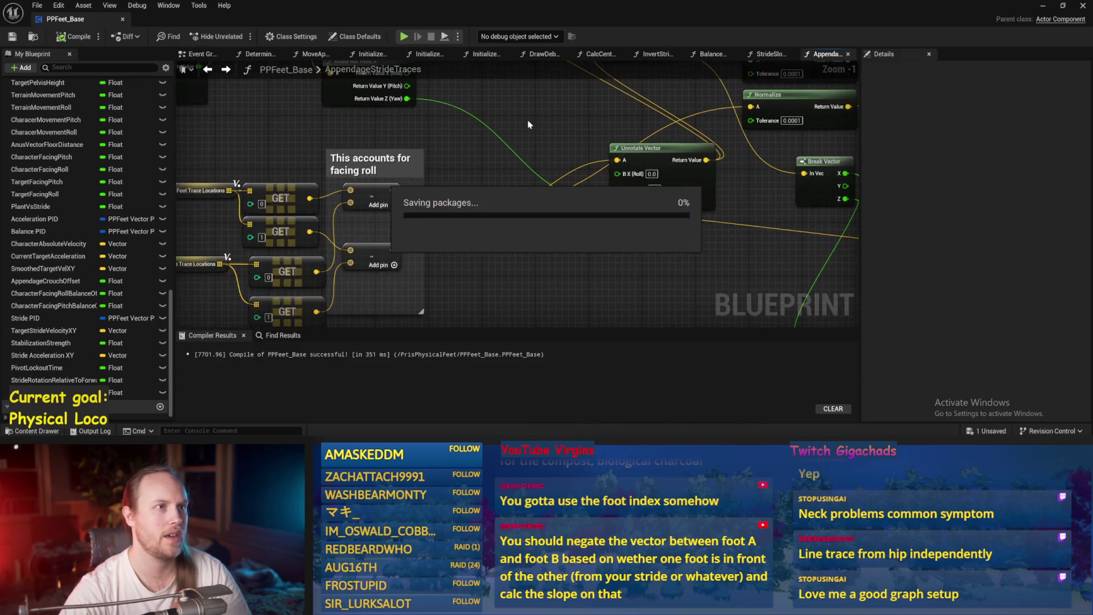
pyautogui.moveTo(482, 147); pyautogui.dragTo(490, 179)
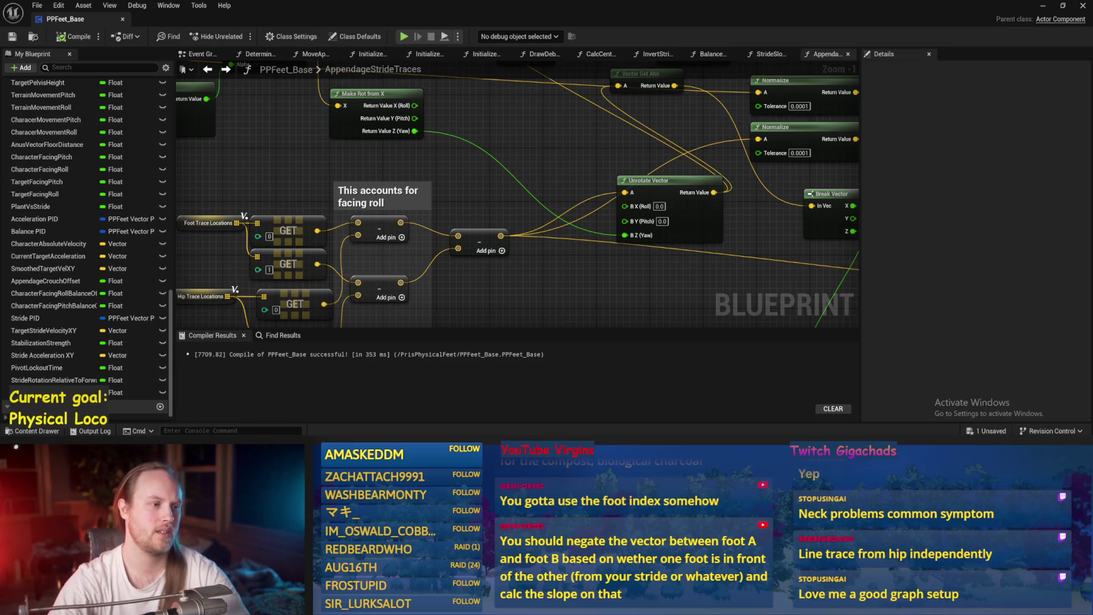
# - Save PPFeet_Base again and minimize its editor to show PPFeet_TestLevel
pyautogui.scroll(-1, 509, 298)
pyautogui.hotkey('ctrl', 's')
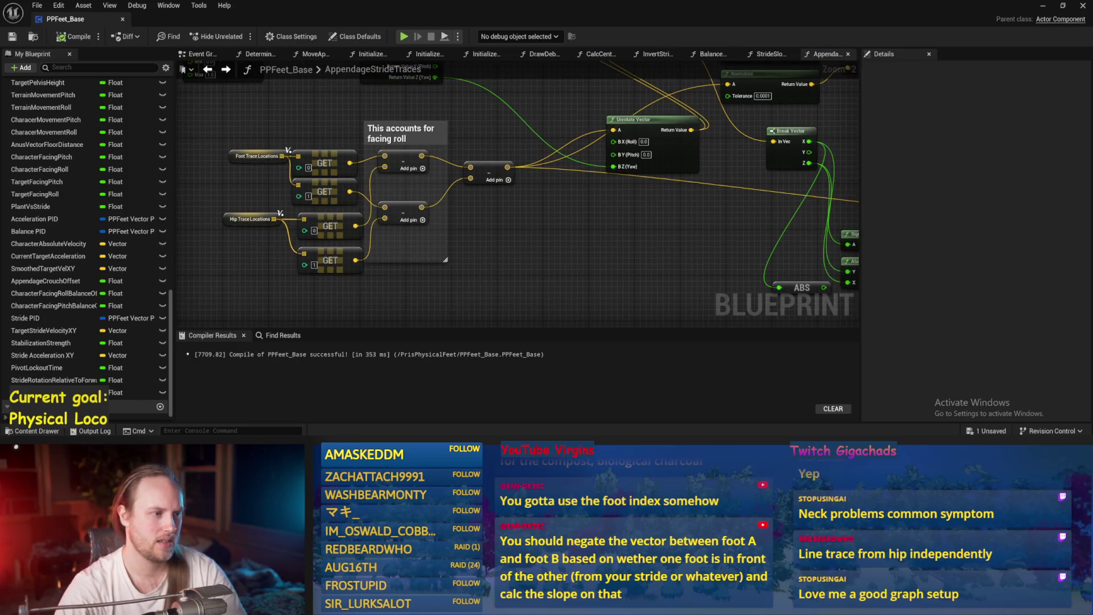
pyautogui.moveTo(512, 251); pyautogui.dragTo(484, 293)
pyautogui.hotkey('ctrl', 's')
pyautogui.click(1041, 8)
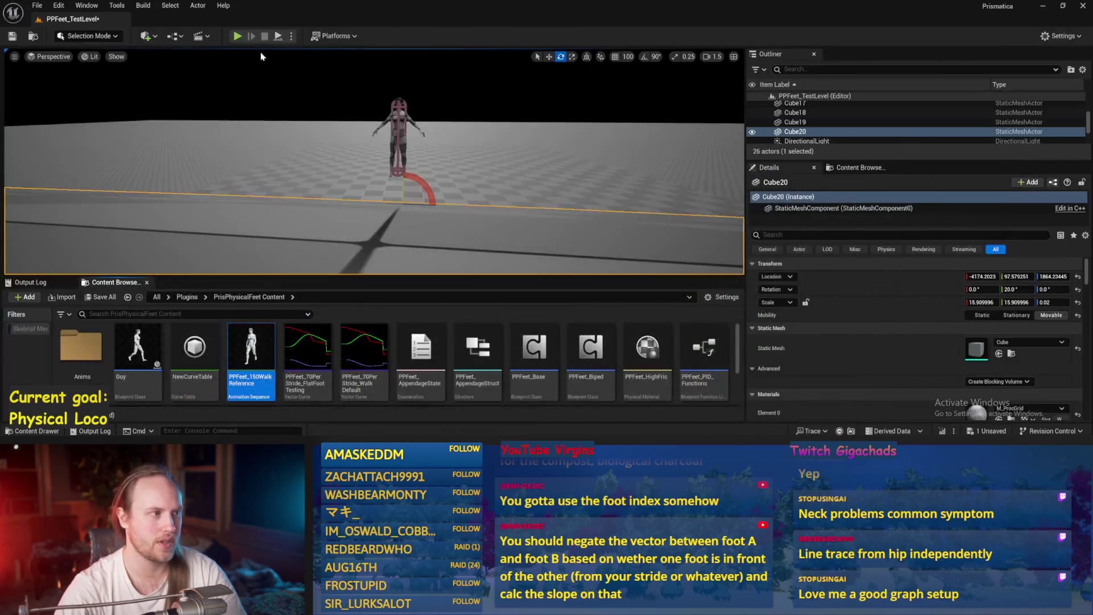
# - After a quick play test, add a Multiply node fed by the normalized vector
pyautogui.hotkey('alt', 'p')
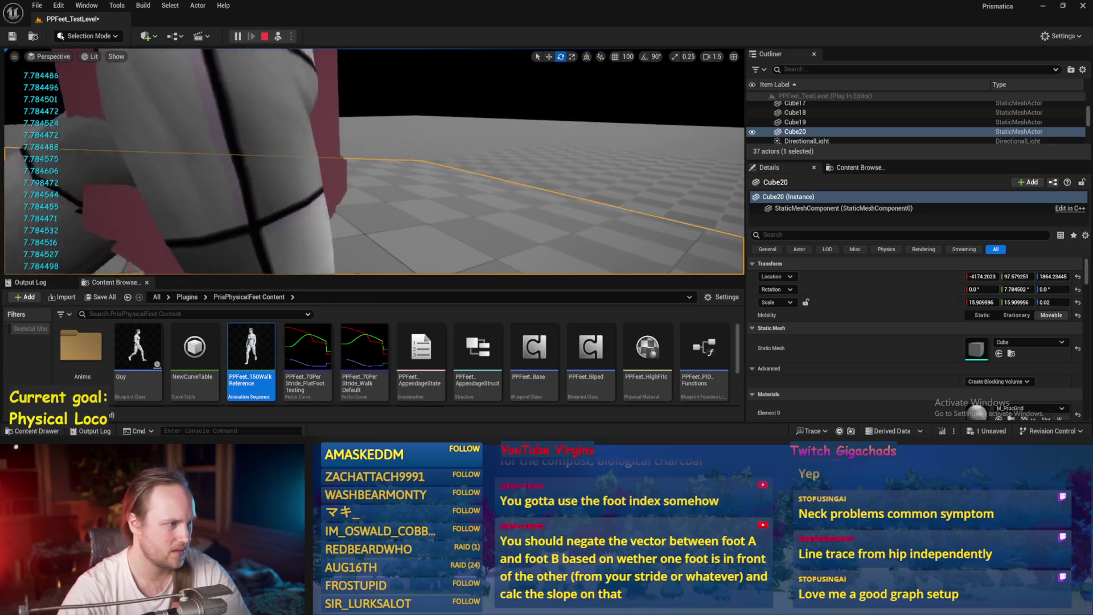
pyautogui.press('Escape')
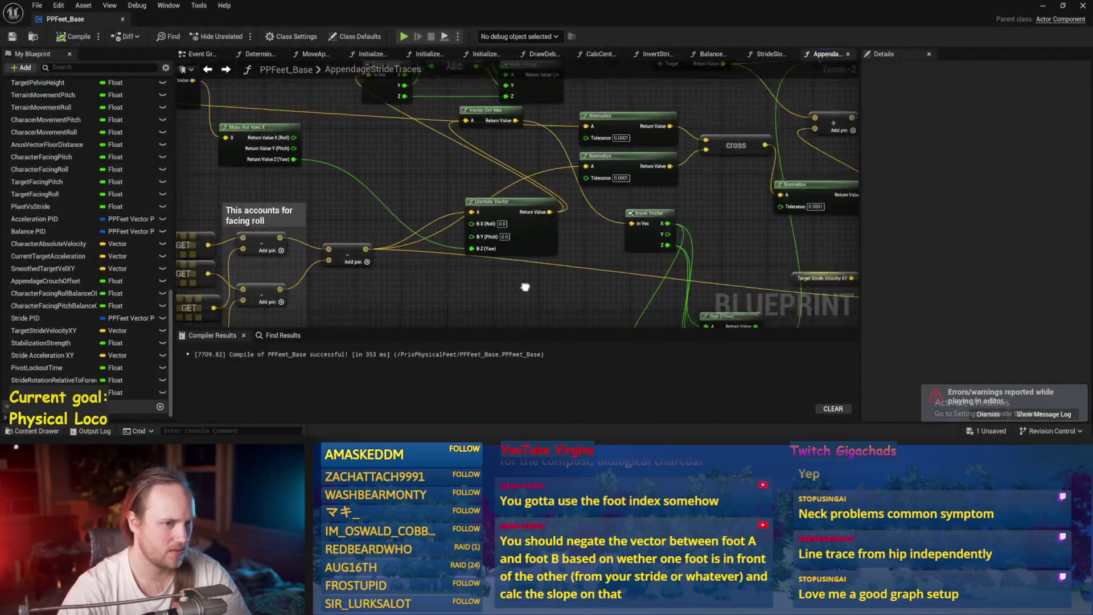
pyautogui.moveTo(624, 248); pyautogui.dragTo(590, 181)
pyautogui.rightClick(591, 181)
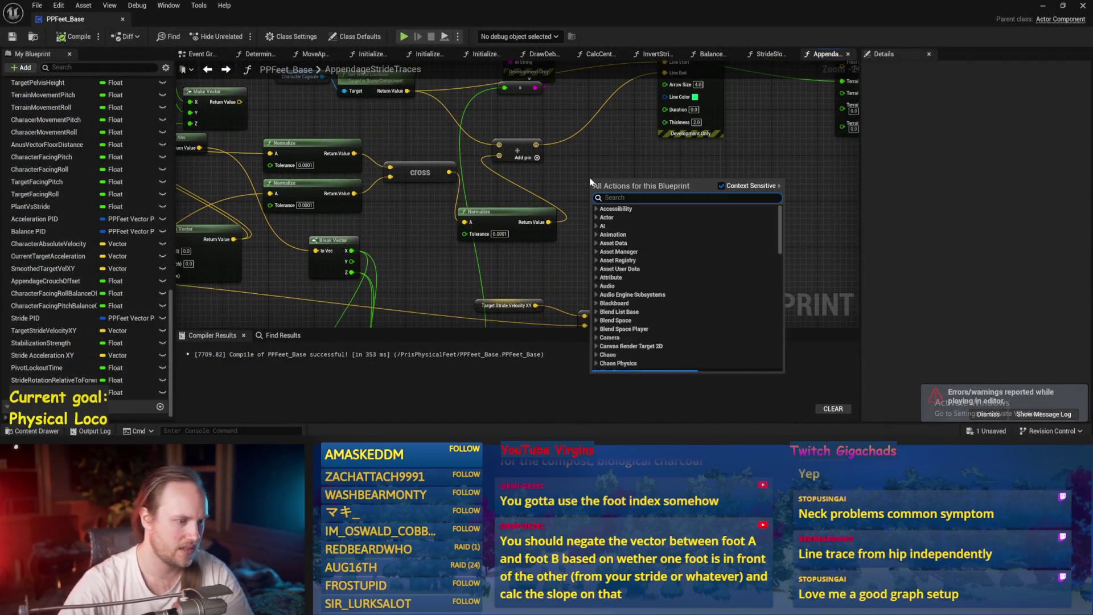
pyautogui.write('*')
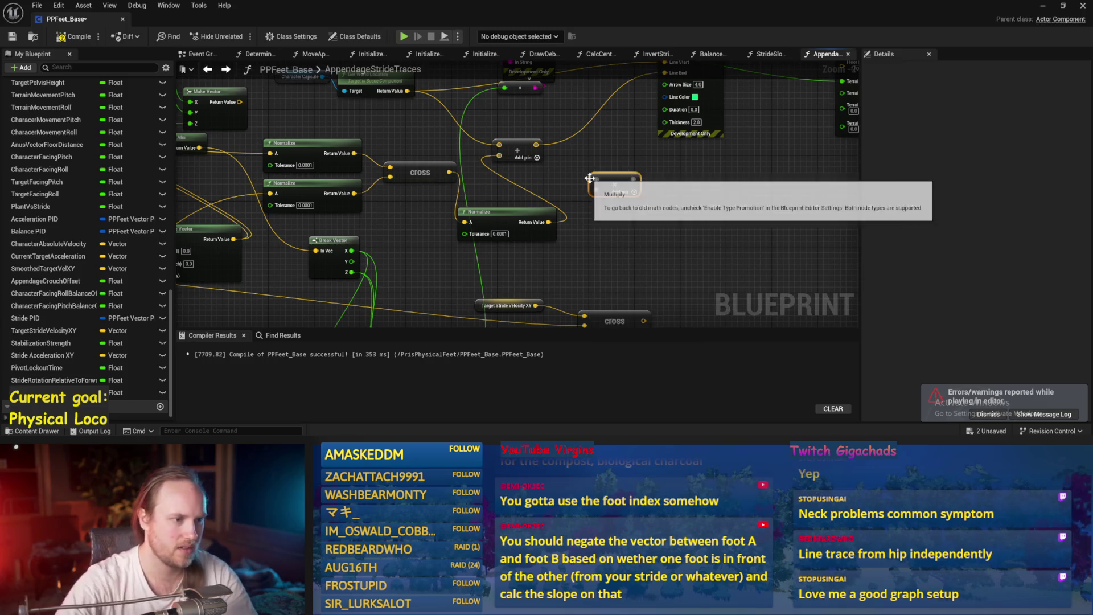
pyautogui.press('Return')
pyautogui.moveTo(554, 222); pyautogui.dragTo(595, 179)
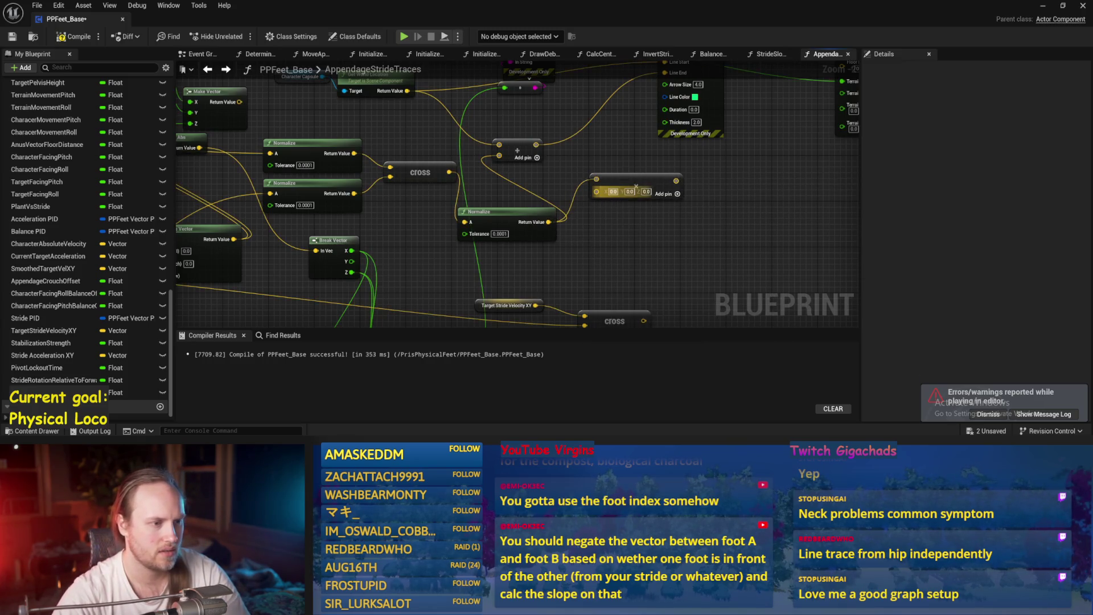
# - Make the Multiply's B a float of 200, connect it to Add, compile, and minimize the editor
pyautogui.rightClick(592, 194)
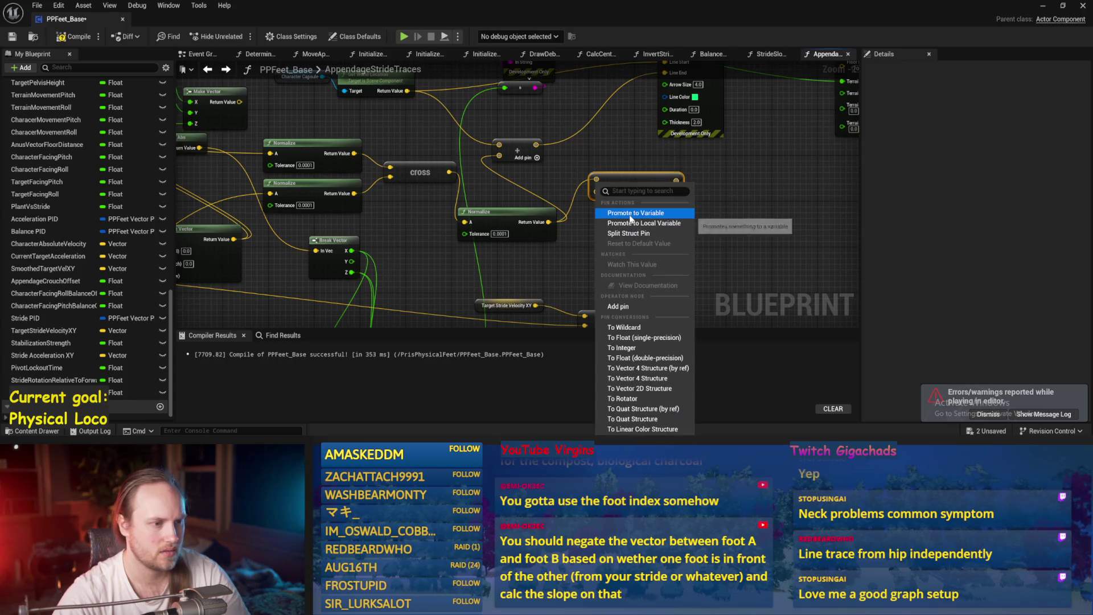
pyautogui.click(641, 337)
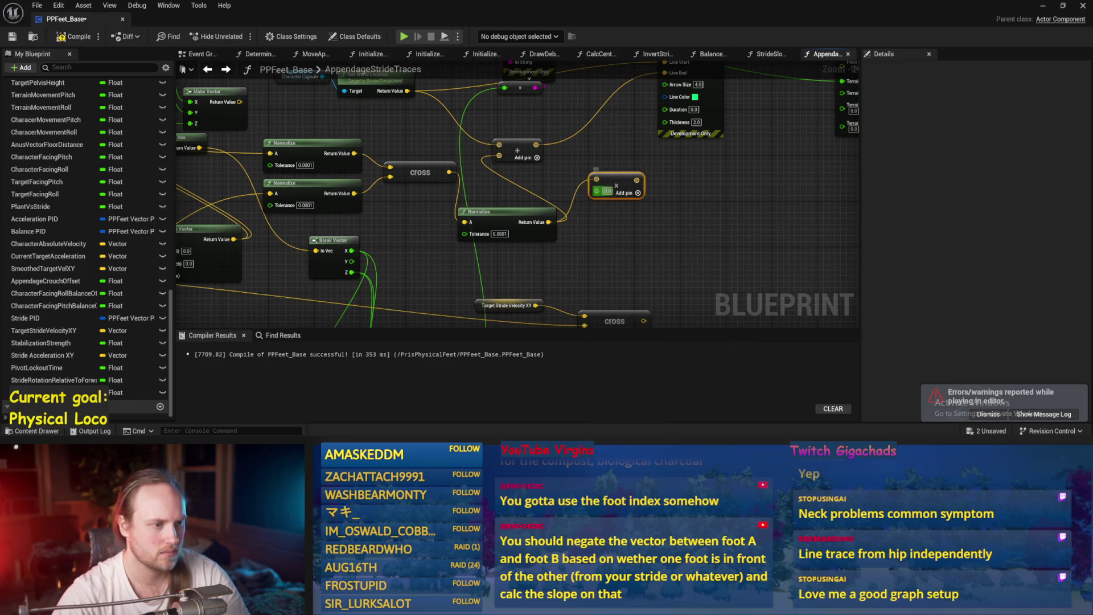
pyautogui.write('200')
pyautogui.moveTo(642, 182); pyautogui.dragTo(499, 155)
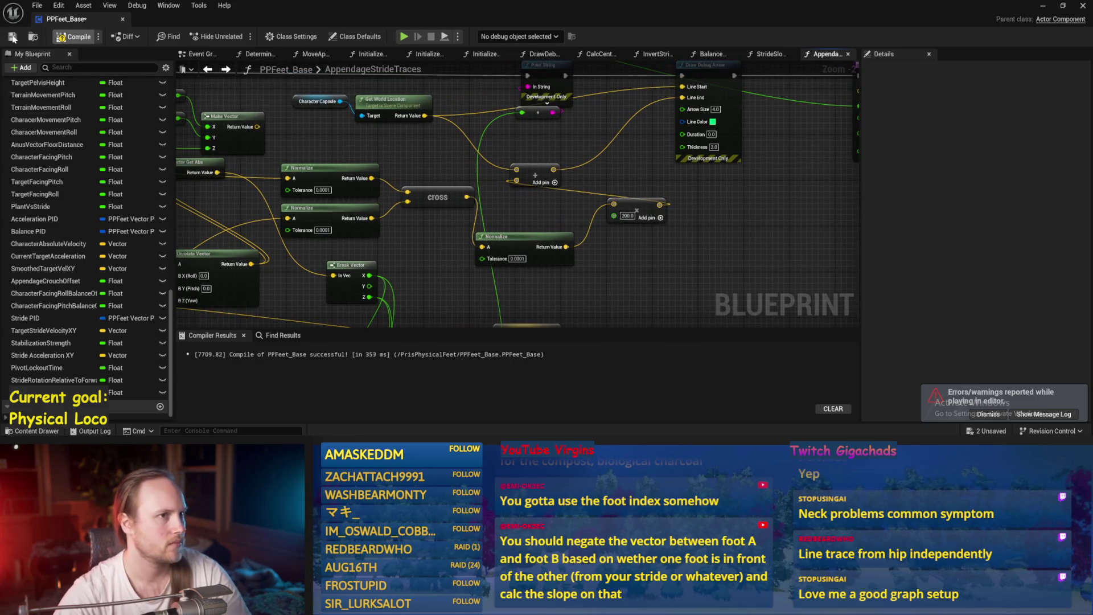
pyautogui.click(12, 38)
pyautogui.click(1035, 6)
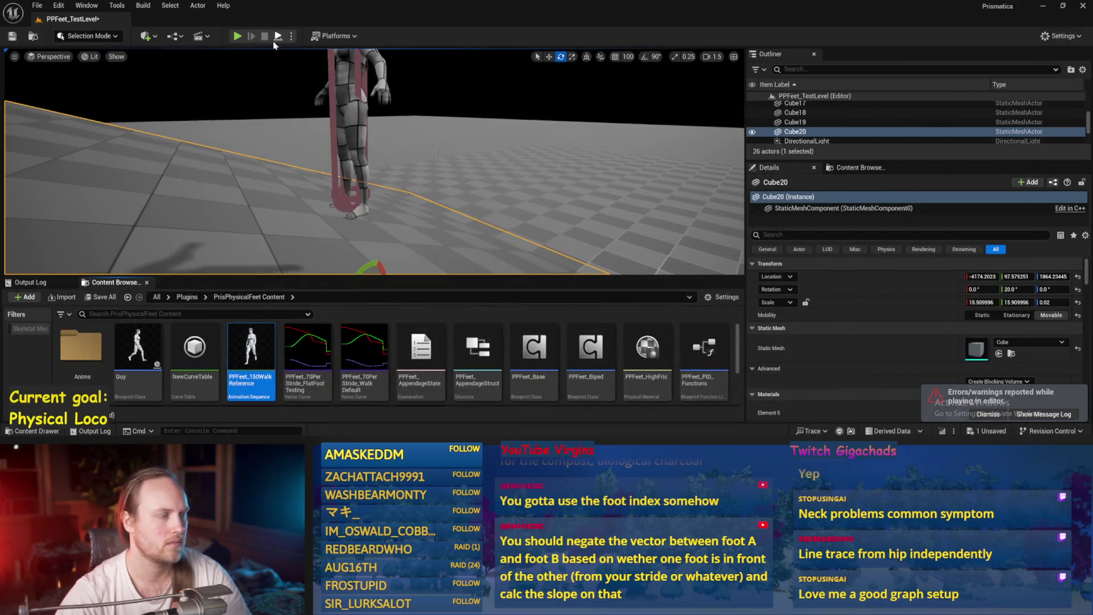
# - Play-test the character on Cube20 tilted about -18.07°, then stop the session
pyautogui.click(277, 37)
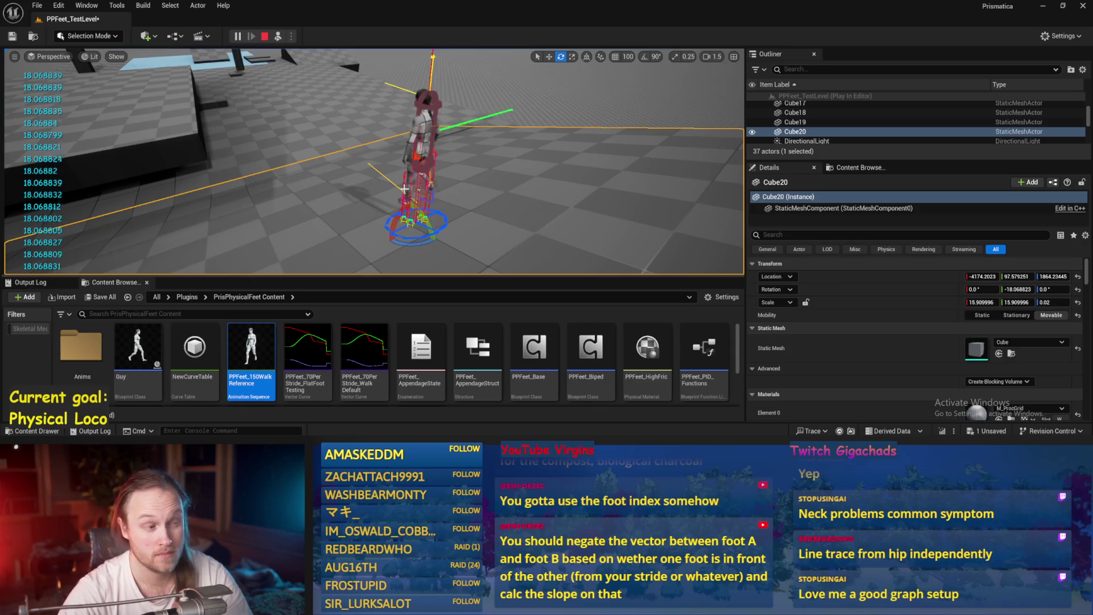
pyautogui.press('Escape')
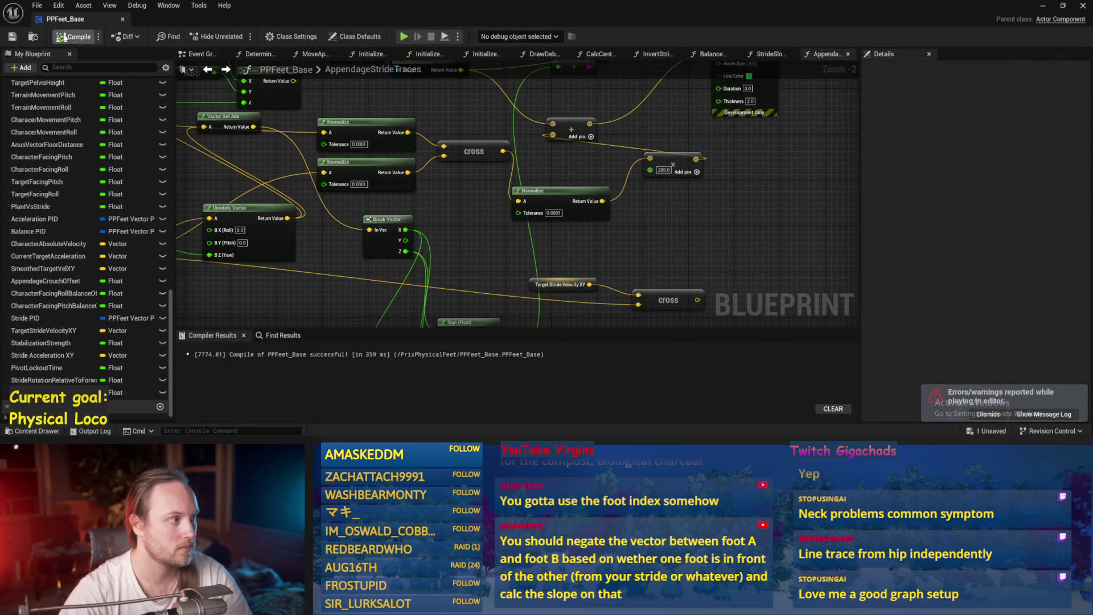
# - Pass the add node's output through a Vector Get Abs node and compile
pyautogui.moveTo(377, 150); pyautogui.dragTo(324, 189)
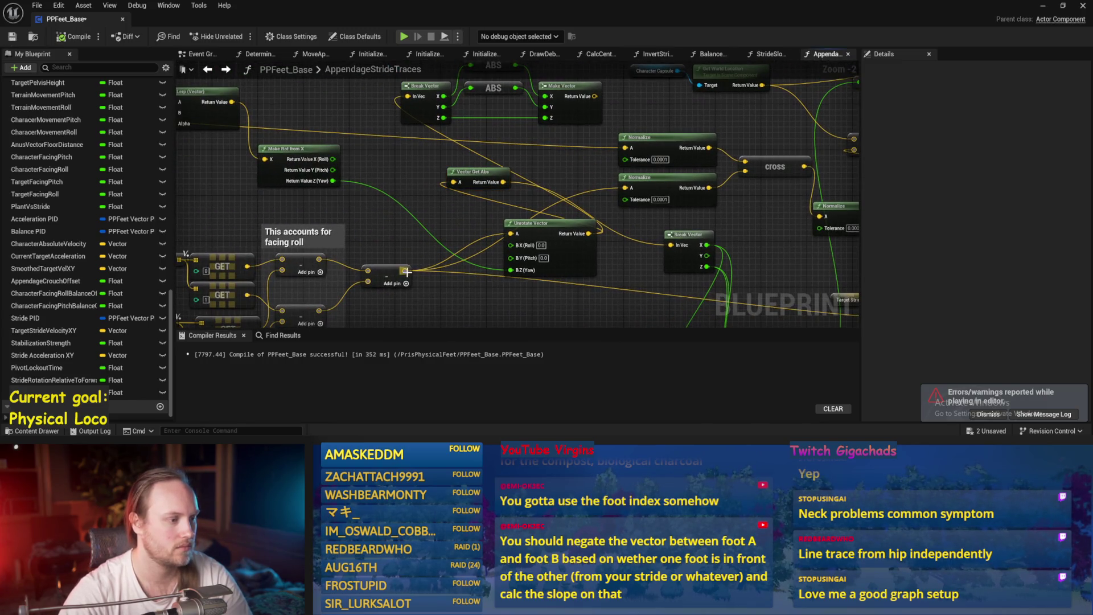
pyautogui.moveTo(561, 261); pyautogui.dragTo(551, 288)
pyautogui.moveTo(403, 248)
pyautogui.mouseDown()
pyautogui.moveTo(572, 170)
pyautogui.moveTo(551, 152)
pyautogui.moveTo(625, 166)
pyautogui.mouseUp()
pyautogui.write('abs')
pyautogui.press('Return')
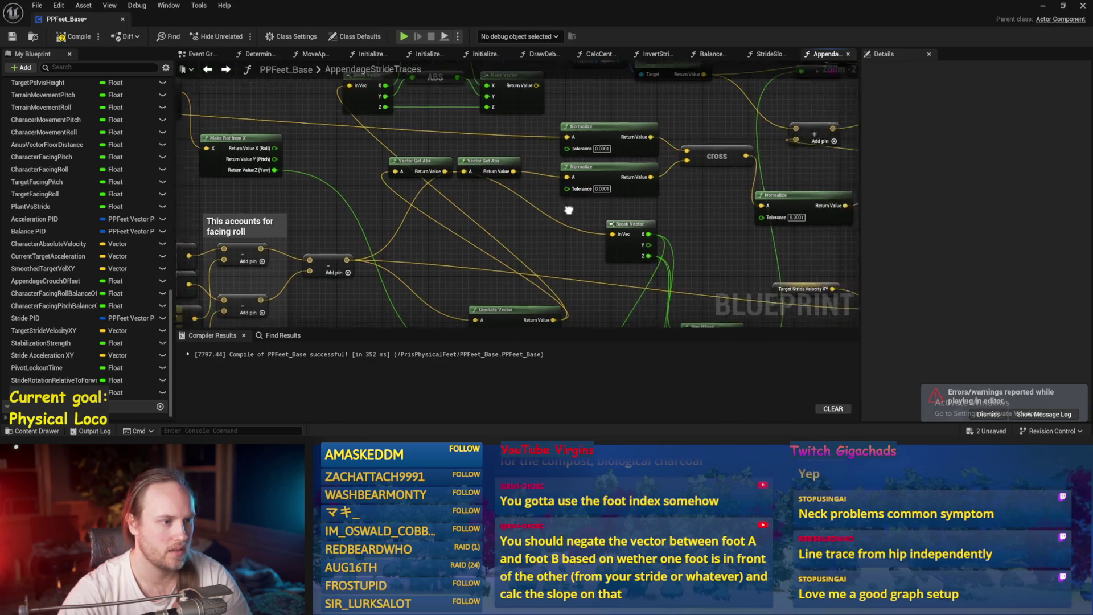
pyautogui.click(13, 37)
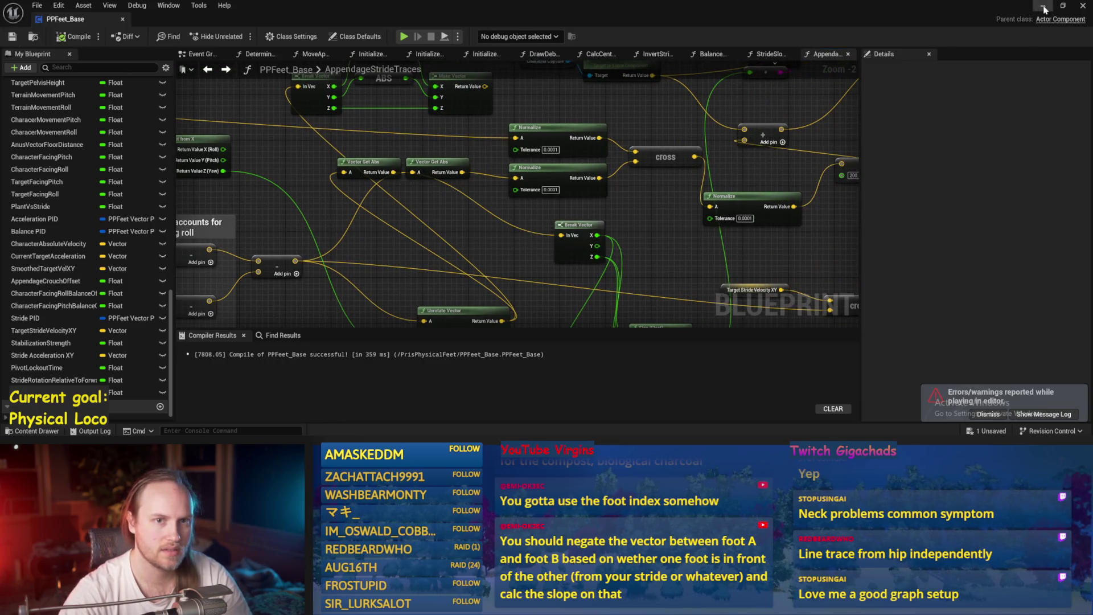
# - Play-test with Cube20 tilted to about -40.7°, then return to the PPFeet_Base graph
pyautogui.click(1043, 5)
pyautogui.hotkey('alt', 'p')
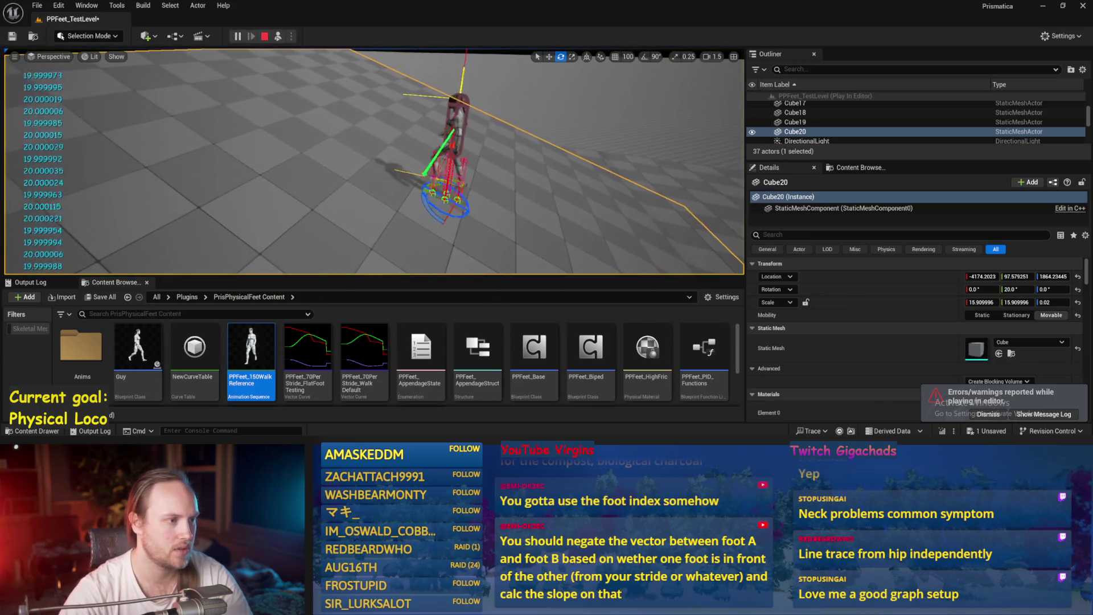
pyautogui.moveTo(481, 210)
pyautogui.mouseDown()
pyautogui.moveTo(450, 233)
pyautogui.moveTo(386, 199)
pyautogui.mouseUp()
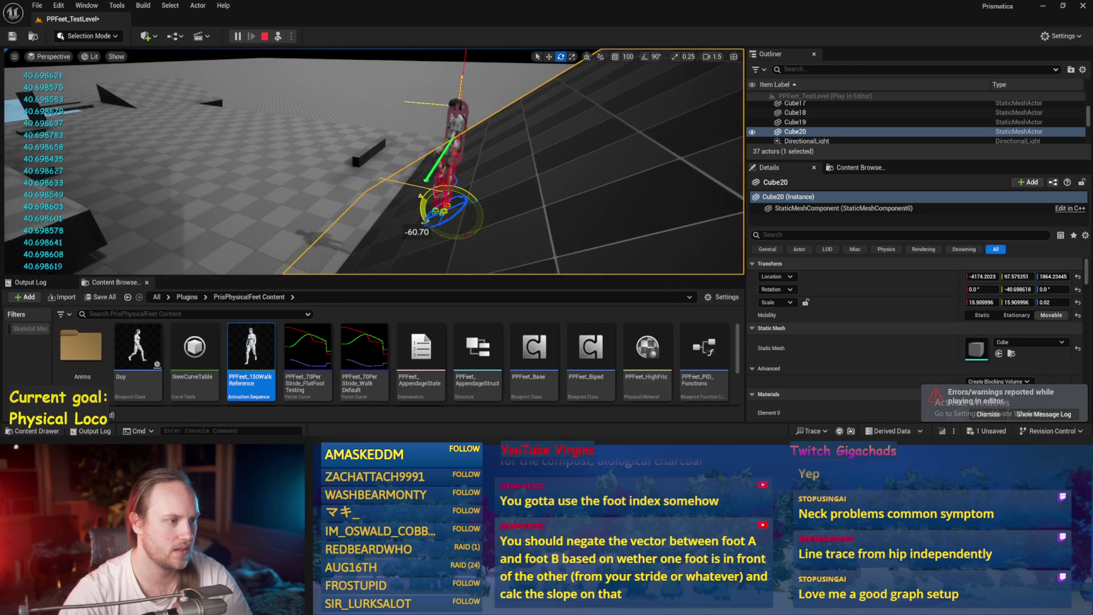
pyautogui.press('Escape')
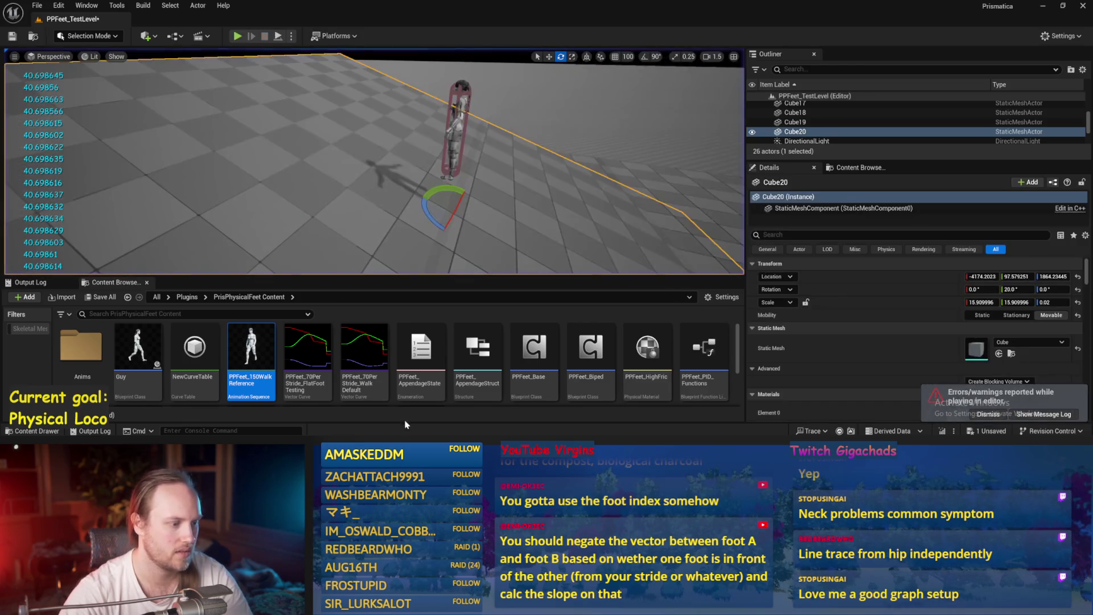
pyautogui.hotkey('alt', 'Tab')
pyautogui.moveTo(469, 212)
pyautogui.mouseDown()
pyautogui.moveTo(490, 240)
pyautogui.moveTo(569, 228)
pyautogui.moveTo(582, 170)
pyautogui.moveTo(487, 186)
pyautogui.mouseUp()
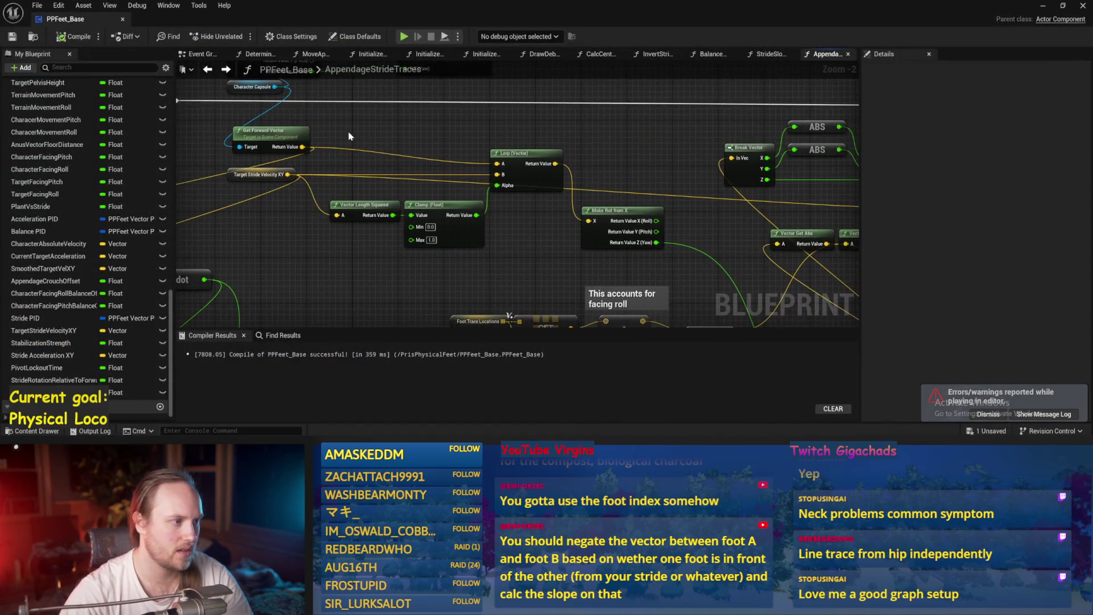
# - Add a Cross node fed by Target Stride Velocity XY and pull a wire from its output
pyautogui.moveTo(291, 174); pyautogui.dragTo(480, 165)
pyautogui.moveTo(592, 142); pyautogui.dragTo(592, 142)
pyautogui.write('cross')
pyautogui.press('Return')
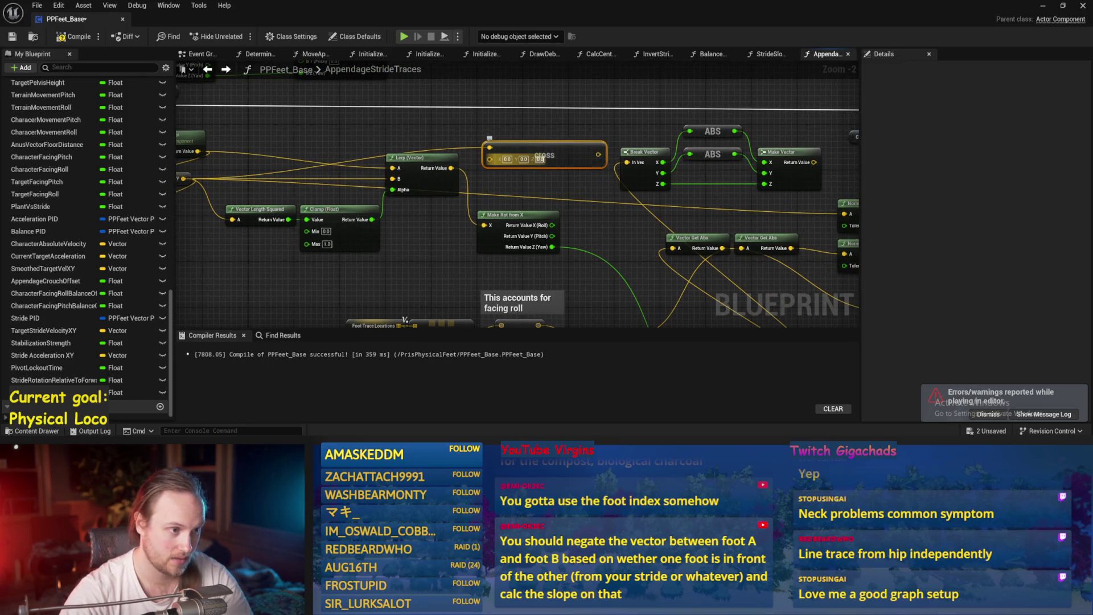
pyautogui.moveTo(594, 154)
pyautogui.mouseDown()
pyautogui.moveTo(1011, 261)
pyautogui.moveTo(673, 276)
pyautogui.moveTo(644, 273)
pyautogui.moveTo(636, 260)
pyautogui.moveTo(764, 215)
pyautogui.moveTo(572, 262)
pyautogui.moveTo(637, 257)
pyautogui.mouseUp()
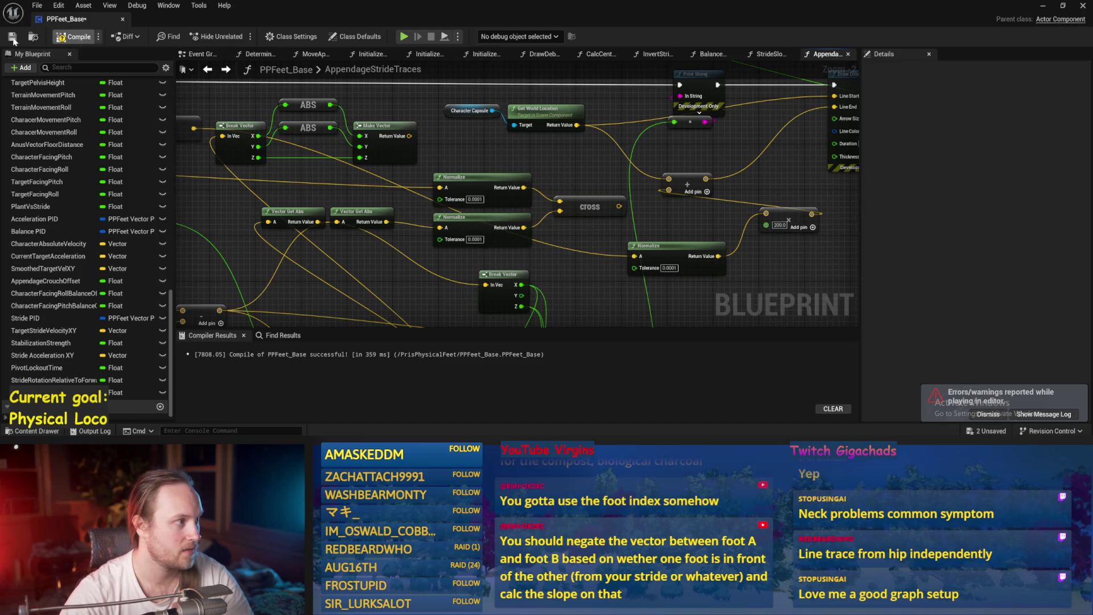
# - Compile PPFeet_Base and start a play test in the ramp level
pyautogui.click(11, 40)
pyautogui.click(1045, 7)
pyautogui.click(275, 36)
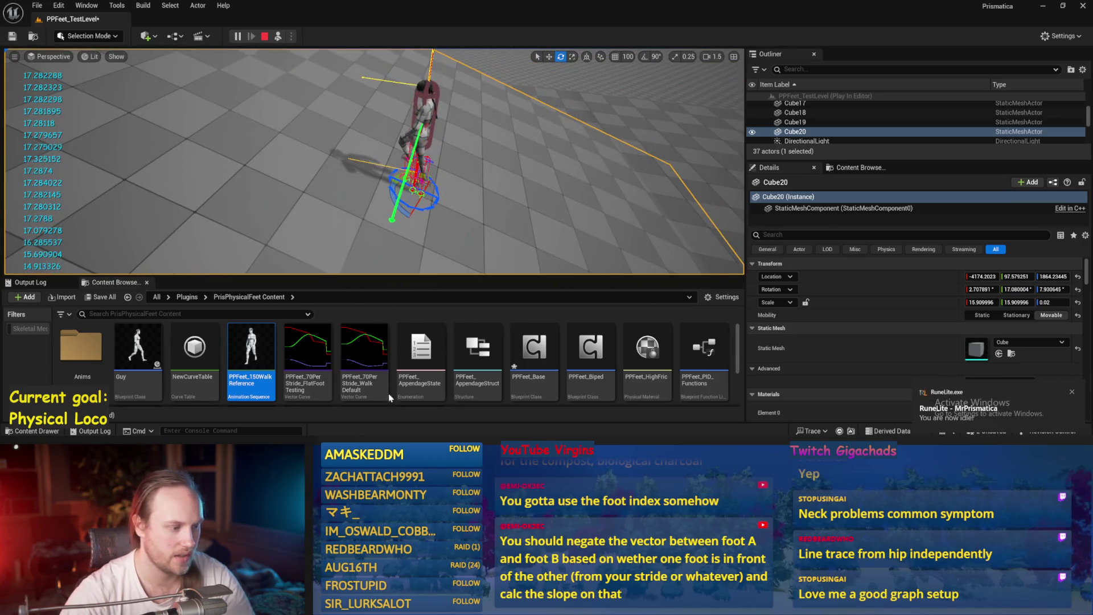
# - Feed the subtract result into the second Normalize's A pin, compile, and minimize the editor
pyautogui.doubleClick(535, 350)
pyautogui.hotkey('ctrl', 's')
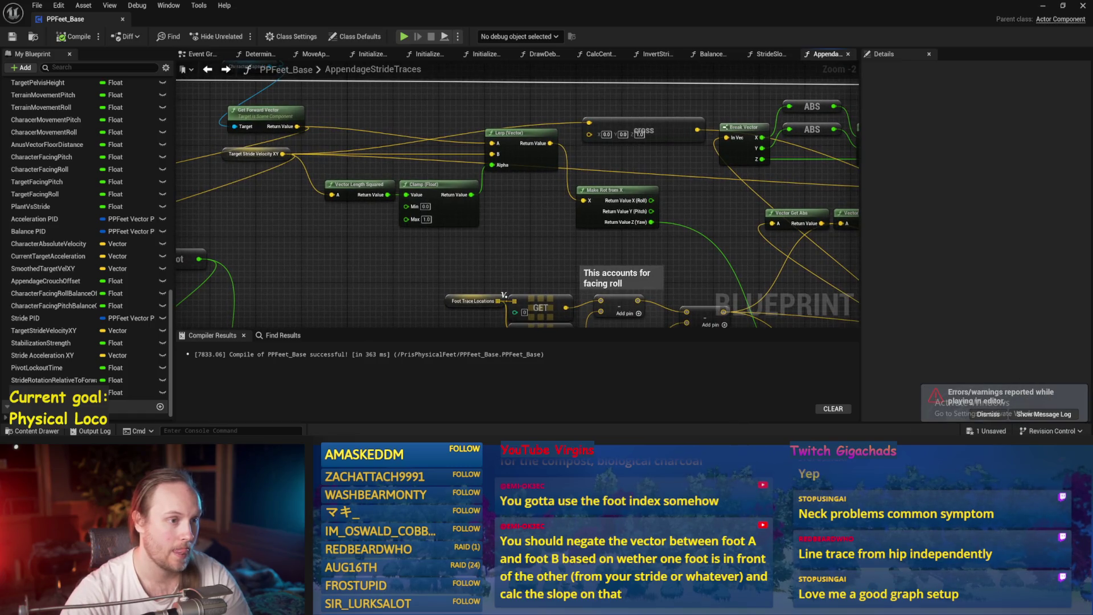
pyautogui.click(630, 231)
pyautogui.moveTo(630, 231); pyautogui.dragTo(630, 237)
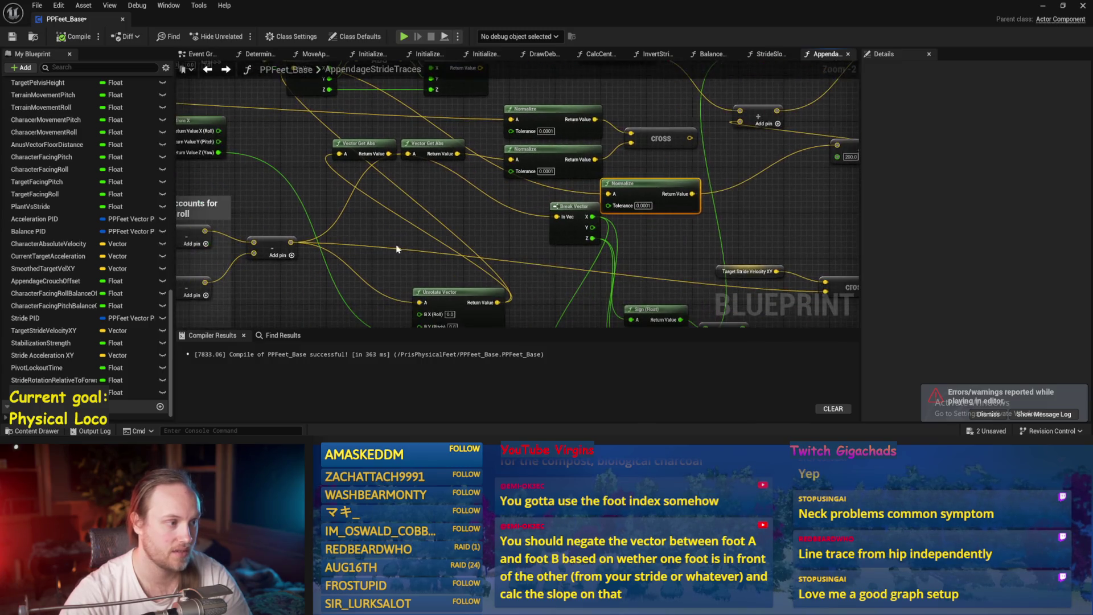
pyautogui.moveTo(433, 136); pyautogui.dragTo(432, 125)
pyautogui.moveTo(292, 244); pyautogui.dragTo(511, 160)
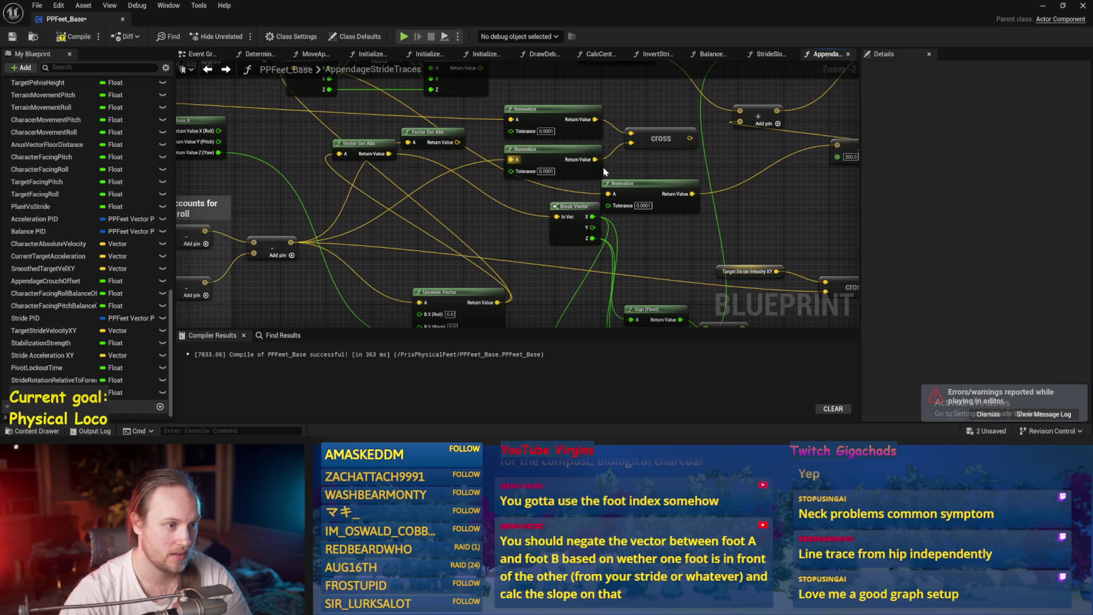
pyautogui.moveTo(727, 156); pyautogui.dragTo(585, 180)
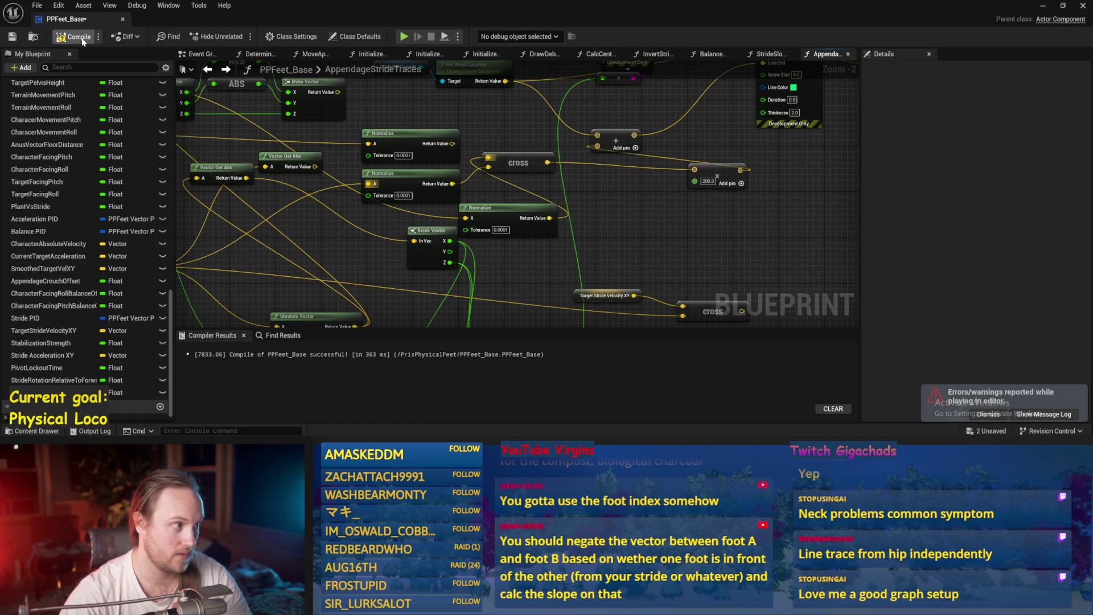
pyautogui.click(11, 37)
pyautogui.click(1042, 5)
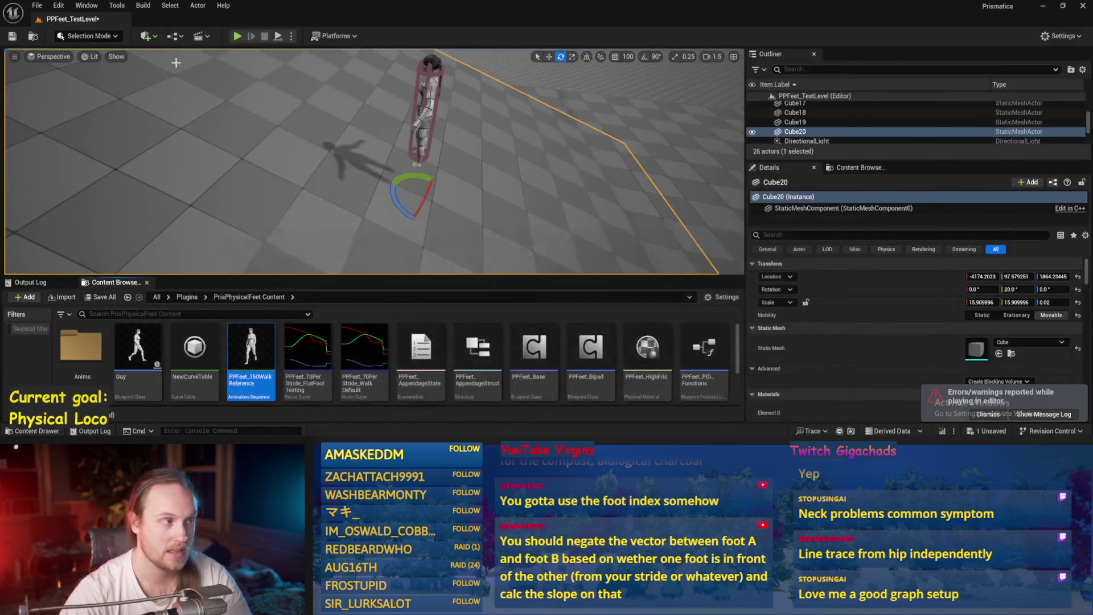
# - Play-test while tilting Cube20 both ways, ending near 42.9°, then return to the graph
pyautogui.click(278, 37)
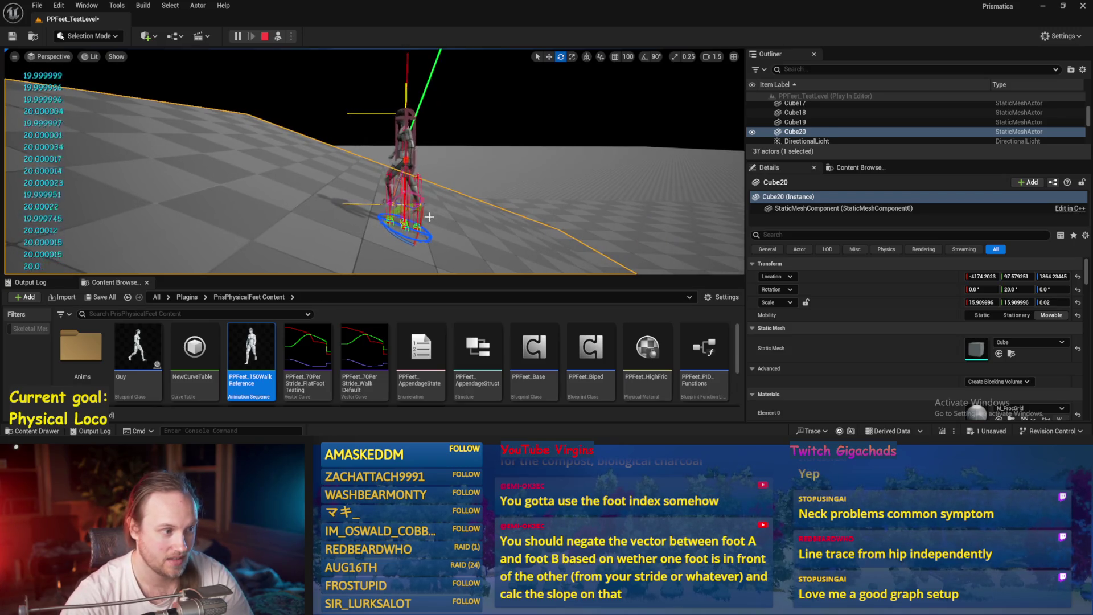
pyautogui.moveTo(412, 206); pyautogui.dragTo(381, 221)
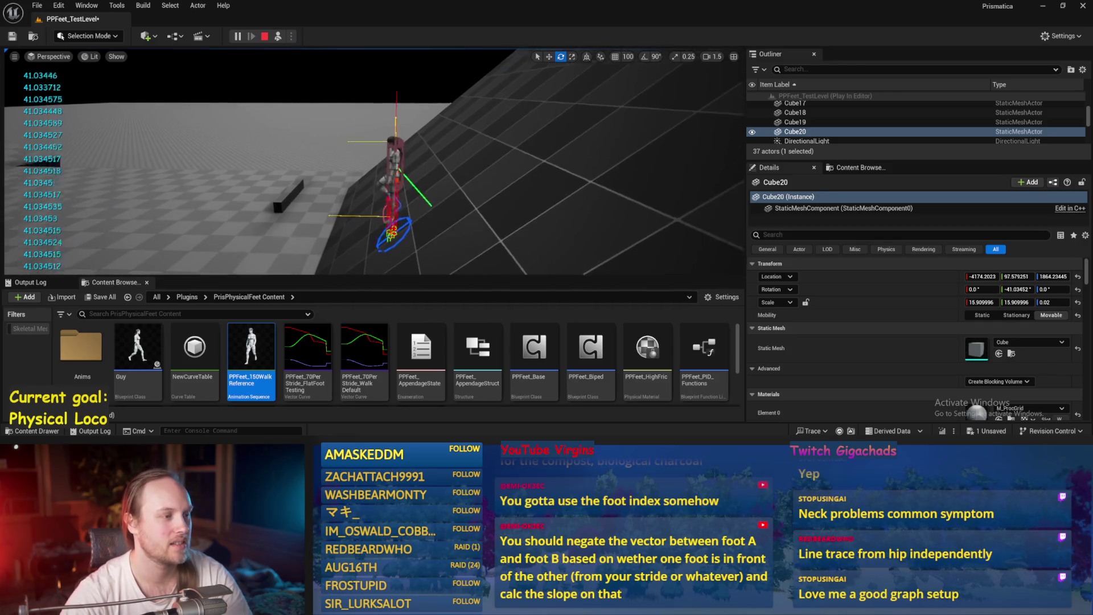
pyautogui.moveTo(407, 193); pyautogui.dragTo(392, 200)
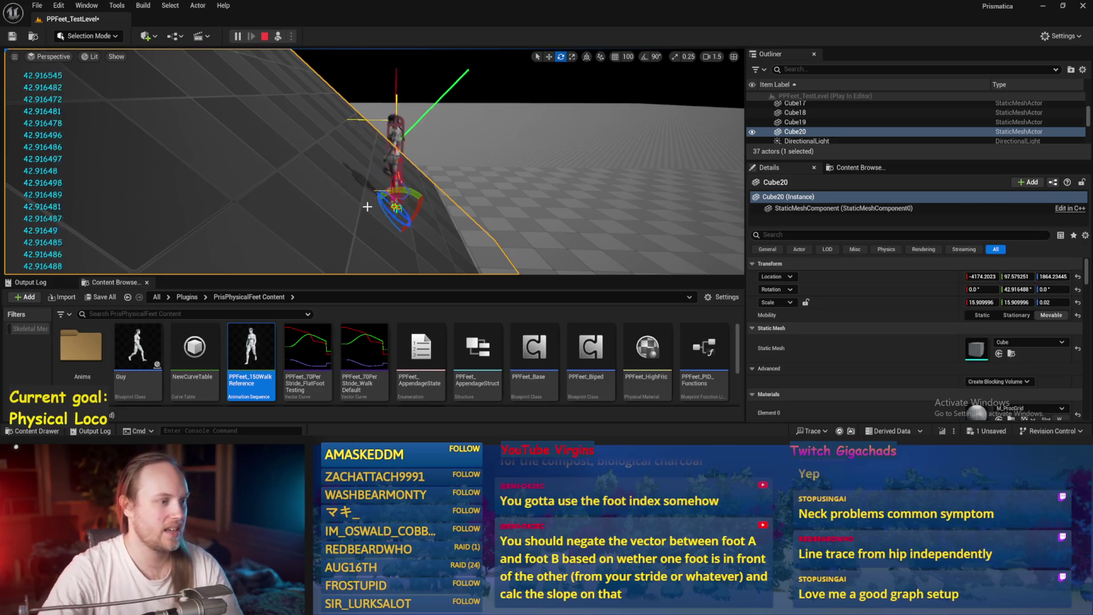
pyautogui.press('Escape')
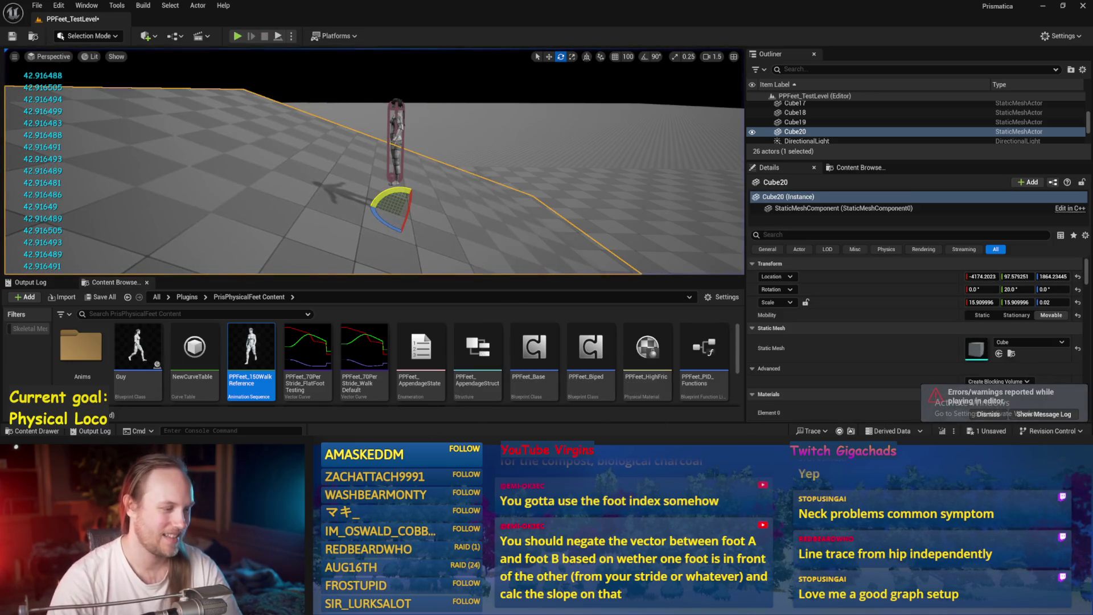
pyautogui.hotkey('alt', 'Tab')
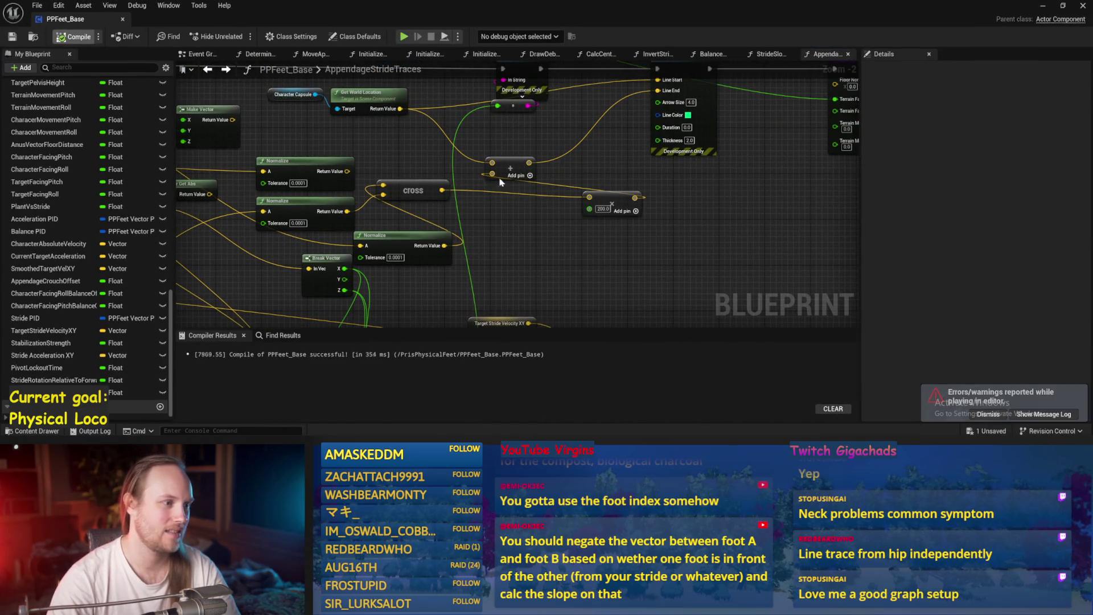
# - Feed the Sign node's result into the 200.0 multiply node and save the blueprint
pyautogui.moveTo(525, 237)
pyautogui.mouseDown()
pyautogui.moveTo(578, 226)
pyautogui.moveTo(603, 283)
pyautogui.mouseUp()
pyautogui.moveTo(363, 312)
pyautogui.mouseDown()
pyautogui.moveTo(351, 222)
pyautogui.moveTo(398, 178)
pyautogui.mouseUp()
pyautogui.click(412, 193)
pyautogui.scroll(-1, 509, 289)
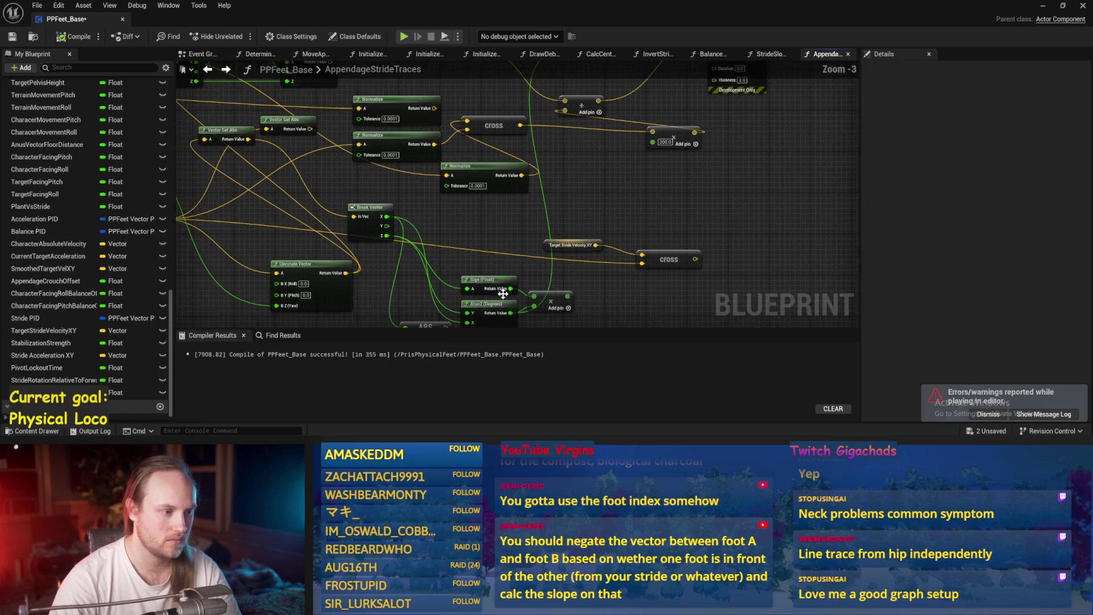
pyautogui.moveTo(510, 289)
pyautogui.mouseDown()
pyautogui.moveTo(640, 165)
pyautogui.moveTo(683, 142)
pyautogui.mouseUp()
pyautogui.moveTo(495, 264); pyautogui.dragTo(476, 212)
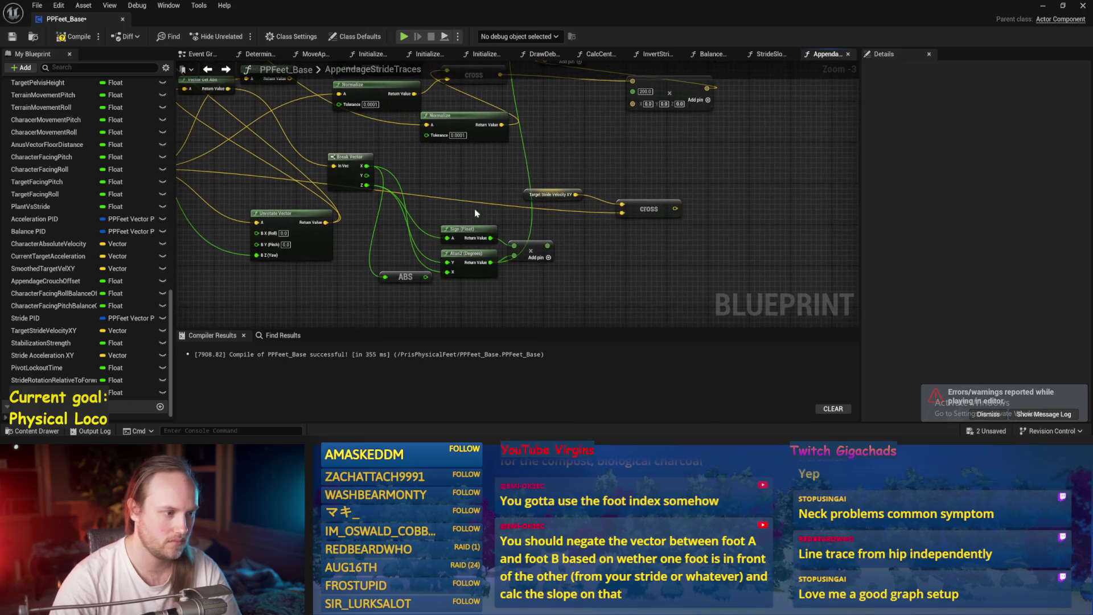
pyautogui.moveTo(486, 162); pyautogui.dragTo(486, 151)
pyautogui.moveTo(486, 151)
pyautogui.mouseDown()
pyautogui.moveTo(441, 202)
pyautogui.moveTo(587, 151)
pyautogui.mouseUp()
pyautogui.hotkey('ctrl', 's')
# - Delete the two Vector Get Abs nodes, then play PPFeet_TestLevel
pyautogui.moveTo(314, 189)
pyautogui.mouseDown()
pyautogui.moveTo(494, 204)
pyautogui.moveTo(522, 267)
pyautogui.moveTo(508, 197)
pyautogui.mouseUp()
pyautogui.moveTo(516, 142); pyautogui.dragTo(469, 194)
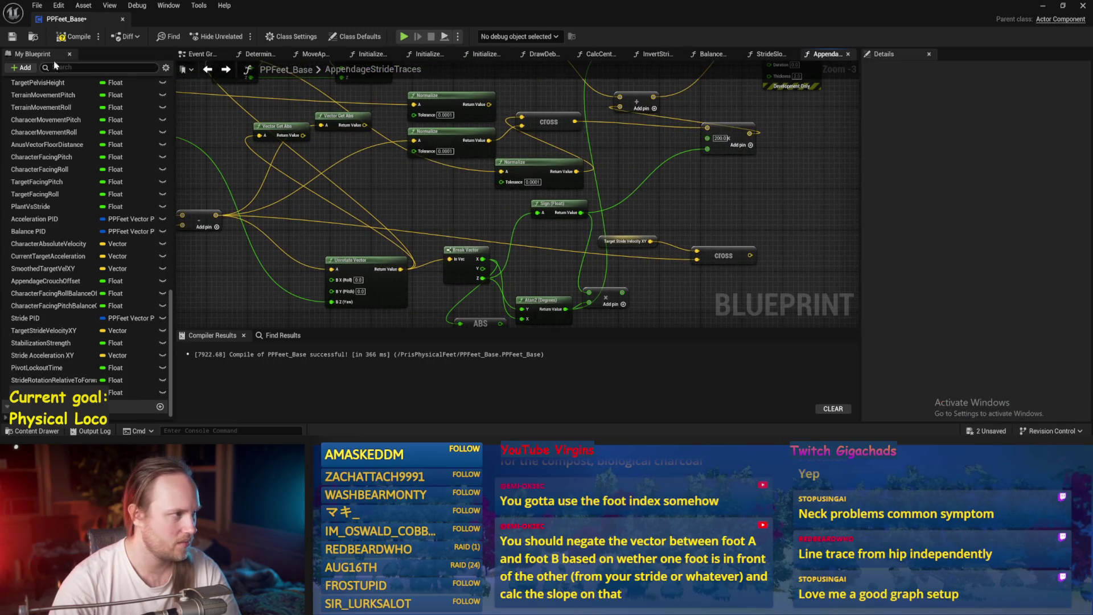
pyautogui.press('Delete')
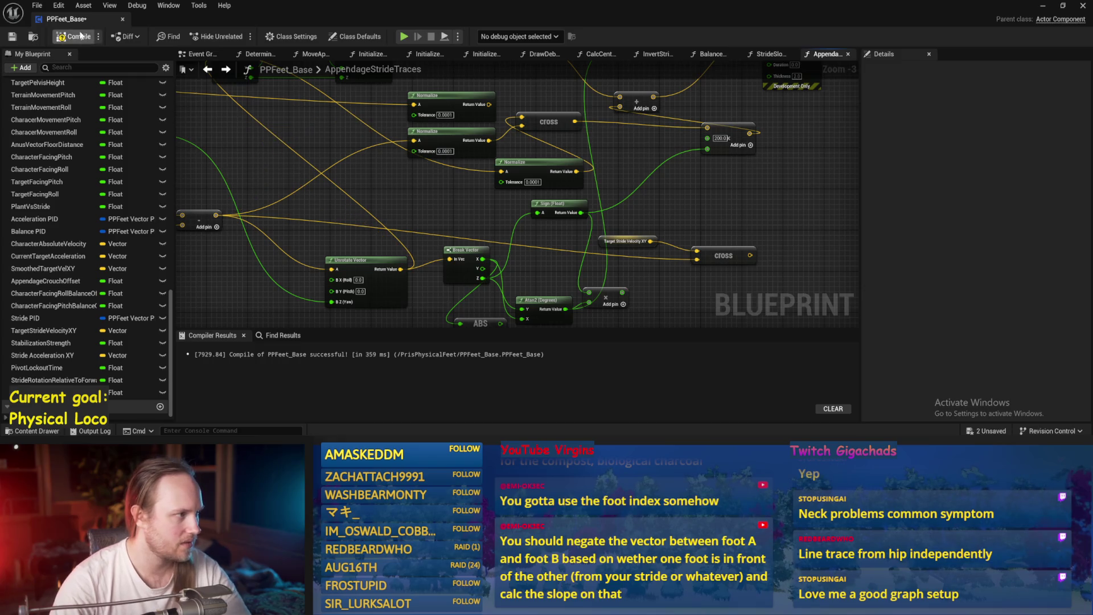
pyautogui.click(1042, 5)
pyautogui.click(279, 37)
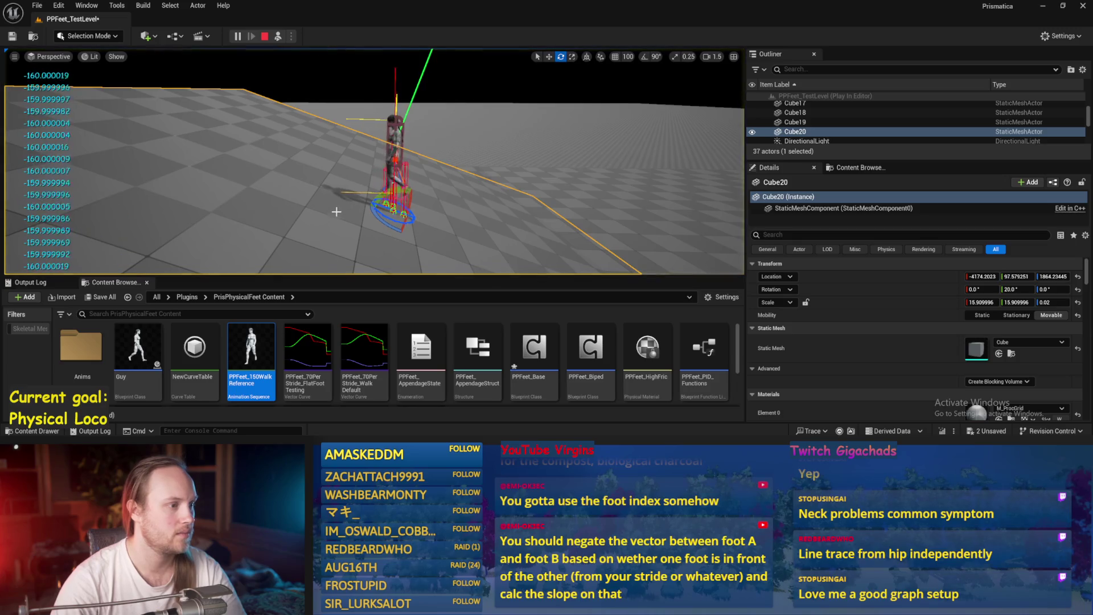
# - Tilt Cube20 back and forth during play to watch the printed values, then stop
pyautogui.moveTo(383, 201)
pyautogui.mouseDown()
pyautogui.moveTo(364, 230)
pyautogui.moveTo(364, 199)
pyautogui.moveTo(384, 194)
pyautogui.mouseUp()
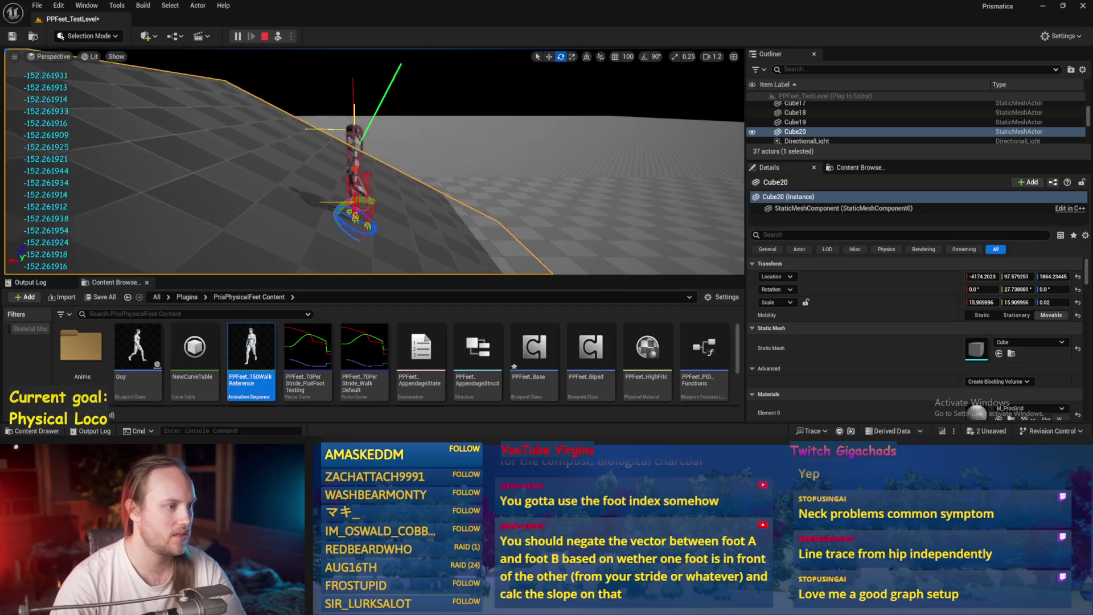
pyautogui.moveTo(329, 222)
pyautogui.mouseDown()
pyautogui.moveTo(320, 239)
pyautogui.moveTo(336, 260)
pyautogui.moveTo(329, 219)
pyautogui.moveTo(322, 231)
pyautogui.moveTo(328, 251)
pyautogui.moveTo(341, 195)
pyautogui.moveTo(367, 194)
pyautogui.moveTo(333, 200)
pyautogui.moveTo(319, 230)
pyautogui.moveTo(324, 255)
pyautogui.moveTo(325, 233)
pyautogui.moveTo(325, 248)
pyautogui.moveTo(372, 177)
pyautogui.mouseUp()
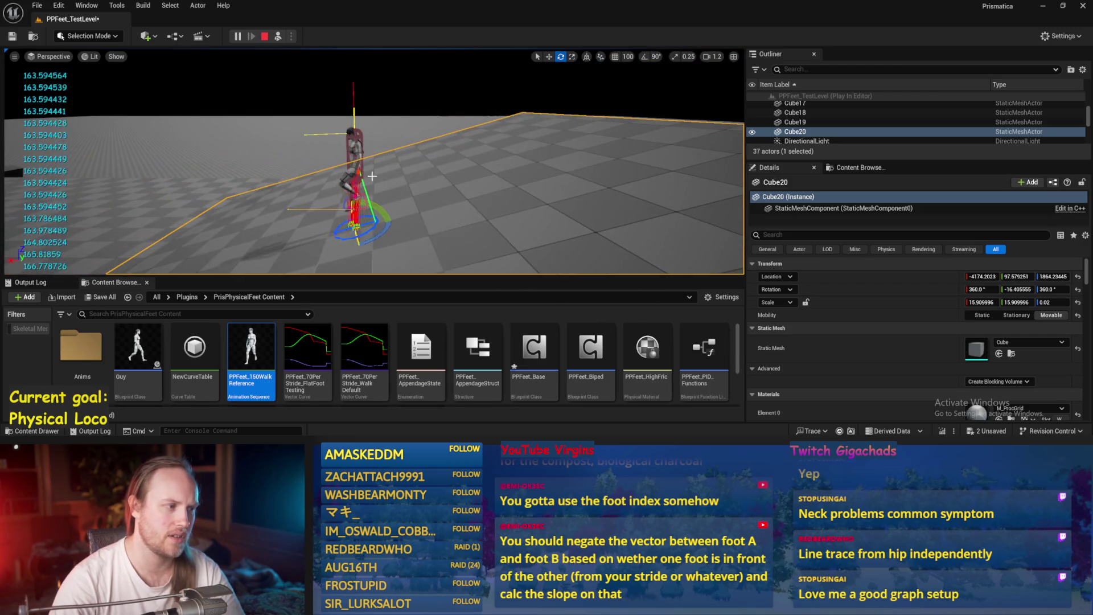
pyautogui.click(342, 164)
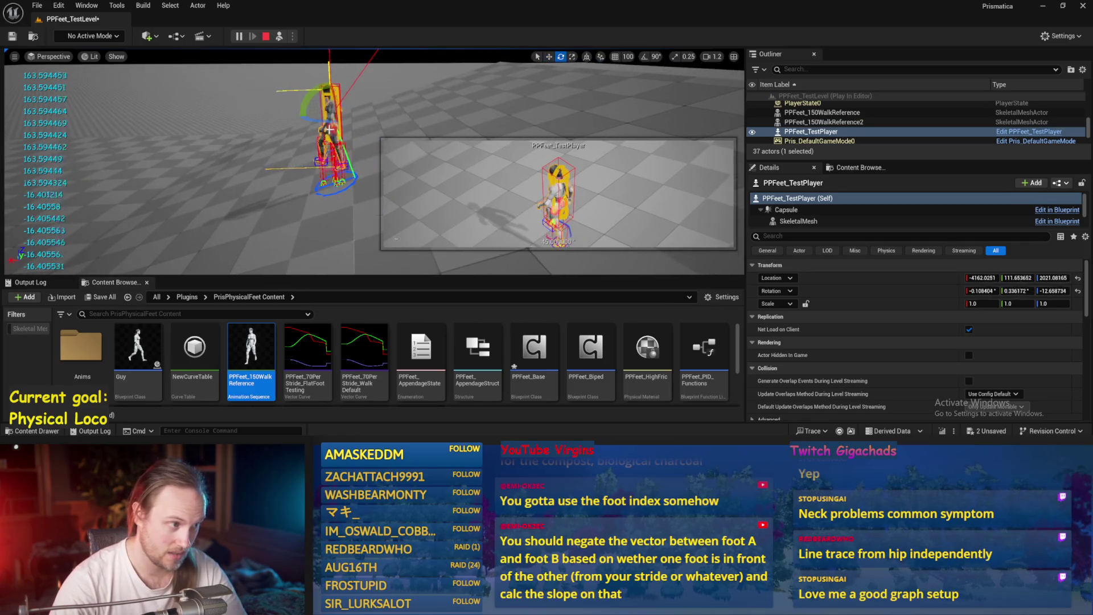
pyautogui.click(338, 216)
pyautogui.moveTo(359, 156)
pyautogui.mouseDown()
pyautogui.moveTo(292, 176)
pyautogui.moveTo(302, 204)
pyautogui.mouseUp()
pyautogui.press('Escape')
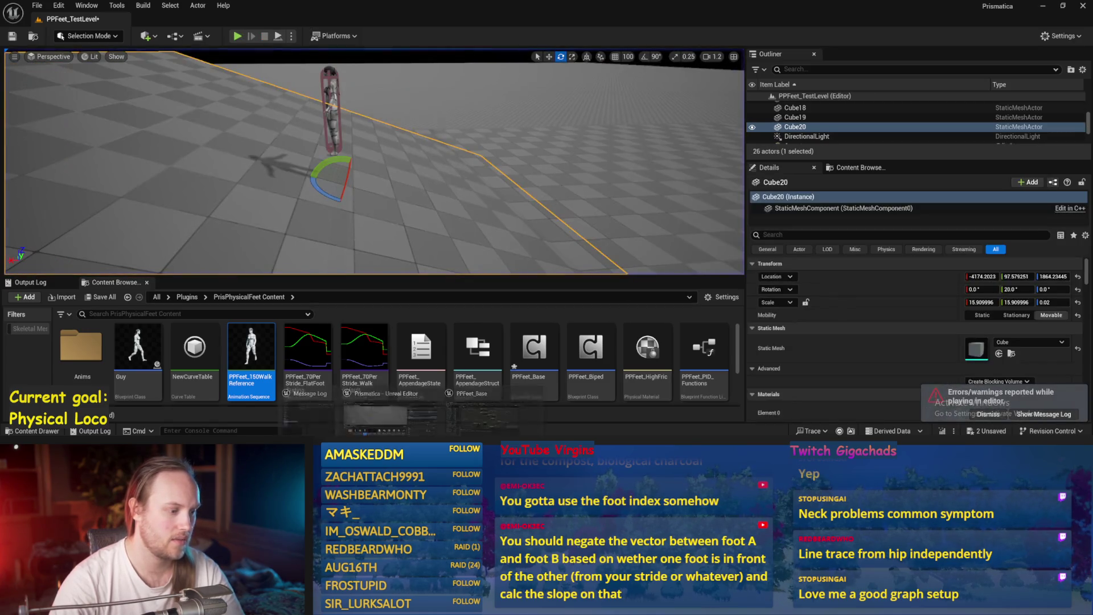
# - Move the 200.0 node aside and place Sign (Float) between Break Vector and Atan2
pyautogui.moveTo(729, 117); pyautogui.dragTo(698, 132)
pyautogui.rightClick(502, 210)
pyautogui.click(350, 234)
pyautogui.moveTo(351, 234); pyautogui.dragTo(411, 190)
pyautogui.moveTo(604, 152)
pyautogui.mouseDown()
pyautogui.moveTo(585, 219)
pyautogui.moveTo(591, 178)
pyautogui.mouseUp()
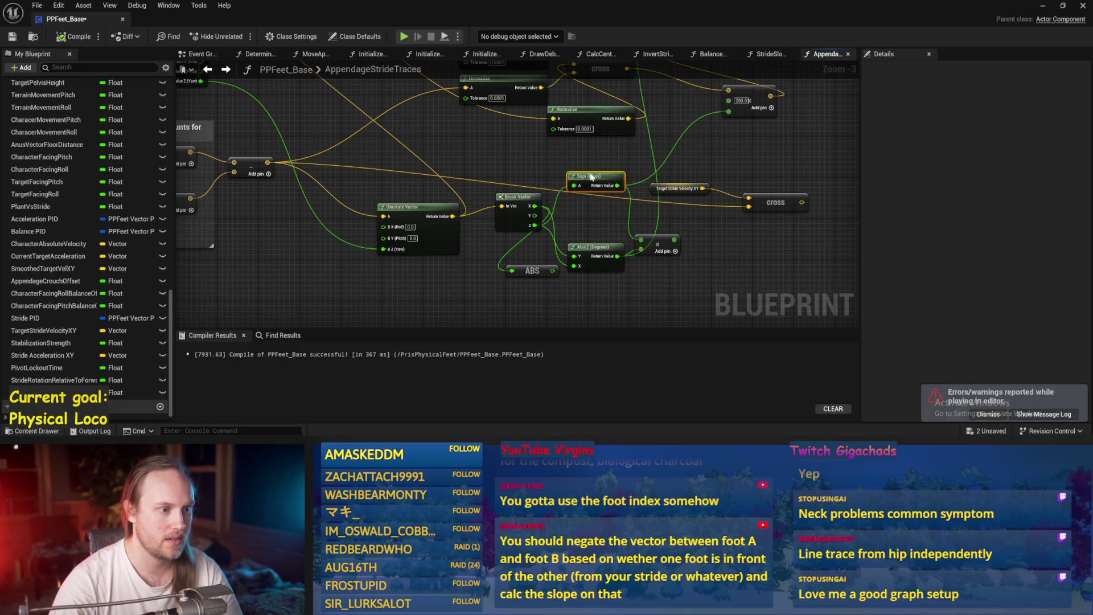
# - Tidy the Atan2 and Sign nodes, delete the third Normalize node, and save
pyautogui.moveTo(593, 262); pyautogui.dragTo(580, 215)
pyautogui.moveTo(609, 264); pyautogui.dragTo(552, 300)
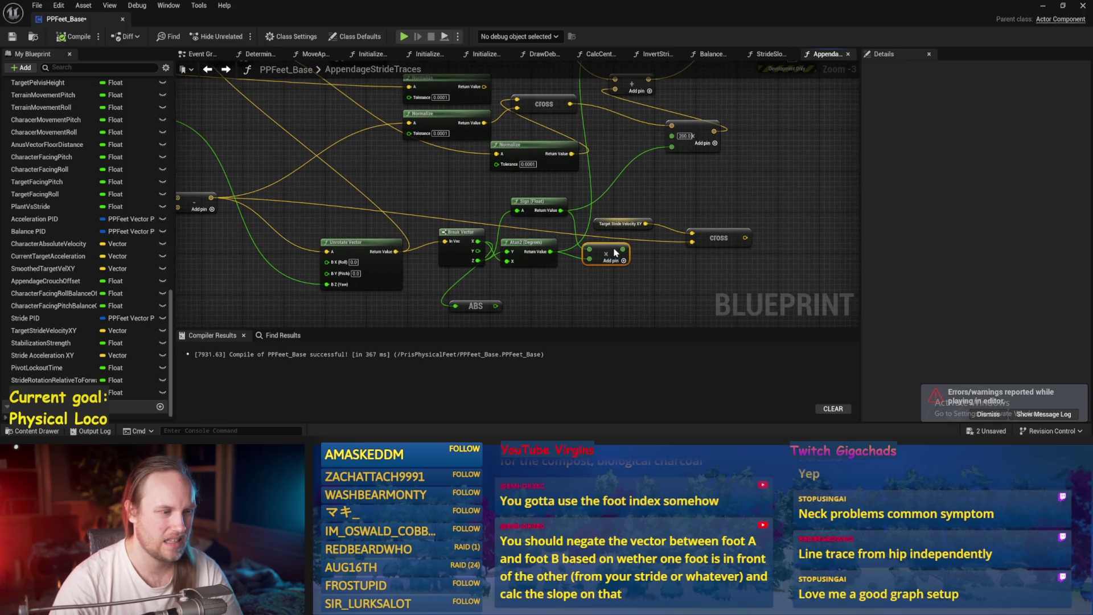
pyautogui.scroll(3, 647, 257)
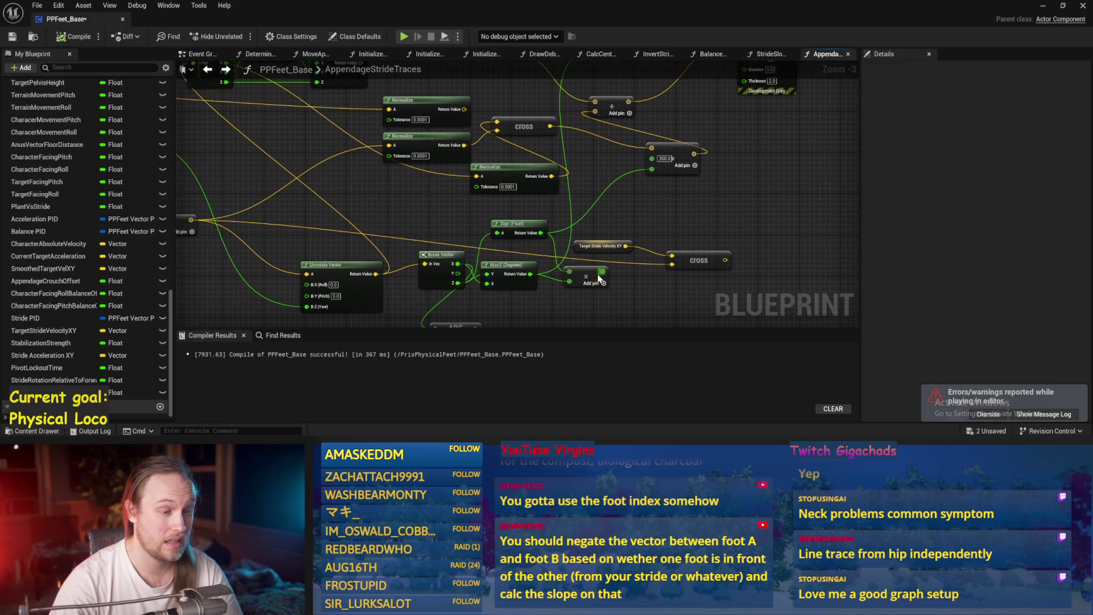
pyautogui.click(572, 237)
pyautogui.scroll(1, 524, 267)
pyautogui.scroll(-1, 487, 249)
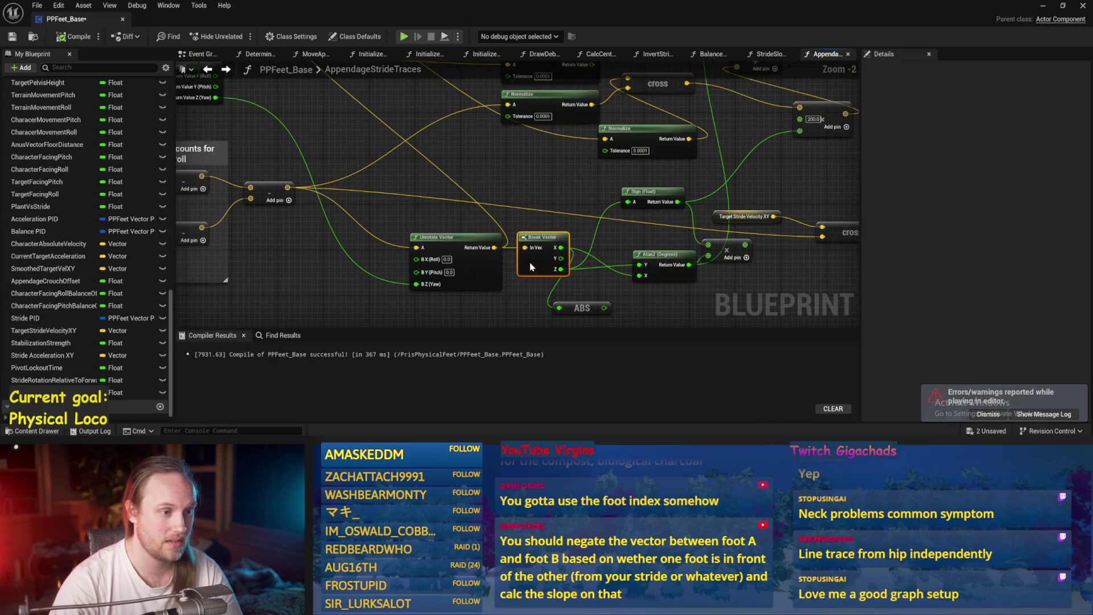
pyautogui.scroll(-1, 545, 228)
pyautogui.moveTo(546, 228)
pyautogui.mouseDown()
pyautogui.moveTo(552, 206)
pyautogui.moveTo(440, 250)
pyautogui.moveTo(365, 221)
pyautogui.mouseUp()
pyautogui.press('Delete')
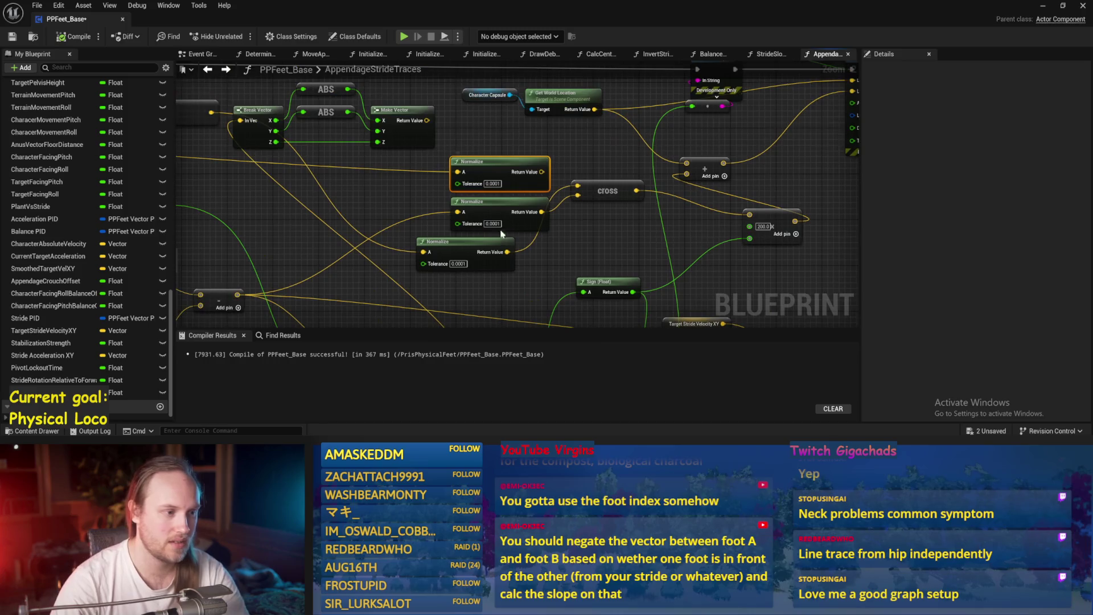
pyautogui.moveTo(500, 170); pyautogui.dragTo(497, 171)
pyautogui.click(593, 219)
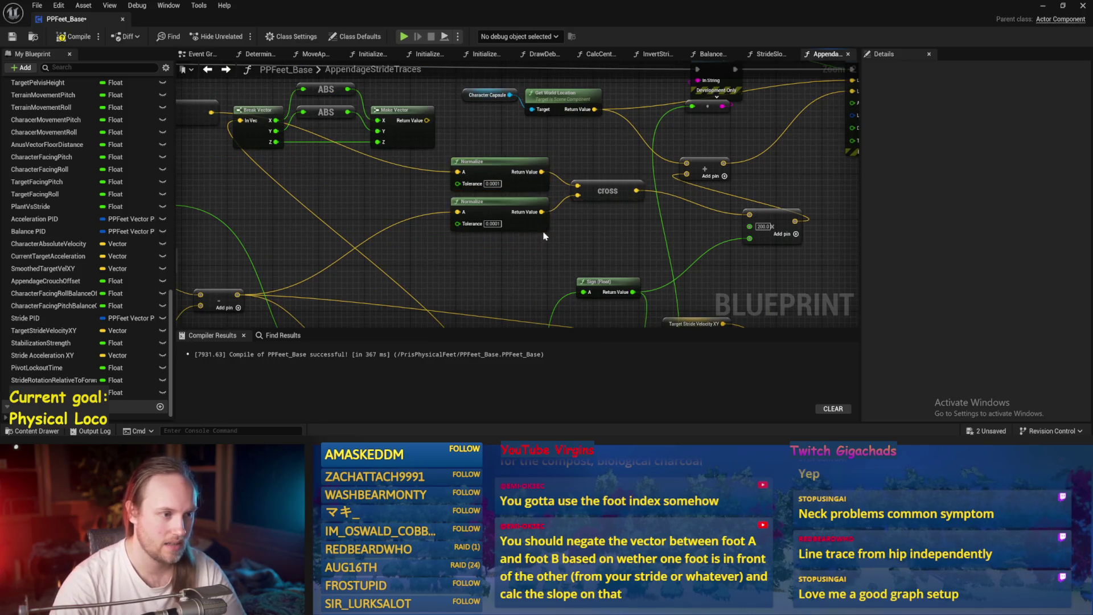
pyautogui.hotkey('ctrl', 's')
# - Add a Break Vector node off the cross product output to split X, Y and Z
pyautogui.moveTo(569, 251); pyautogui.dragTo(342, 159)
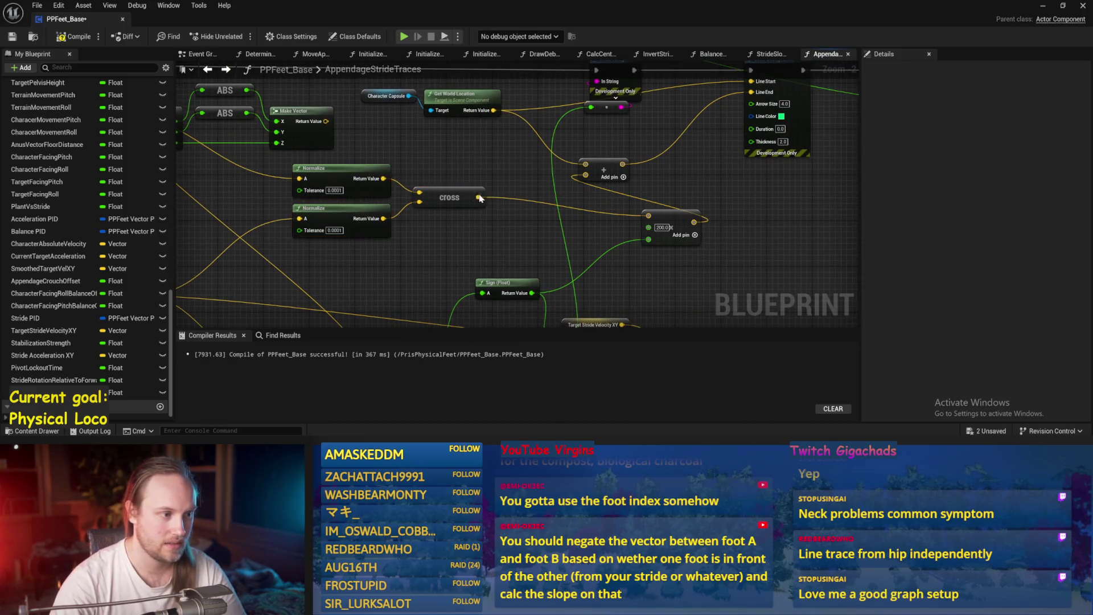
pyautogui.moveTo(478, 197)
pyautogui.mouseDown()
pyautogui.moveTo(516, 214)
pyautogui.moveTo(505, 195)
pyautogui.moveTo(478, 191)
pyautogui.mouseUp()
pyautogui.write('break vector')
pyautogui.press('Return')
pyautogui.scroll(1, 488, 253)
pyautogui.scroll(1, 495, 171)
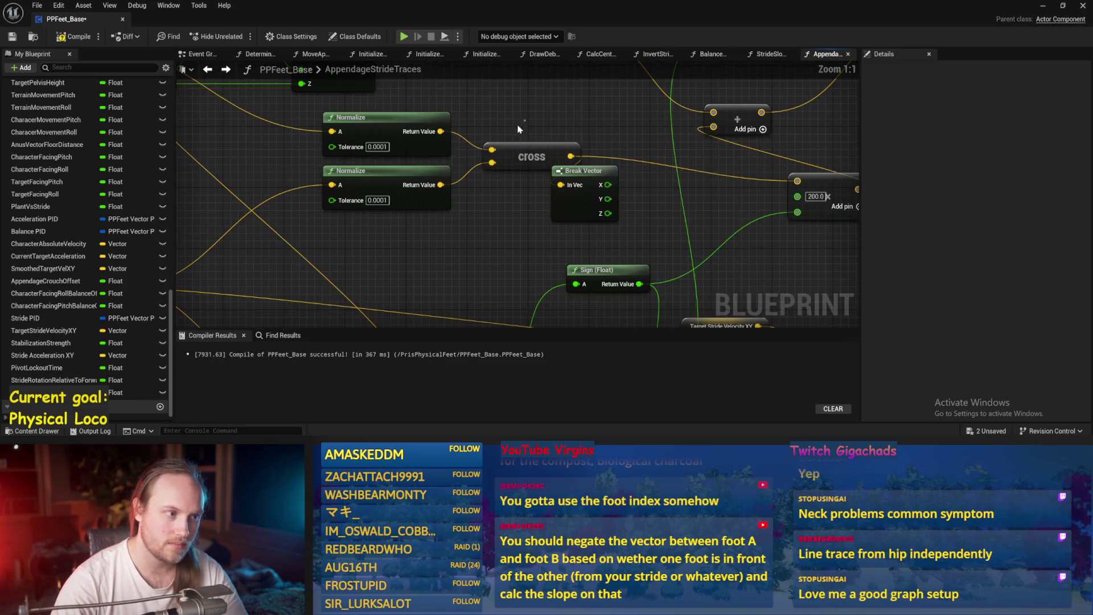
pyautogui.moveTo(529, 157); pyautogui.dragTo(438, 157)
pyautogui.scroll(-3, 416, 236)
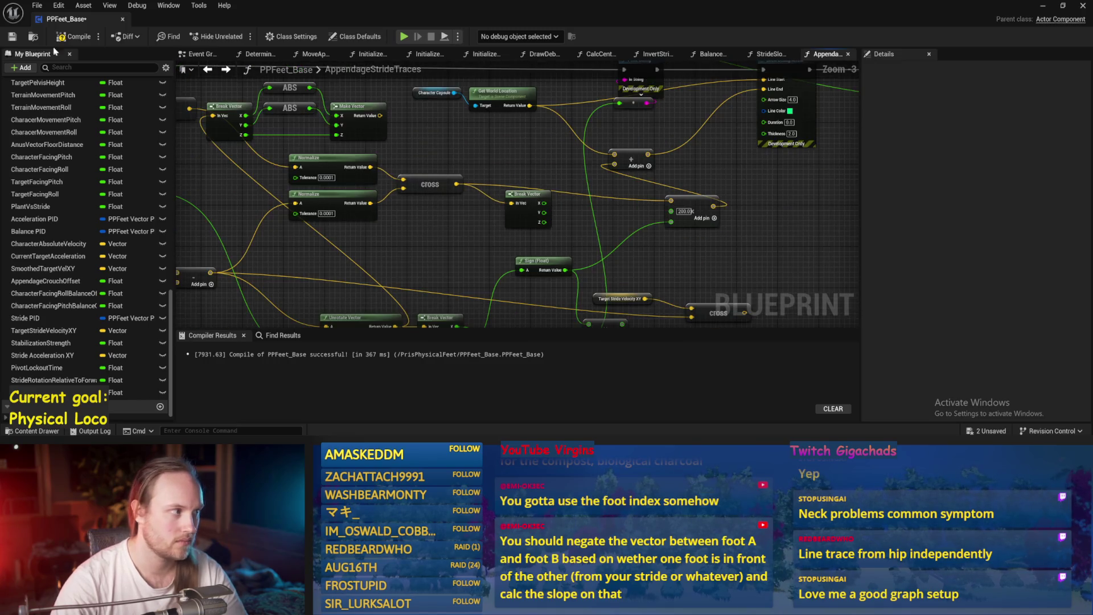
pyautogui.hotkey('ctrl', 's')
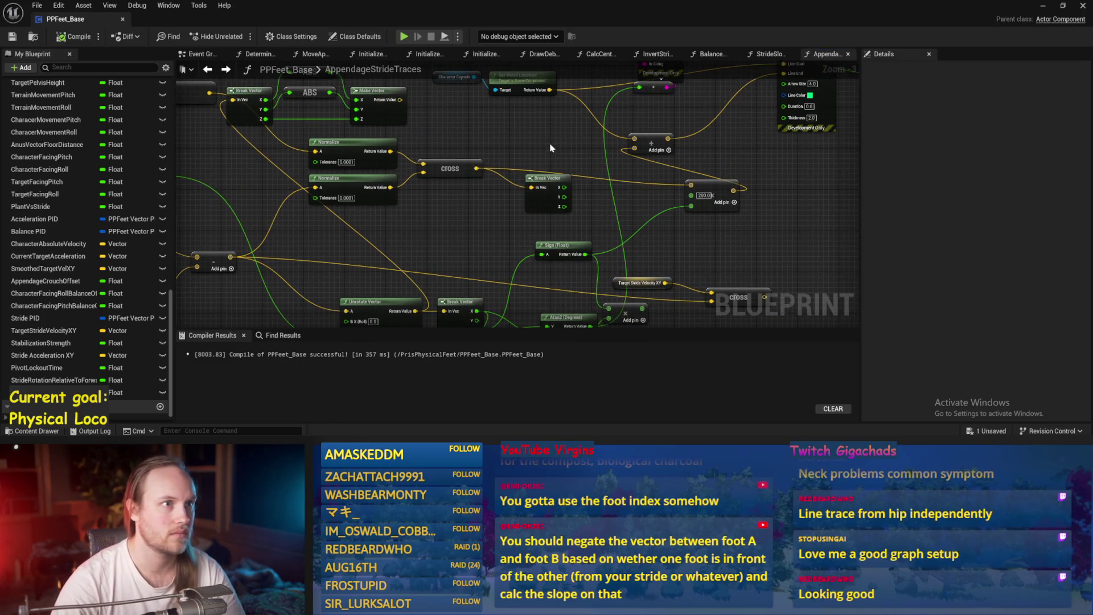
# - Save PPFeet_Base and start a play test in the test level
pyautogui.hotkey('ctrl', 's')
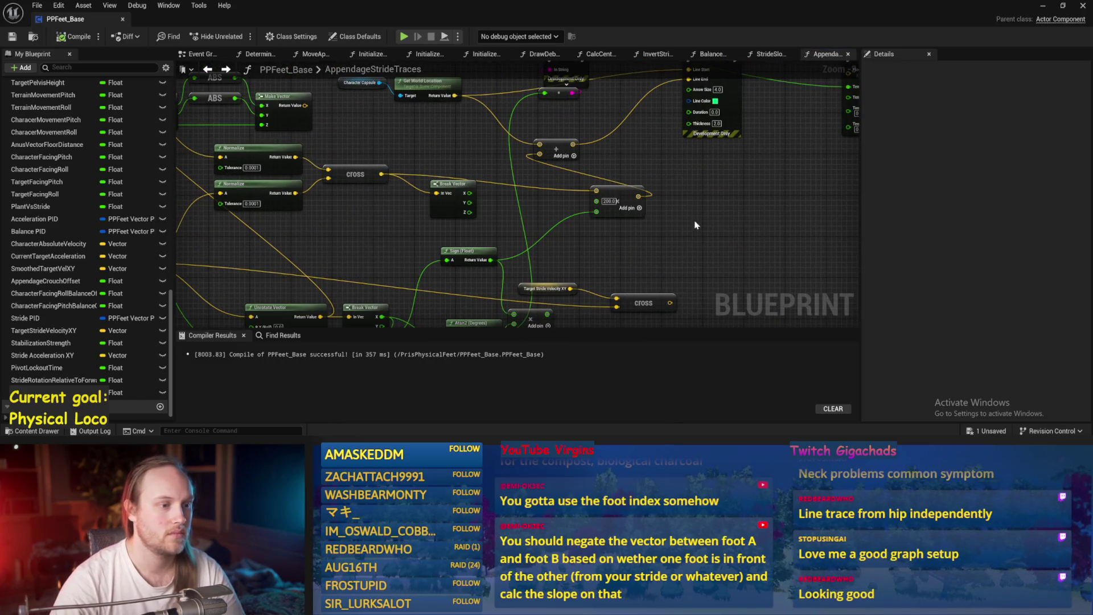
pyautogui.moveTo(470, 211)
pyautogui.mouseDown()
pyautogui.moveTo(517, 199)
pyautogui.moveTo(471, 209)
pyautogui.mouseUp()
pyautogui.hotkey('ctrl', 's')
pyautogui.hotkey('ctrl', 's')
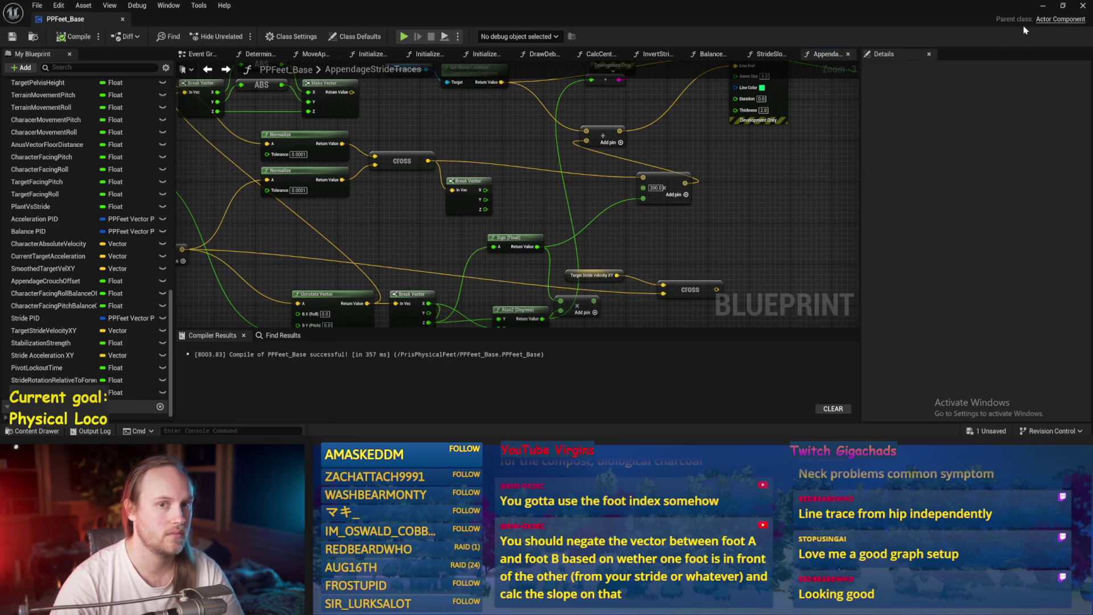
pyautogui.click(1043, 6)
pyautogui.click(277, 39)
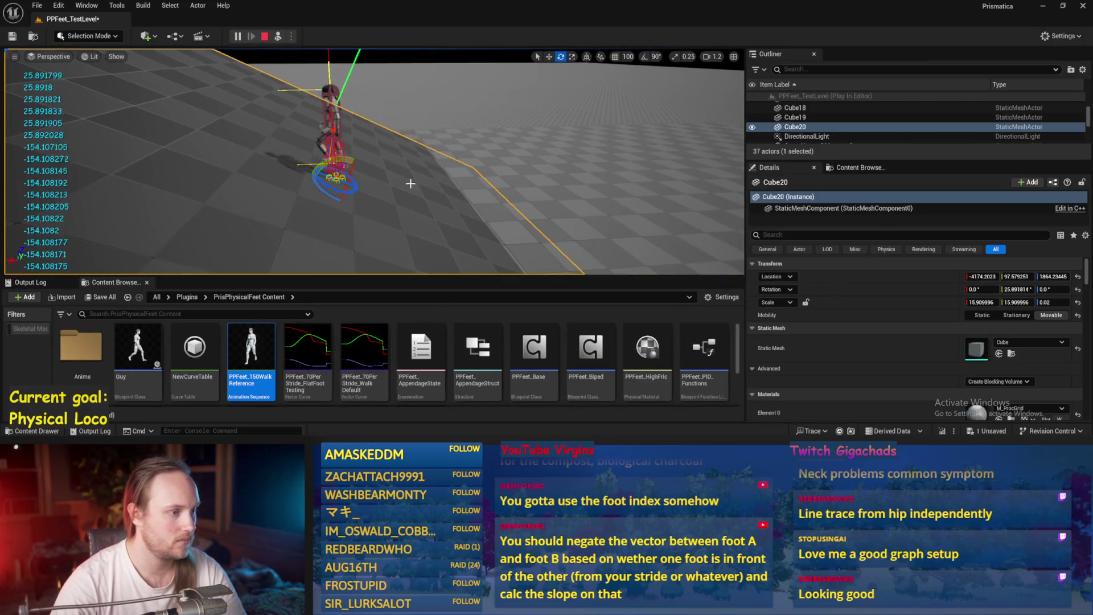
# - In world space, yaw Cube20 to -65° around Z, check the feet up close, then stop
pyautogui.click(586, 59)
pyautogui.moveTo(330, 192)
pyautogui.mouseDown()
pyautogui.moveTo(302, 193)
pyautogui.moveTo(320, 212)
pyautogui.moveTo(292, 196)
pyautogui.moveTo(302, 181)
pyautogui.moveTo(343, 172)
pyautogui.mouseUp()
pyautogui.moveTo(411, 196)
pyautogui.mouseDown()
pyautogui.moveTo(381, 176)
pyautogui.moveTo(65, 137)
pyautogui.moveTo(246, 195)
pyautogui.moveTo(381, 186)
pyautogui.moveTo(410, 168)
pyautogui.moveTo(395, 219)
pyautogui.moveTo(416, 141)
pyautogui.mouseUp()
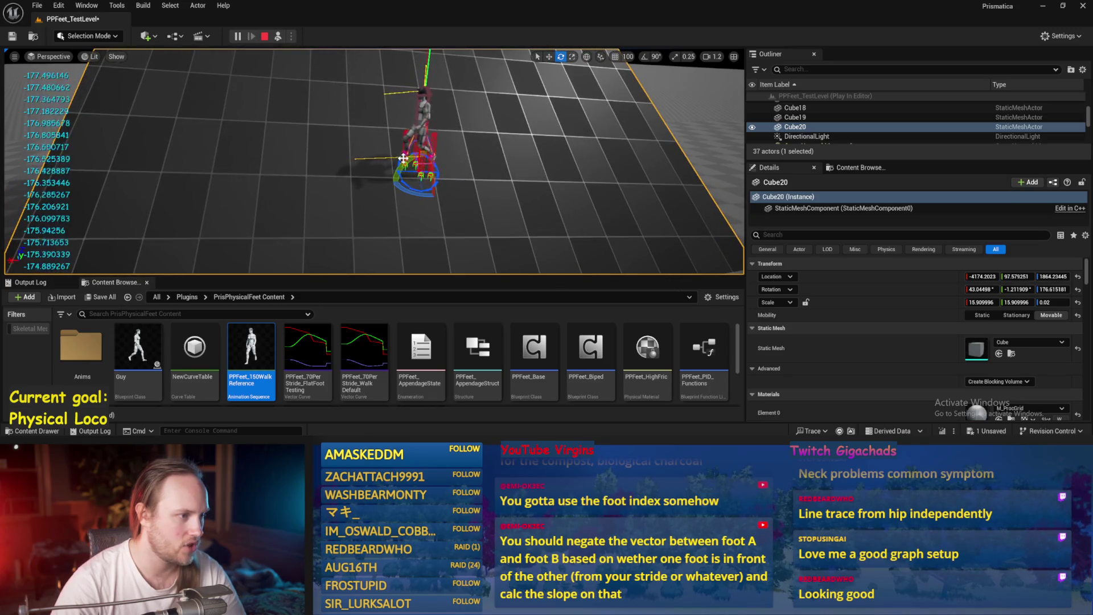
pyautogui.press('Escape')
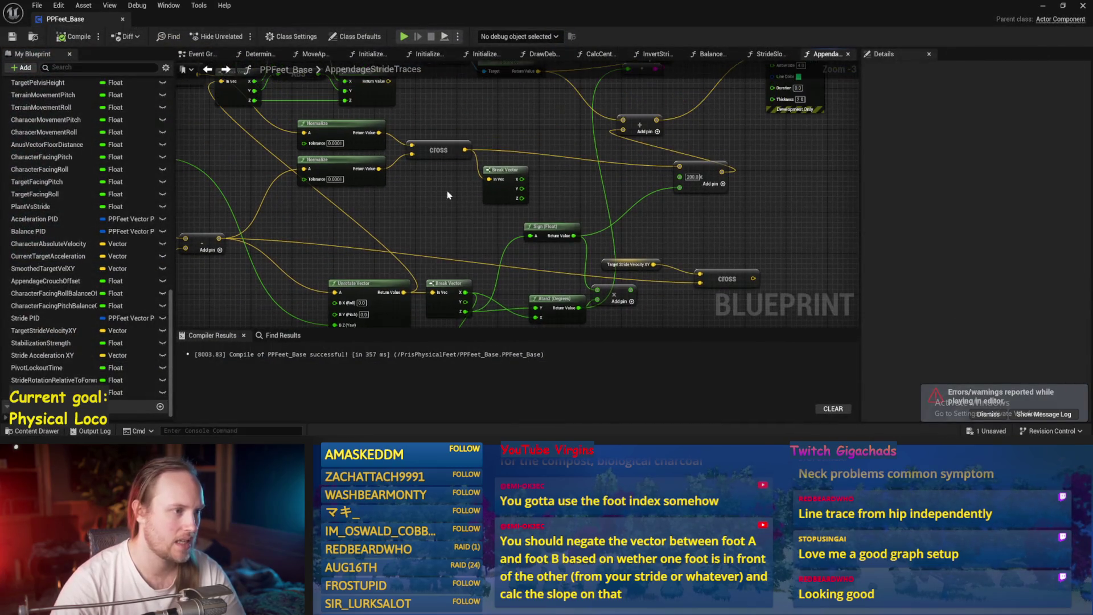
# - Add a Sign (Float) node off Break Vector's Z, compile, wire ABS into Atan2, and save
pyautogui.moveTo(406, 201)
pyautogui.mouseDown()
pyautogui.moveTo(399, 173)
pyautogui.moveTo(340, 158)
pyautogui.mouseUp()
pyautogui.moveTo(457, 159); pyautogui.dragTo(519, 126)
pyautogui.write('sign')
pyautogui.press('Return')
pyautogui.moveTo(546, 171); pyautogui.dragTo(457, 216)
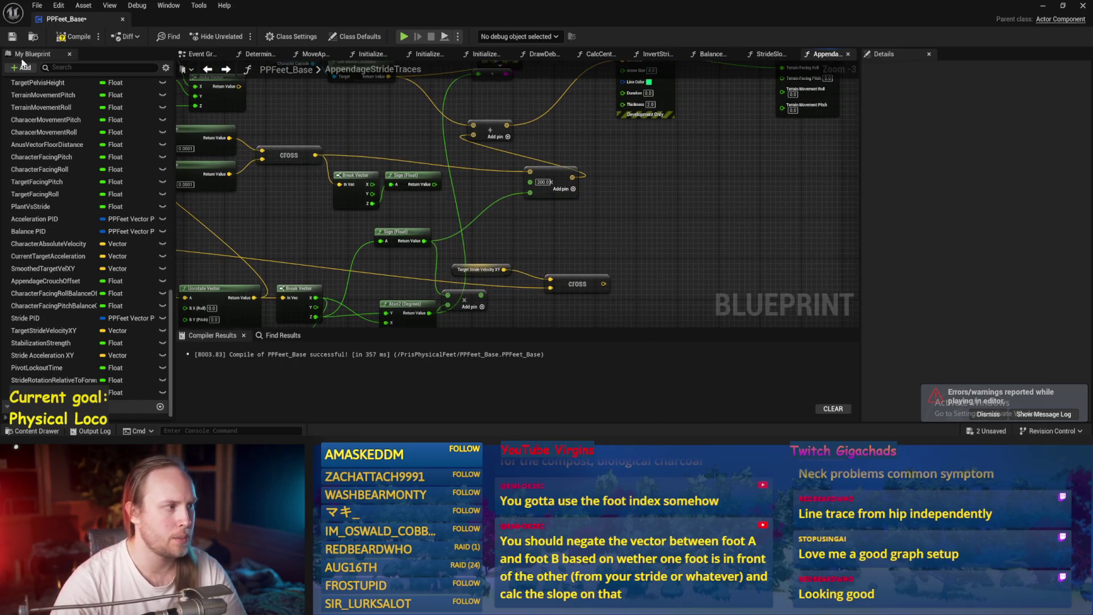
pyautogui.click(11, 40)
pyautogui.moveTo(402, 323)
pyautogui.mouseDown()
pyautogui.moveTo(495, 271)
pyautogui.moveTo(461, 186)
pyautogui.moveTo(492, 195)
pyautogui.mouseUp()
pyautogui.scroll(3, 483, 239)
pyautogui.moveTo(518, 255); pyautogui.dragTo(517, 255)
pyautogui.scroll(-3, 441, 247)
pyautogui.hotkey('ctrl', 's')
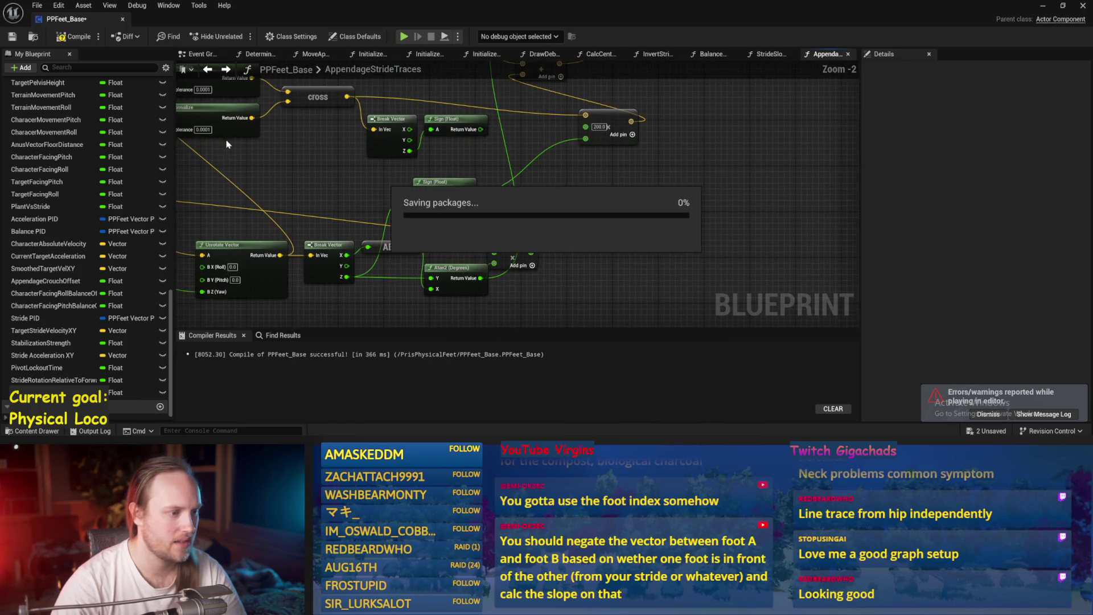
# - Play-test Cube20 tilted the opposite way, then wire Break Vector's Z into the lower ABS node
pyautogui.click(1047, 7)
pyautogui.hotkey('alt', 'p')
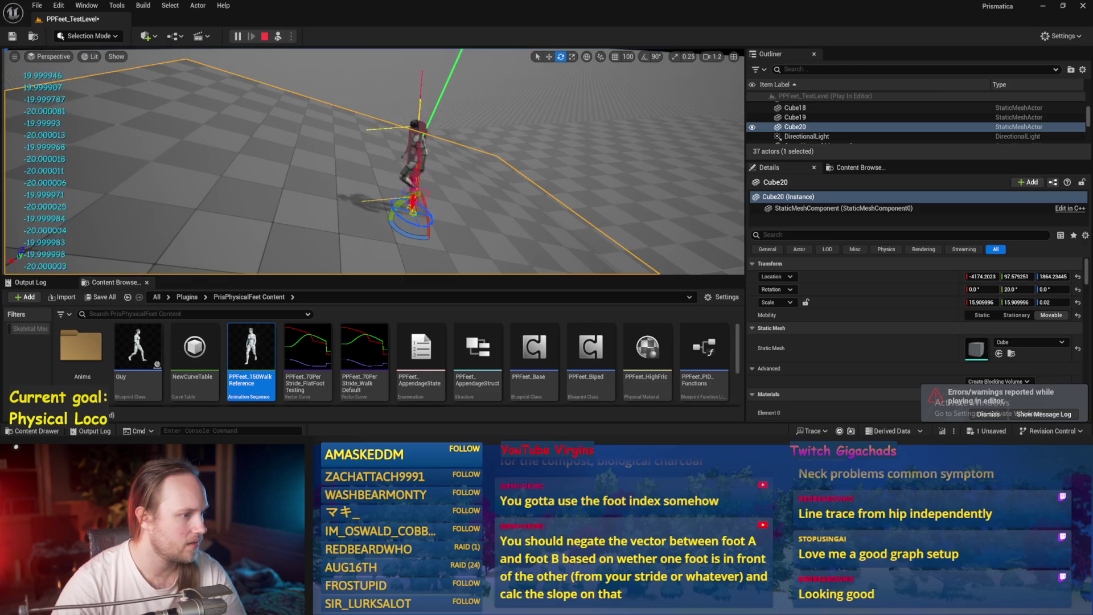
pyautogui.moveTo(408, 202); pyautogui.dragTo(391, 235)
pyautogui.press('Escape')
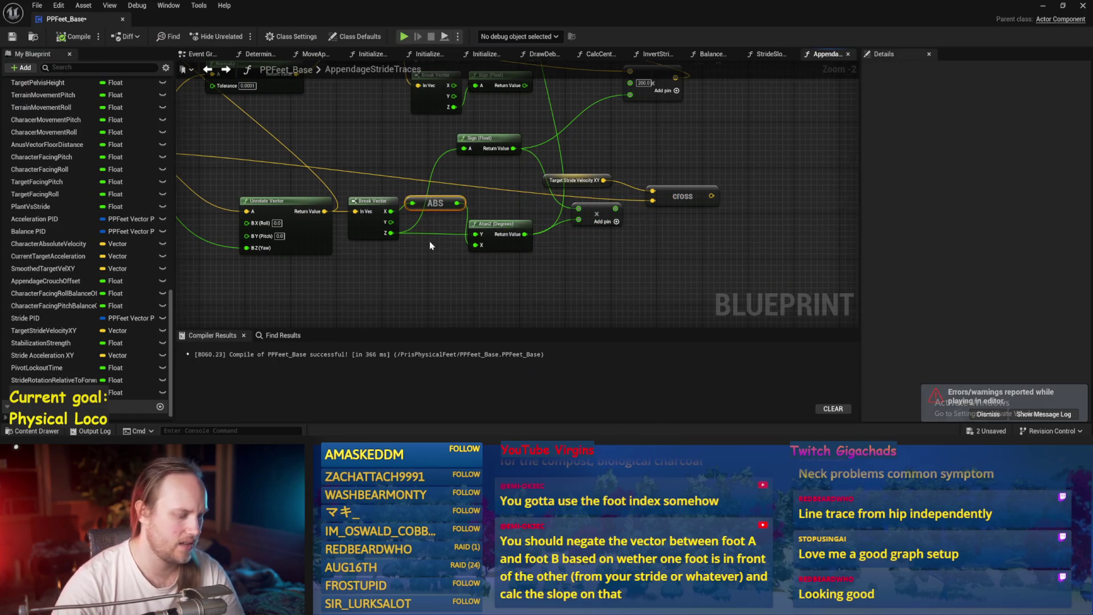
pyautogui.scroll(2, 429, 245)
pyautogui.moveTo(377, 230)
pyautogui.mouseDown()
pyautogui.moveTo(399, 267)
pyautogui.moveTo(474, 265)
pyautogui.mouseUp()
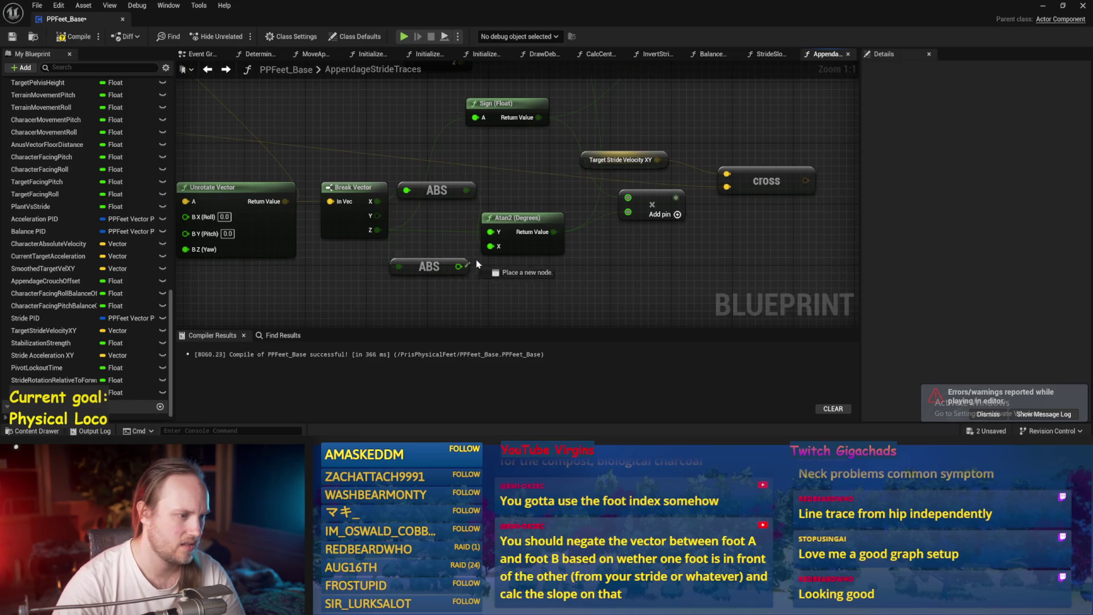